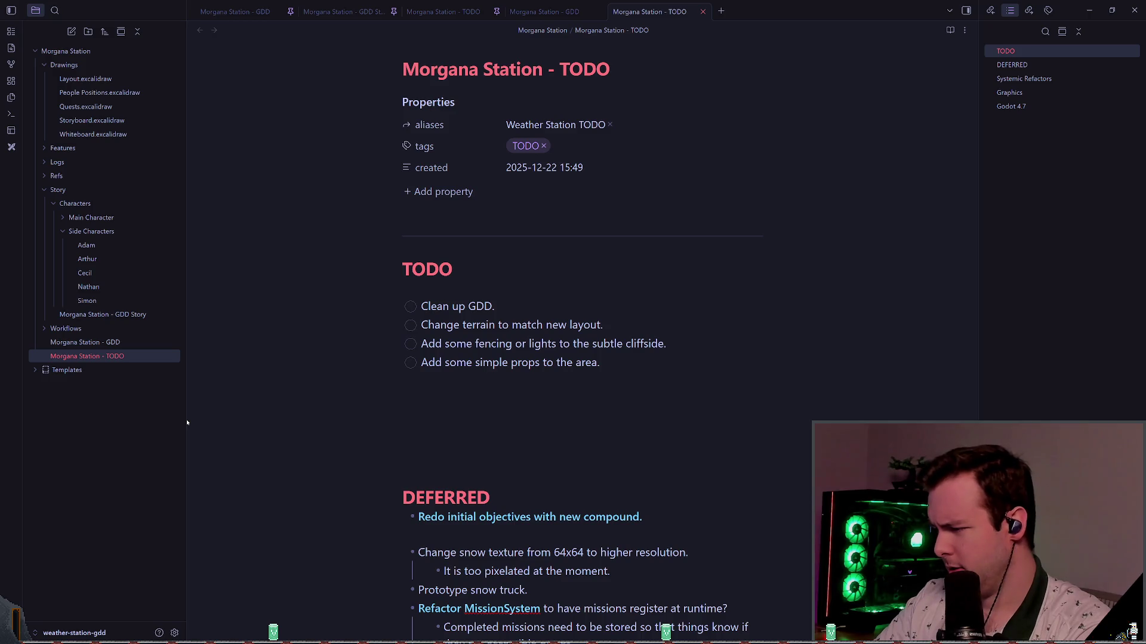
- Toggle the TODO note's view mode, tick and untick 'Clean up GDD', then switch to the Morgana Station - GDD tab
left_click(607, 294)
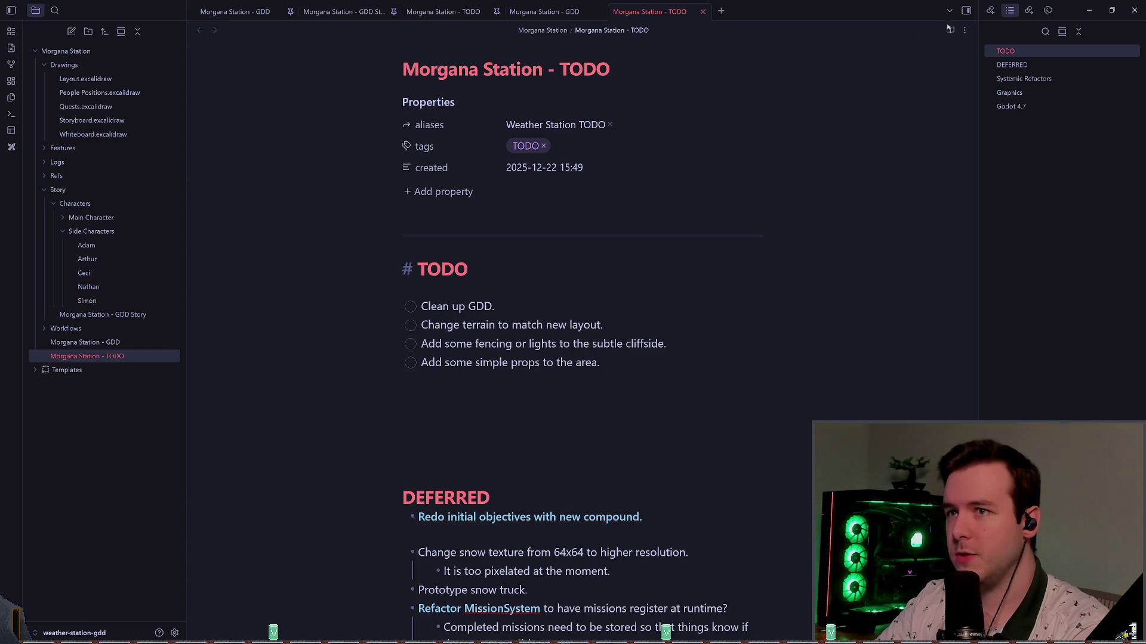
key("ctrl+e")
left_click(408, 295)
left_click(408, 294)
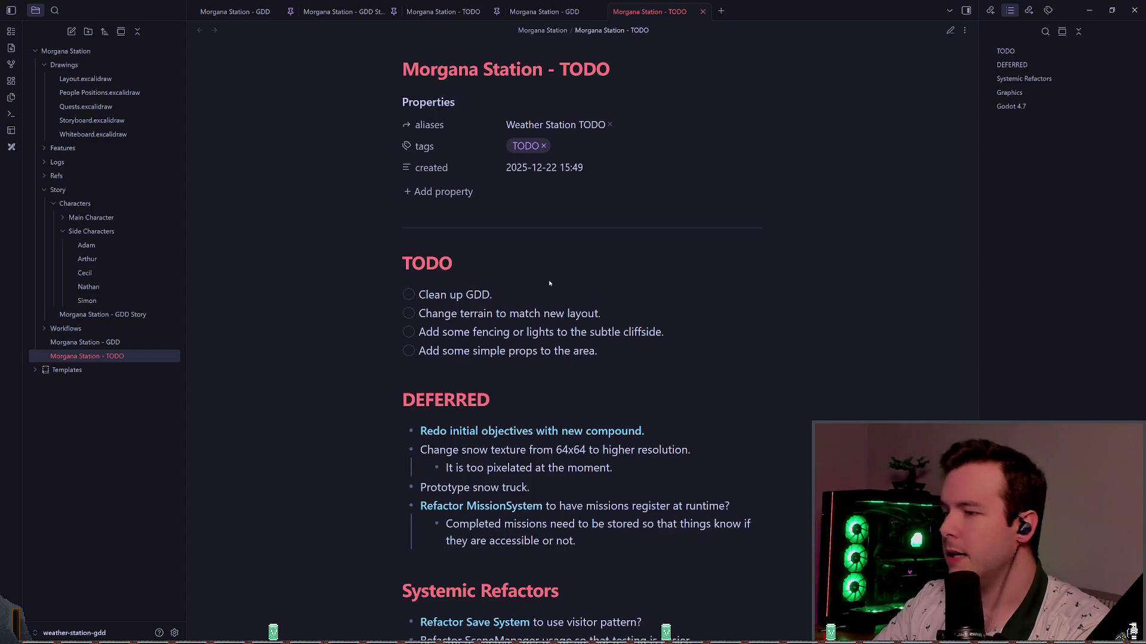
left_click(950, 29)
left_click(235, 11)
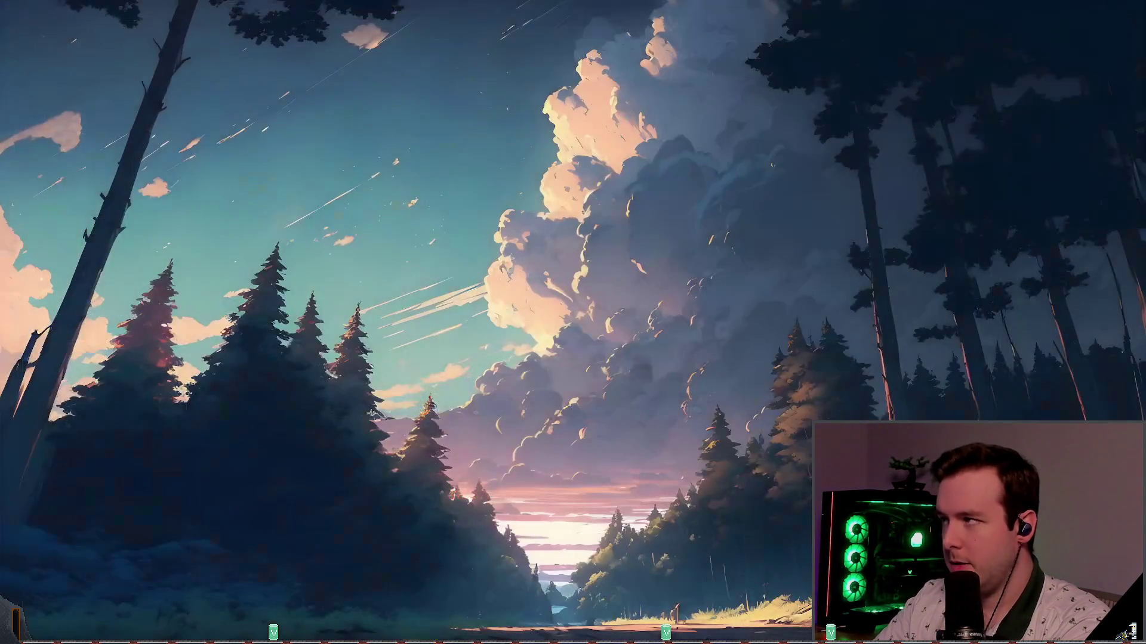
- Launch the Godot Project Manager with a z jump command and select the Call of the Mine Overlay project
type("z")
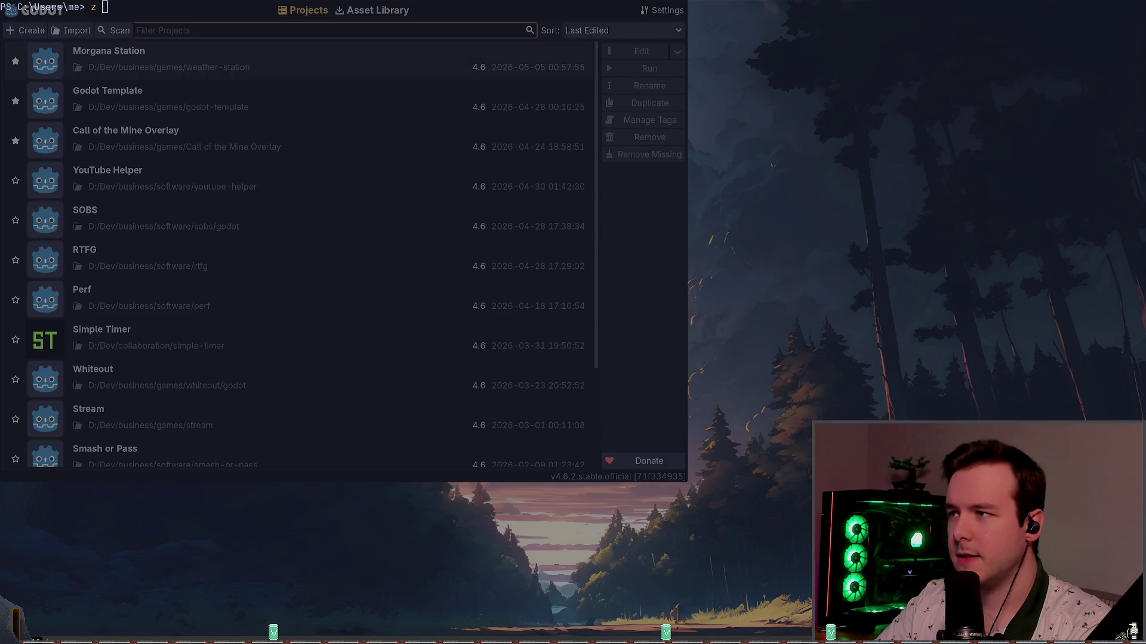
left_click(316, 147)
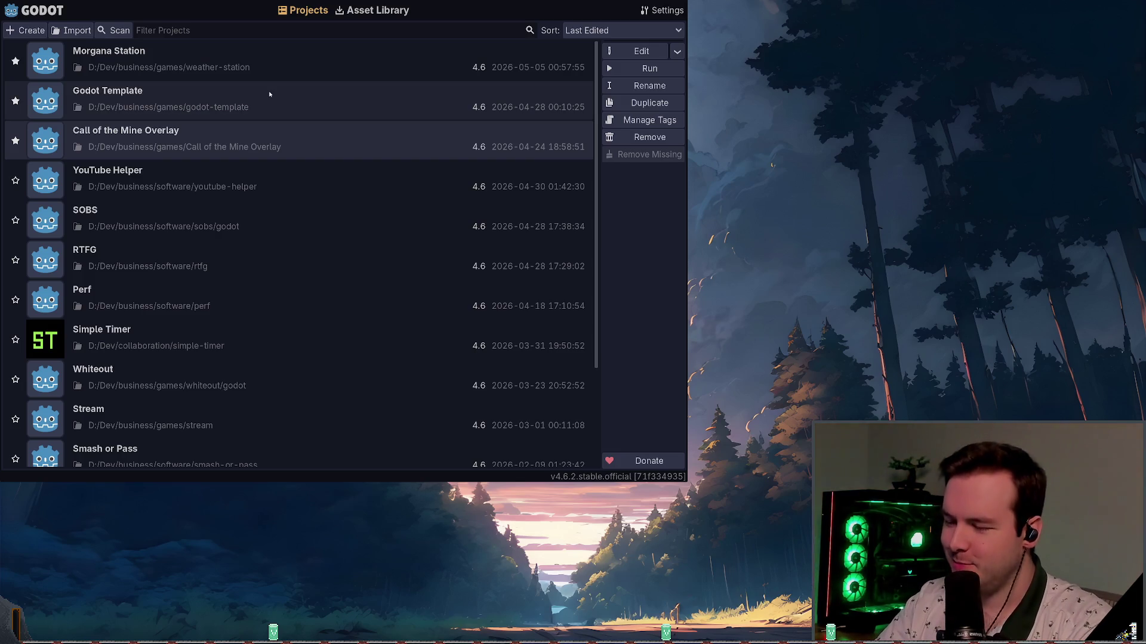
- Double-click Morgana Station in the project list to load it in the Godot editor
double_click(190, 68)
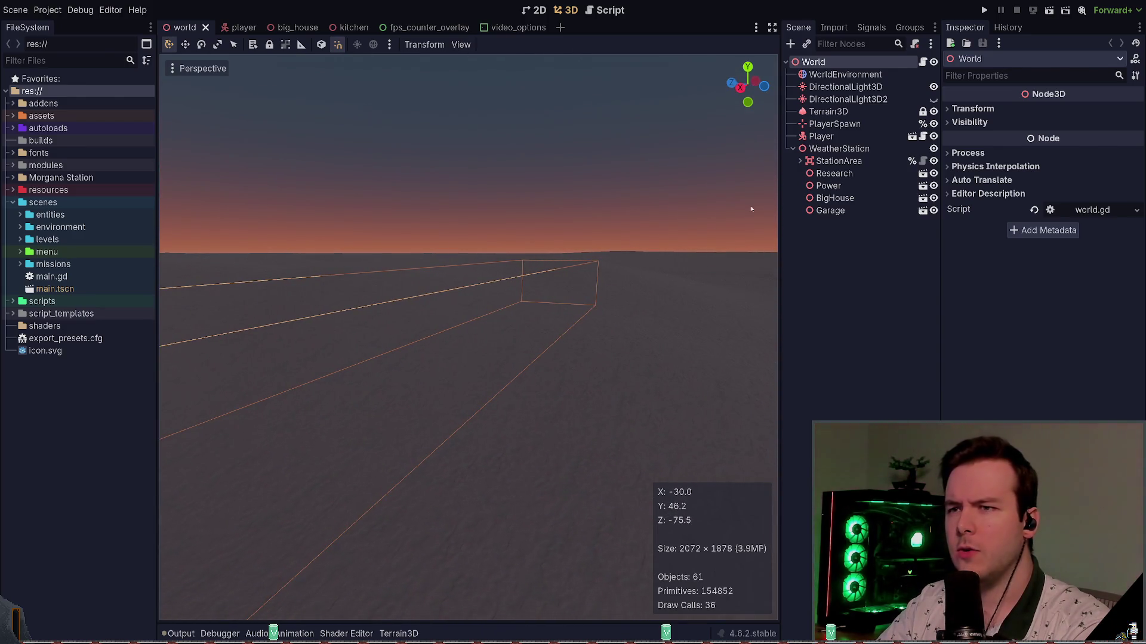
- Select and deselect the PlayerSpawn node, then save the Morgana Station world scene with Ctrl+S
left_click(835, 124)
left_click(827, 245)
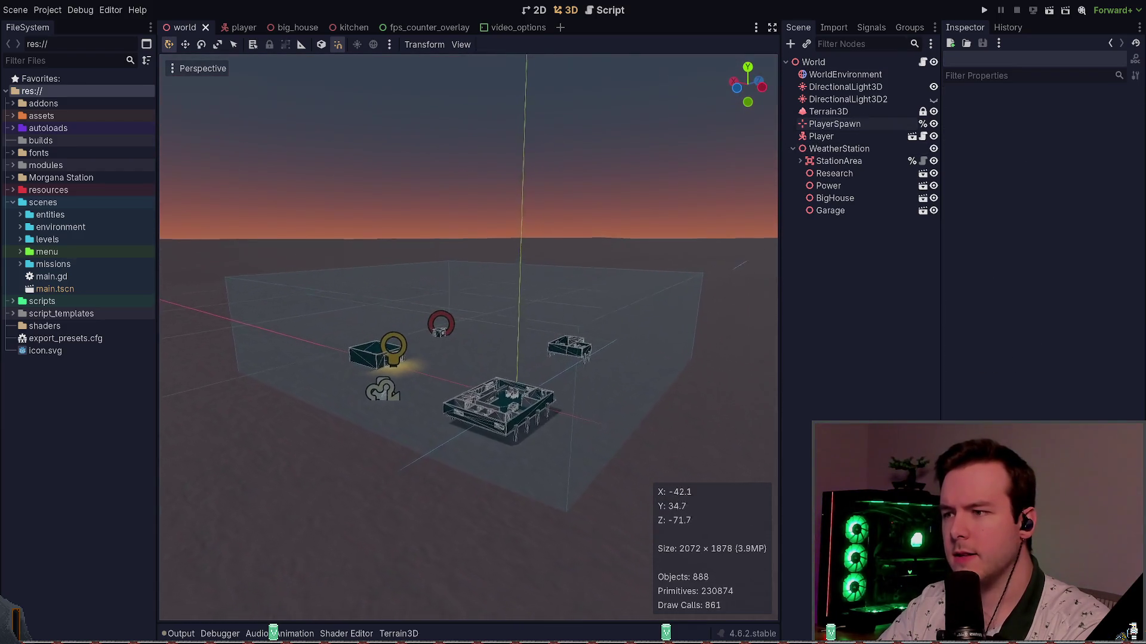
key("ctrl+s")
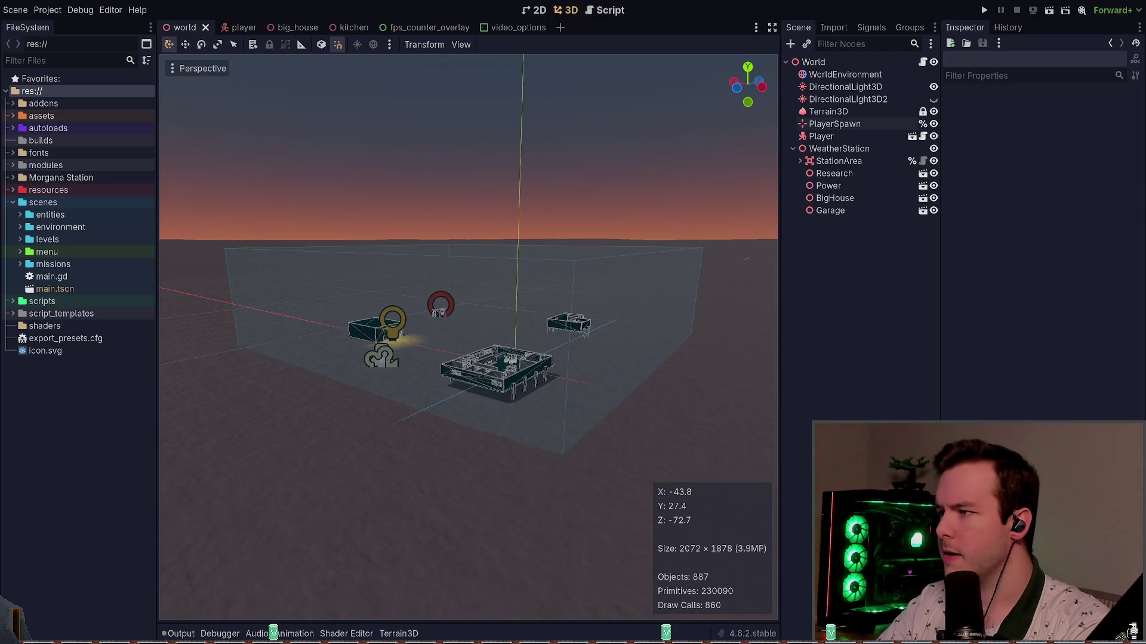
key("super+grave")
- Jump to the weather-station-gdd repo with 'z gdd' and launch Neovim there
type("z gdd")
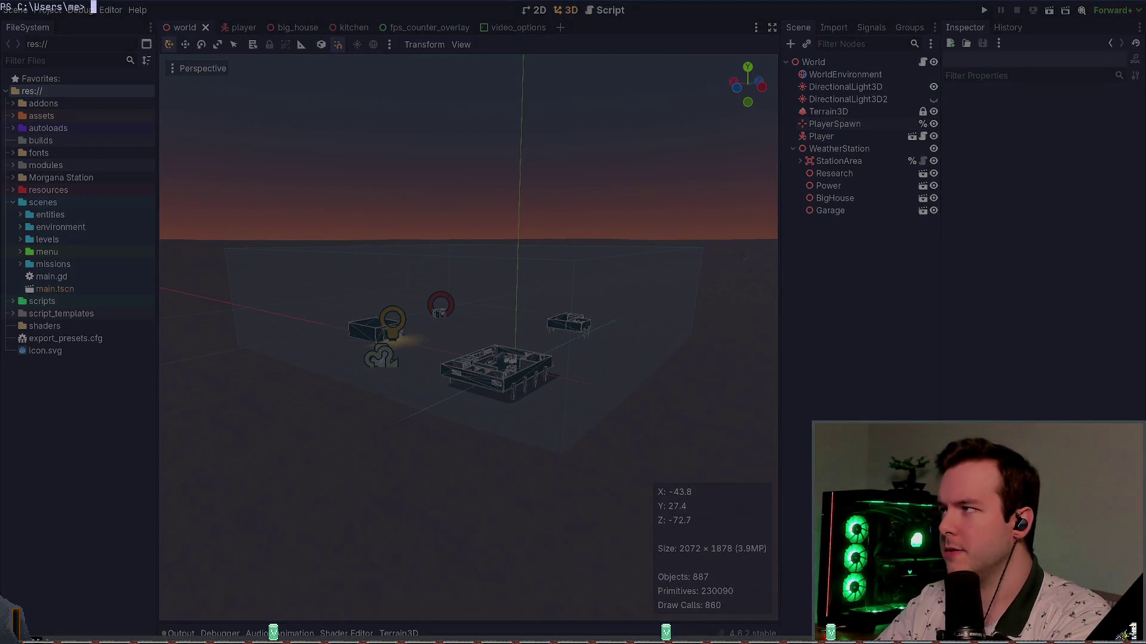
key("Return")
type("nvim")
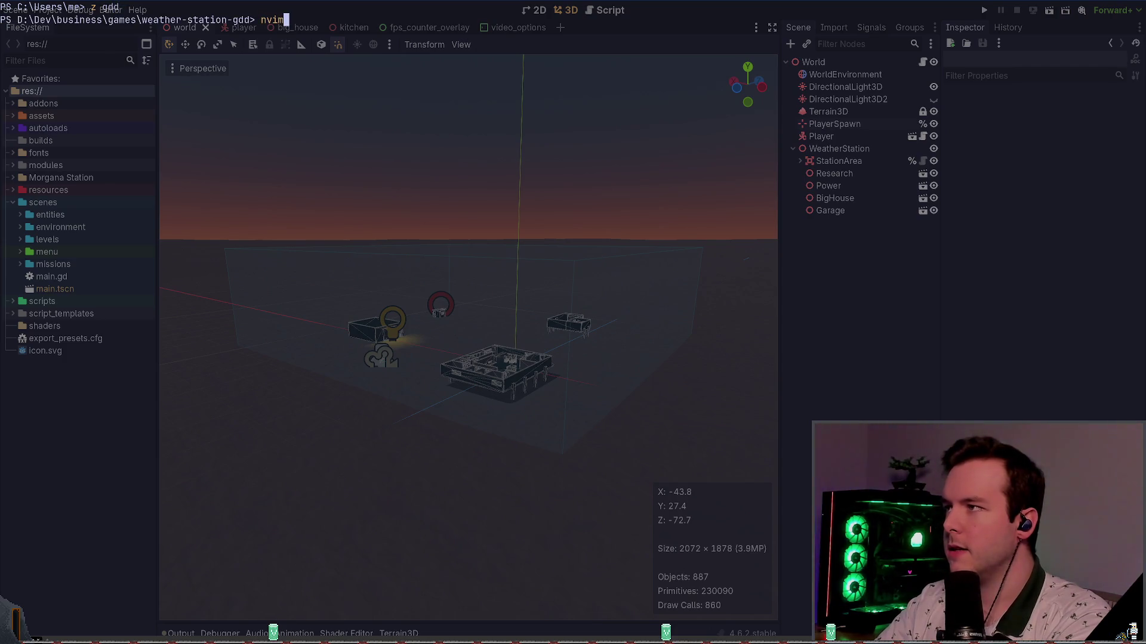
key("Return")
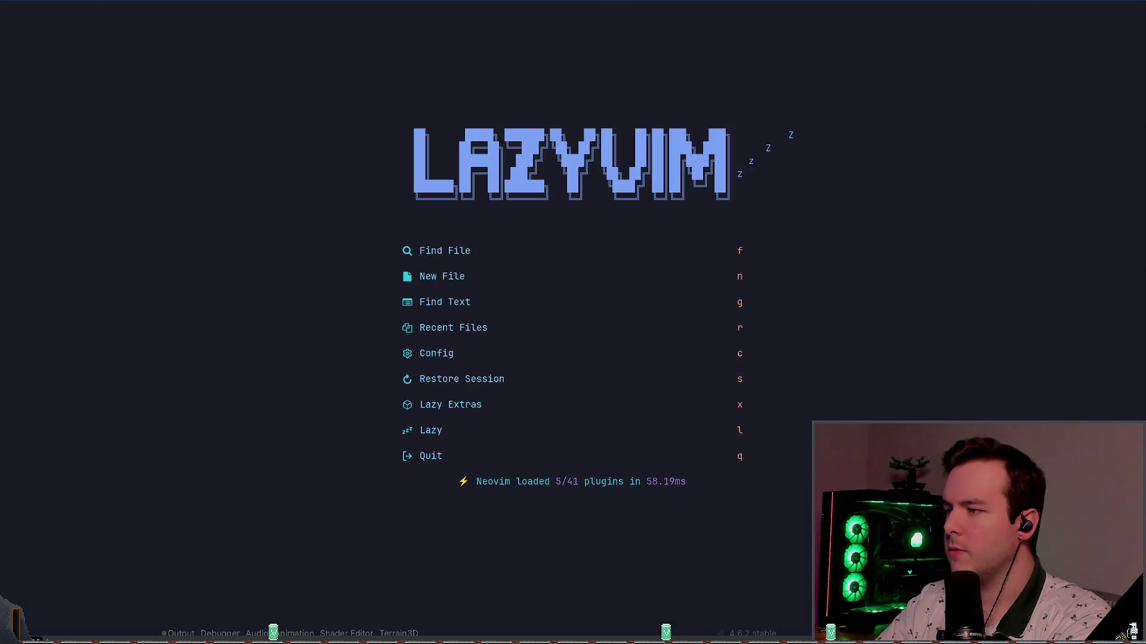
- Quit Neovim, run git status to list the four modified notes, and return to Obsidian
type("qgit status")
key("Return")
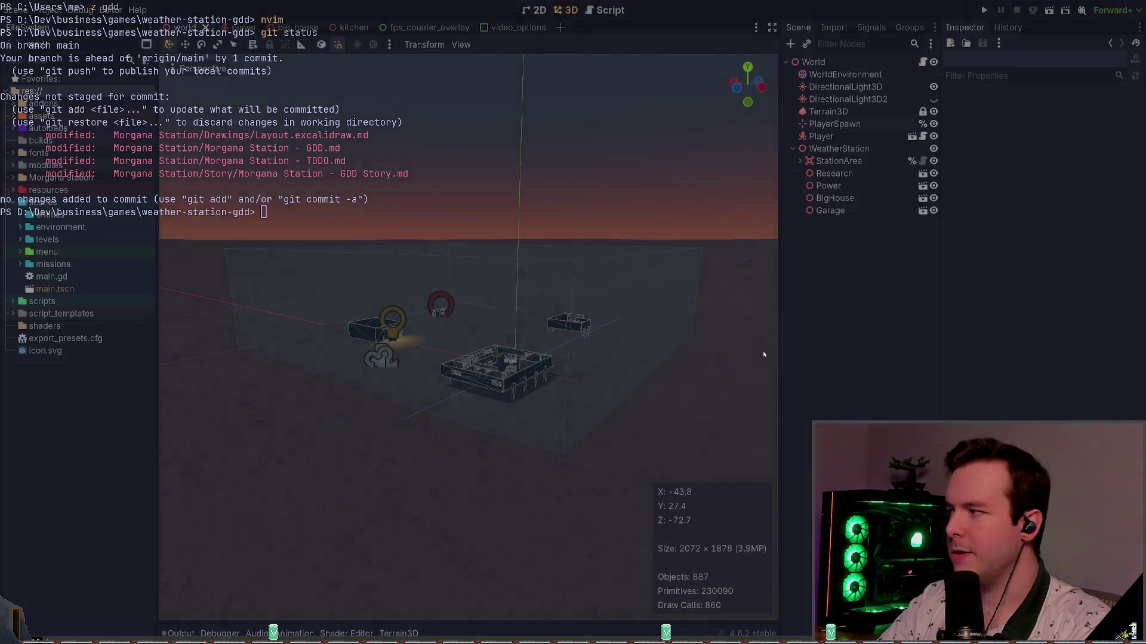
key("alt+Tab")
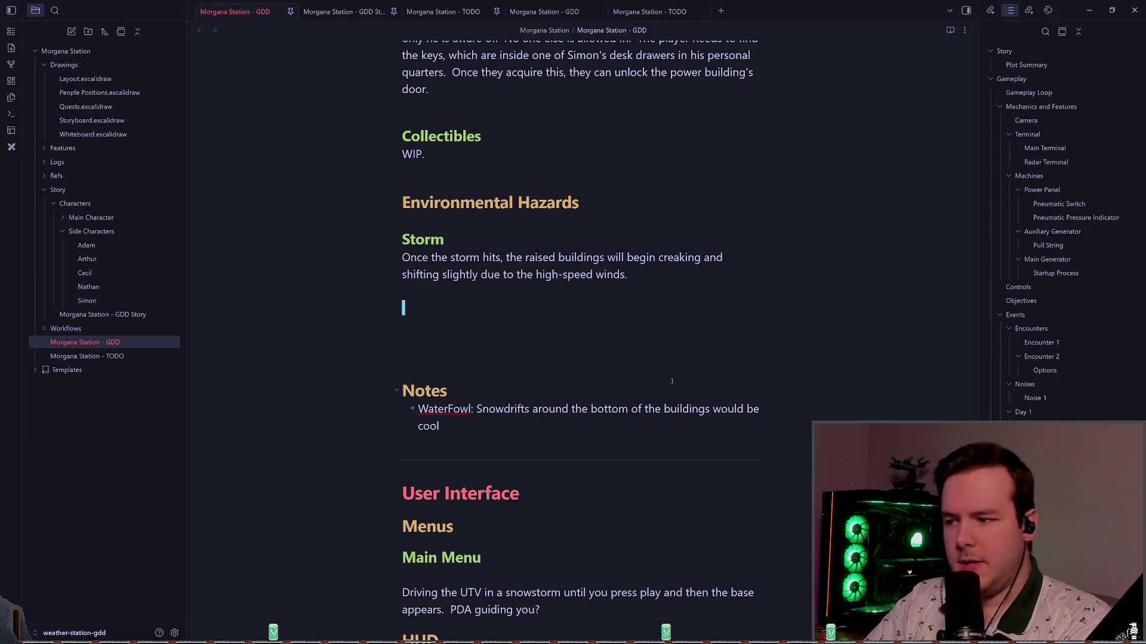
scroll(716, 316, "down", 6)
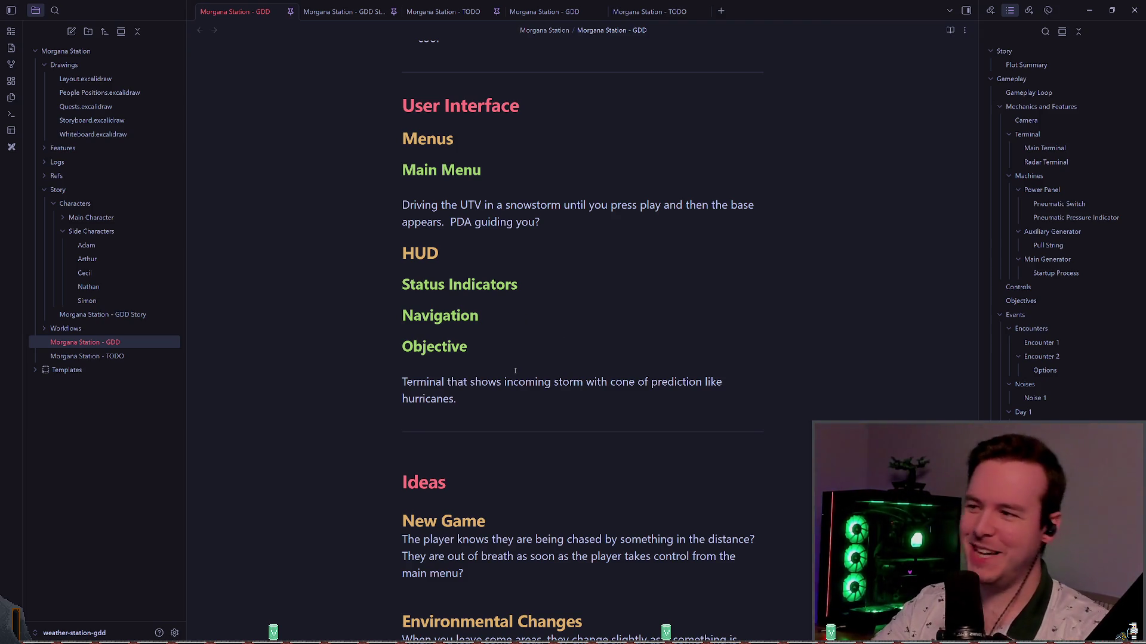
scroll(442, 414, "down", 4)
scroll(597, 442, "up", 5)
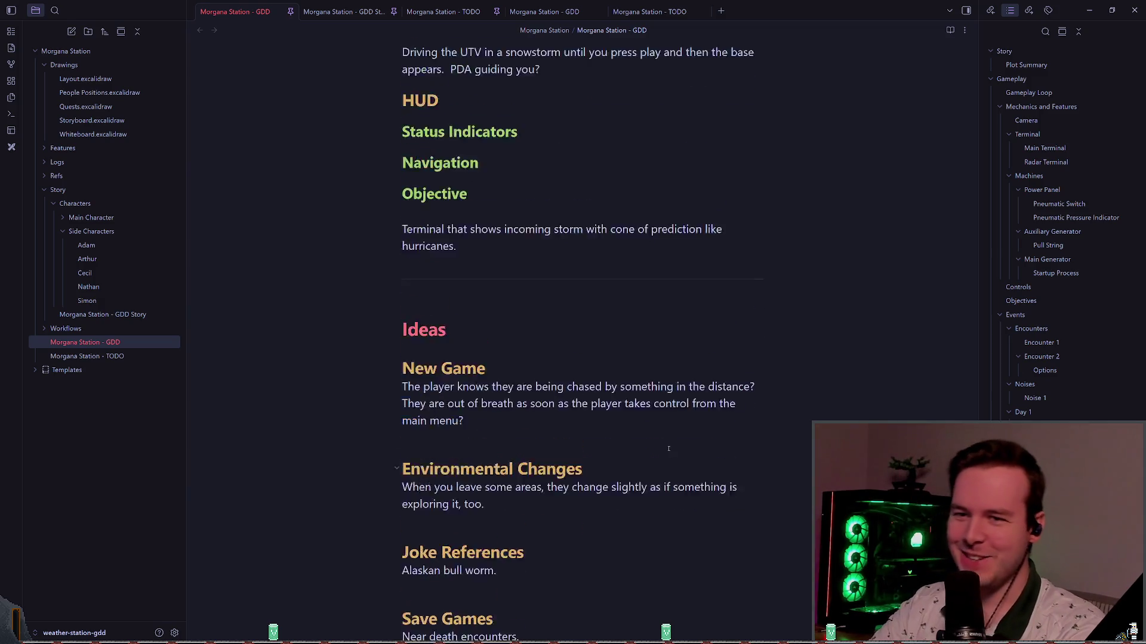
scroll(659, 456, "up", 15)
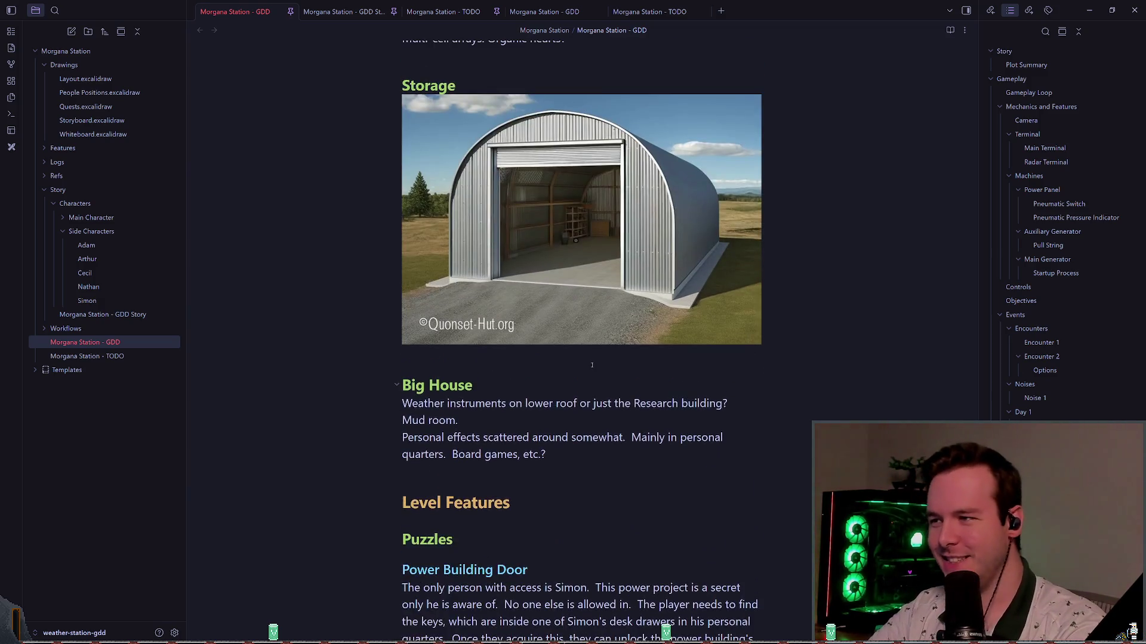
scroll(596, 349, "up", 4)
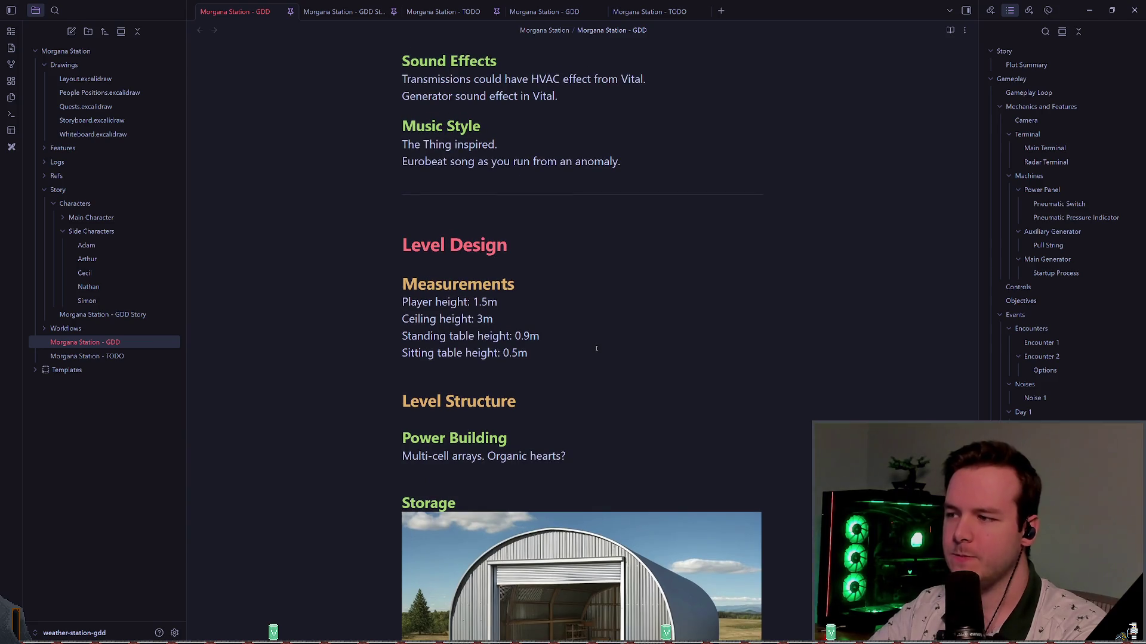
scroll(598, 348, "up", 9)
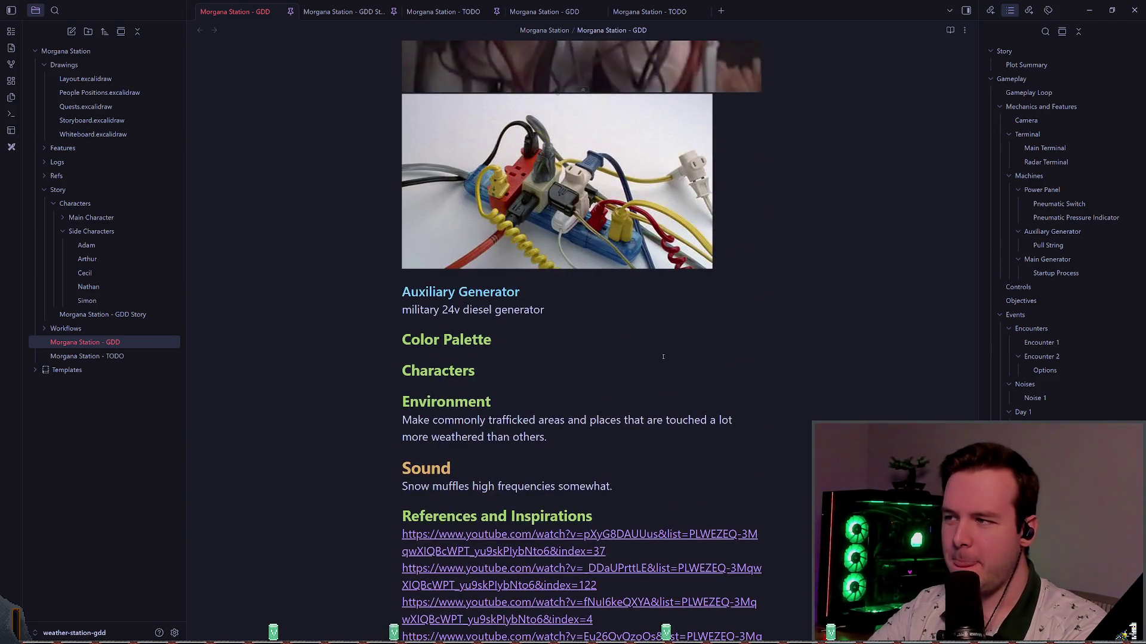
scroll(699, 352, "up", 1)
scroll(801, 274, "up", 4)
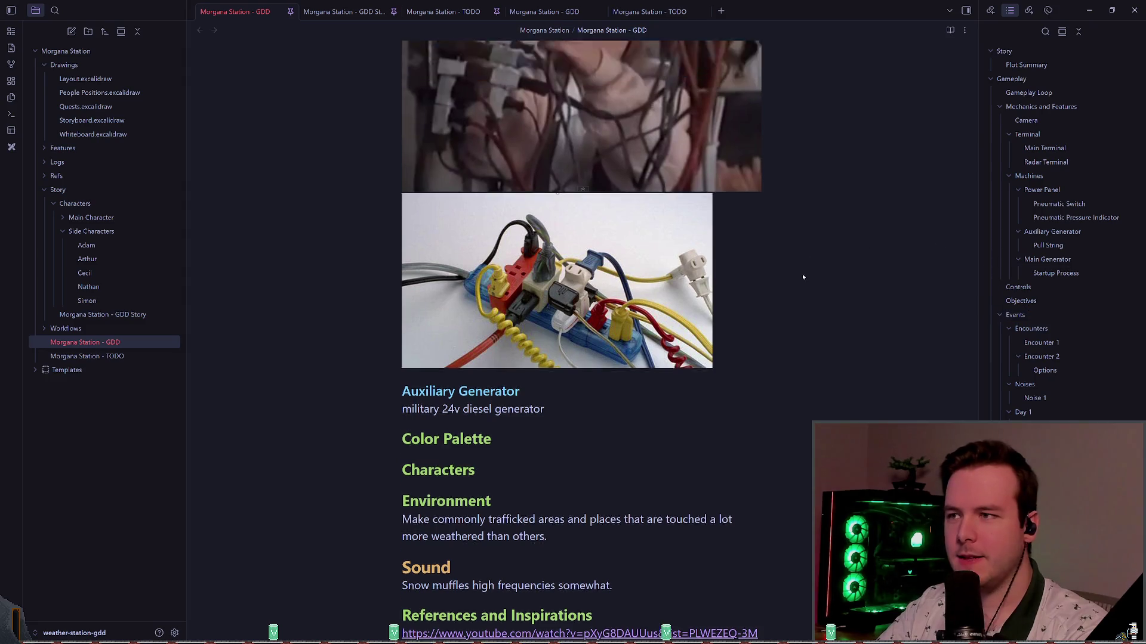
scroll(809, 218, "up", 15)
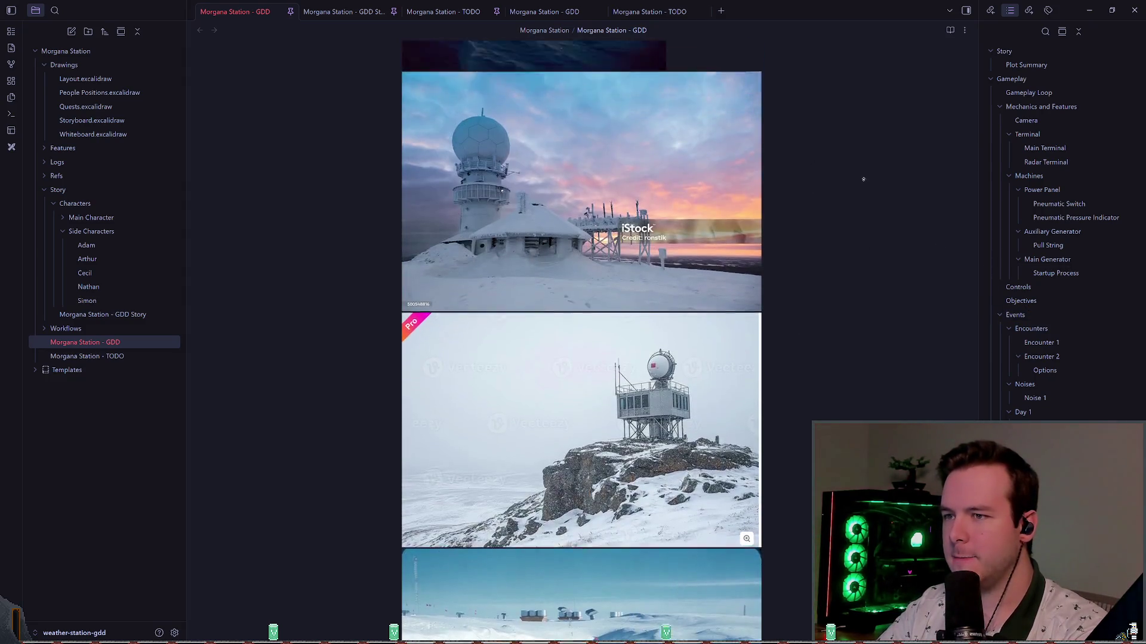
scroll(858, 305, "up", 15)
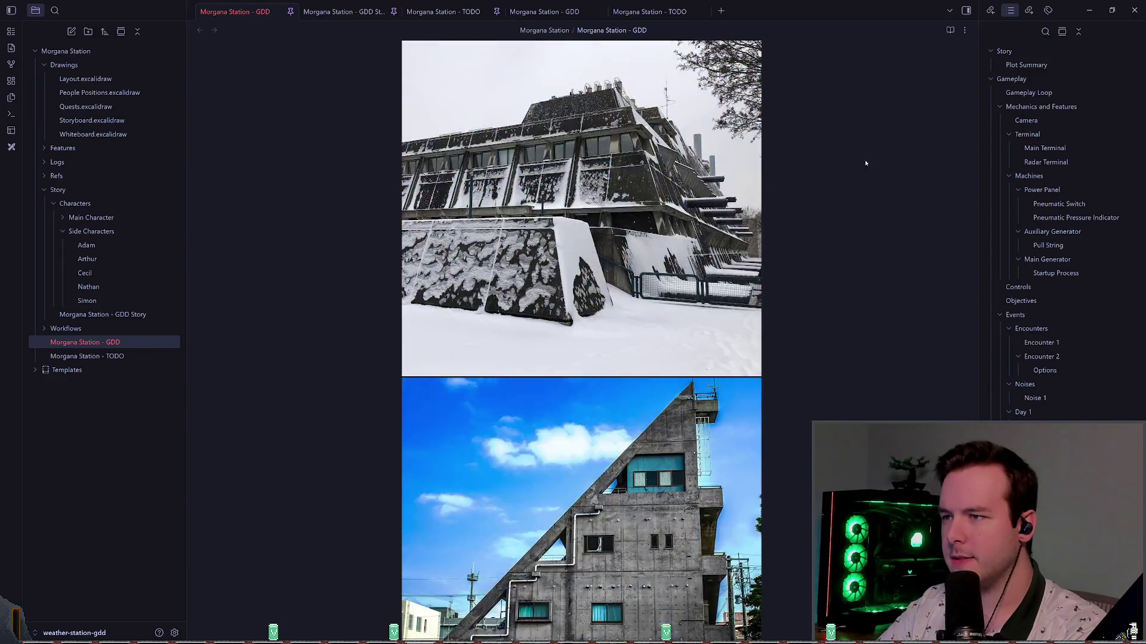
scroll(857, 223, "up", 3)
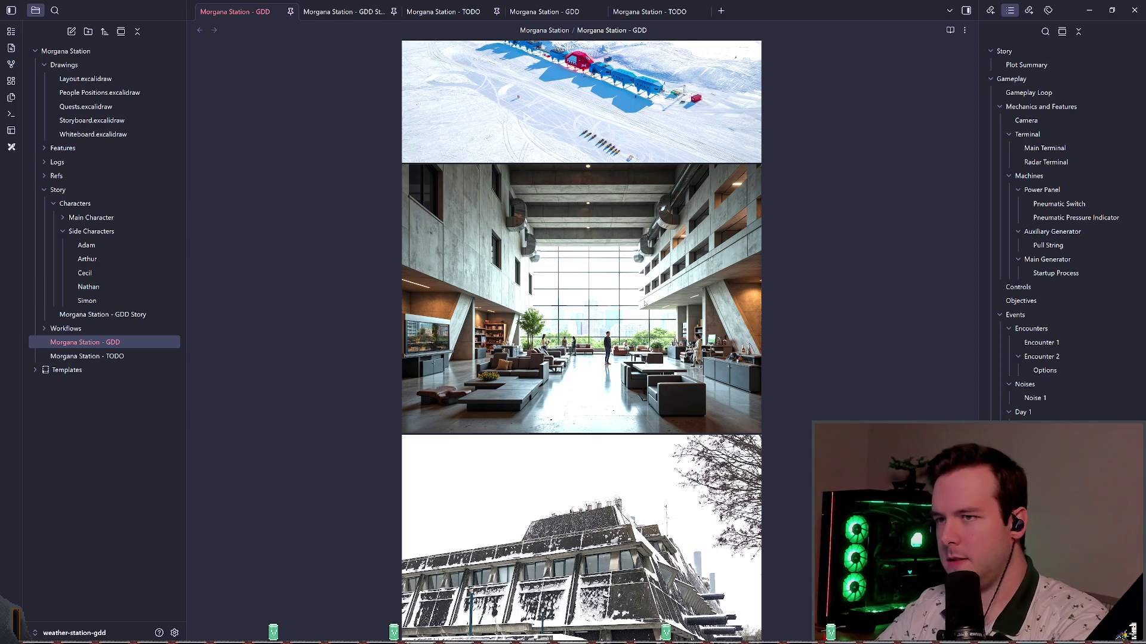
type("eferences")
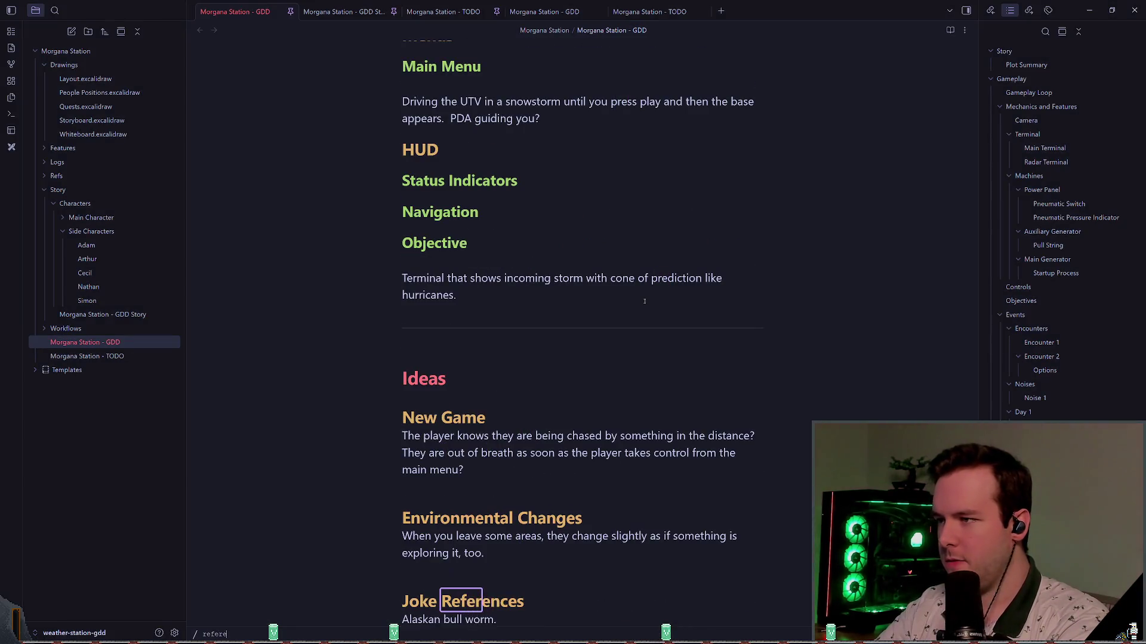
key("Return")
key("n")
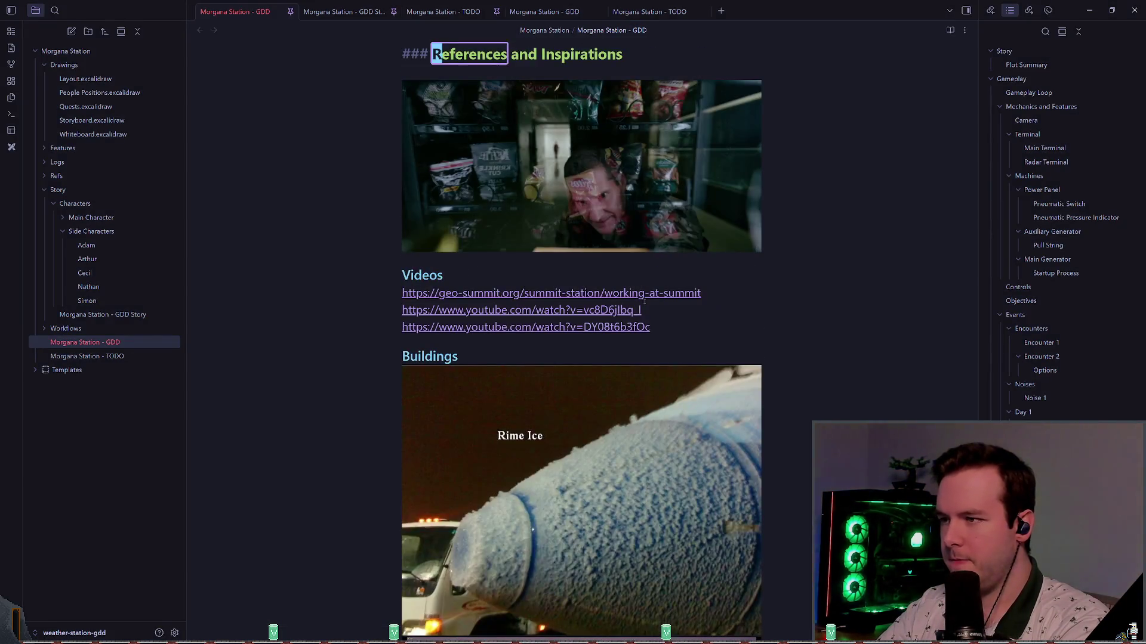
scroll(411, 189, "up", 3)
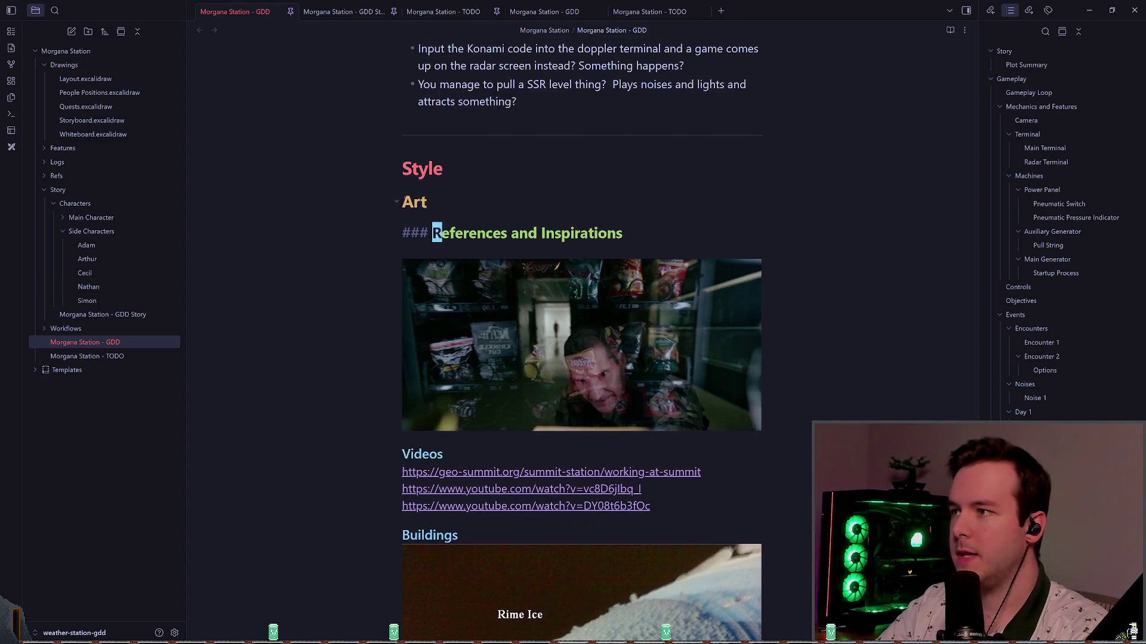
left_click(397, 169)
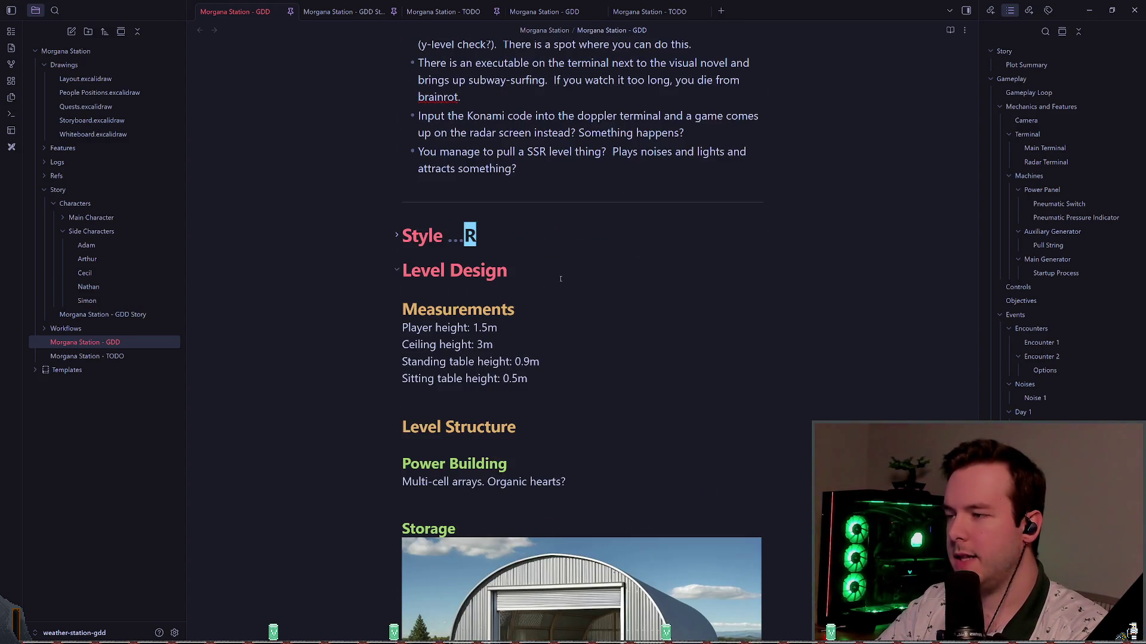
scroll(564, 284, "down", 4)
scroll(573, 299, "up", 2)
scroll(582, 313, "down", 3)
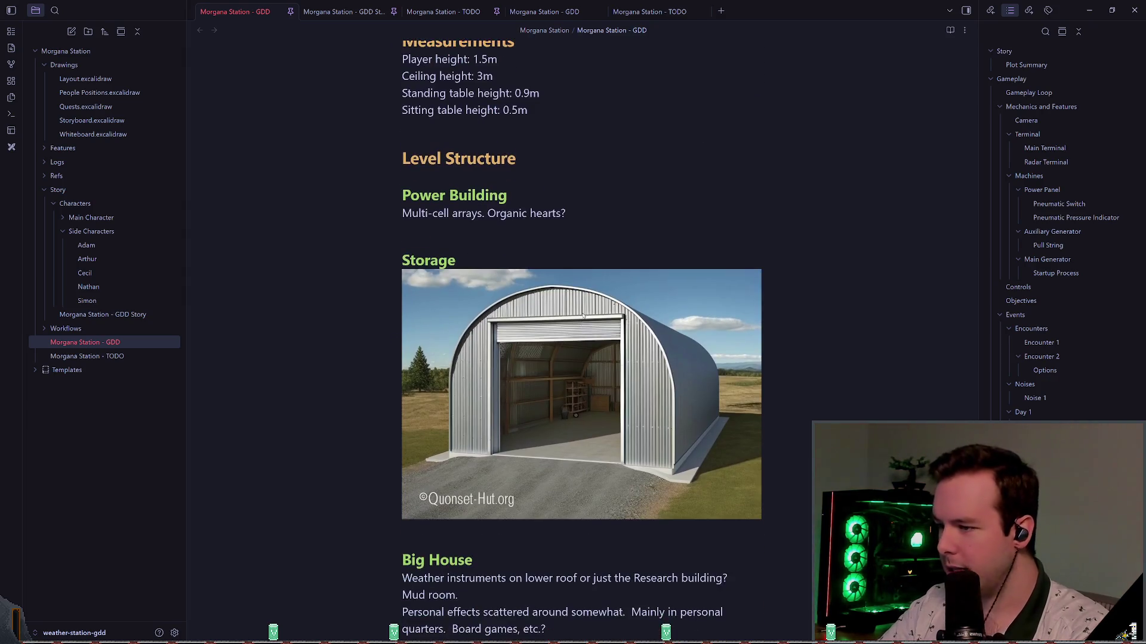
scroll(609, 343, "up", 2)
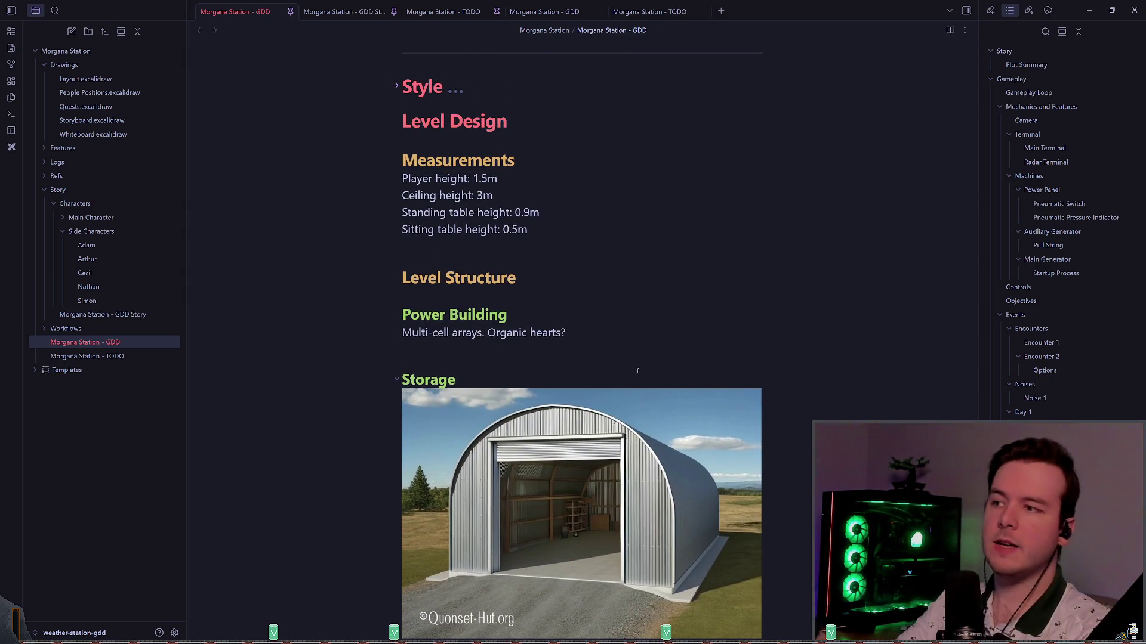
scroll(637, 358, "up", 4)
scroll(668, 327, "down", 3)
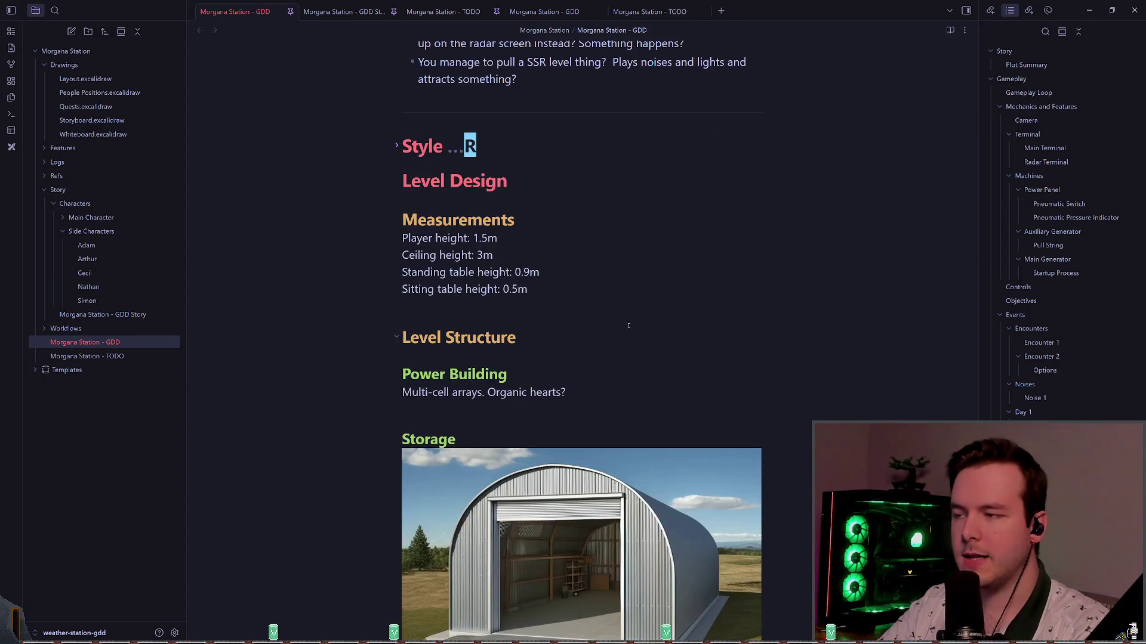
scroll(363, 335, "down", 2)
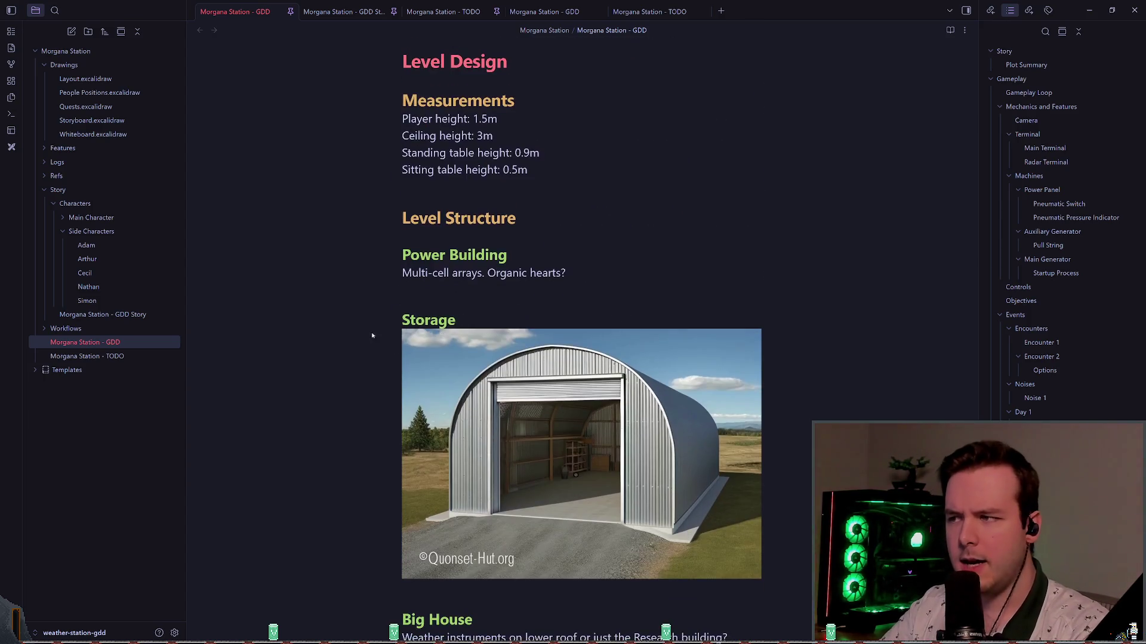
scroll(363, 336, "down", 2)
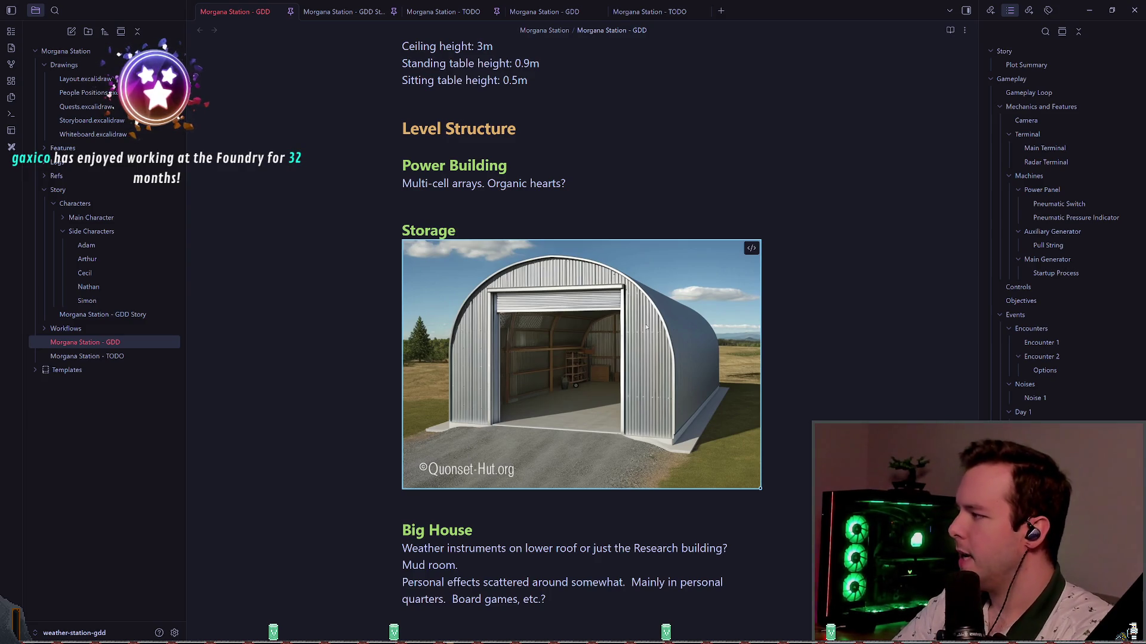
- Scroll through Level Design, then jump to Mechanics and Features from the Outline panel
scroll(647, 327, "down", 9)
scroll(646, 326, "up", 6)
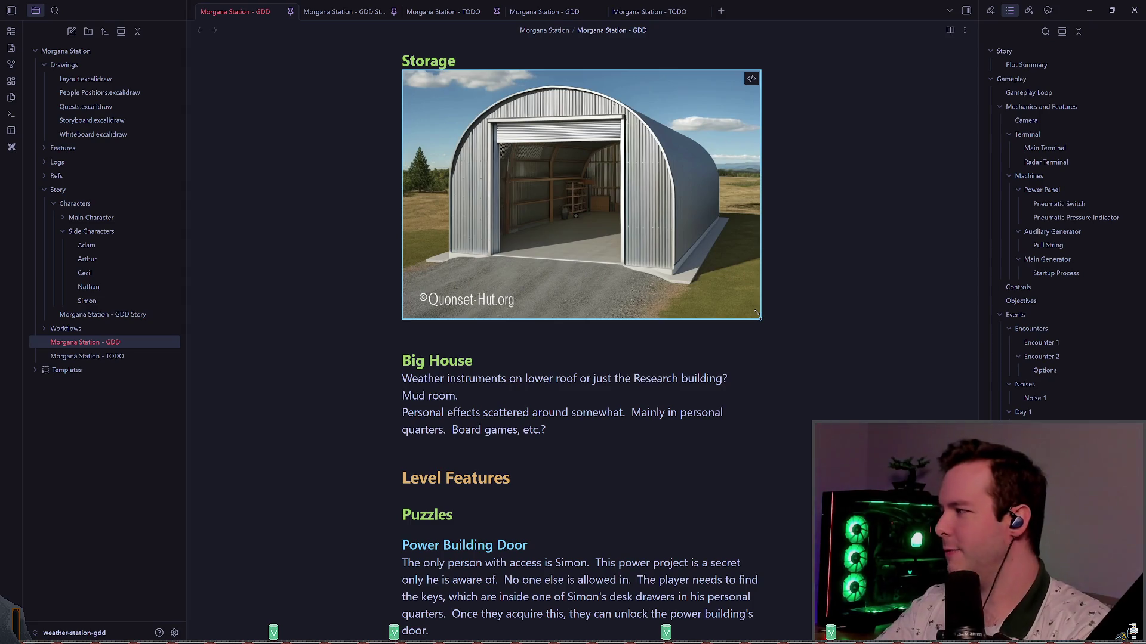
scroll(679, 347, "down", 3)
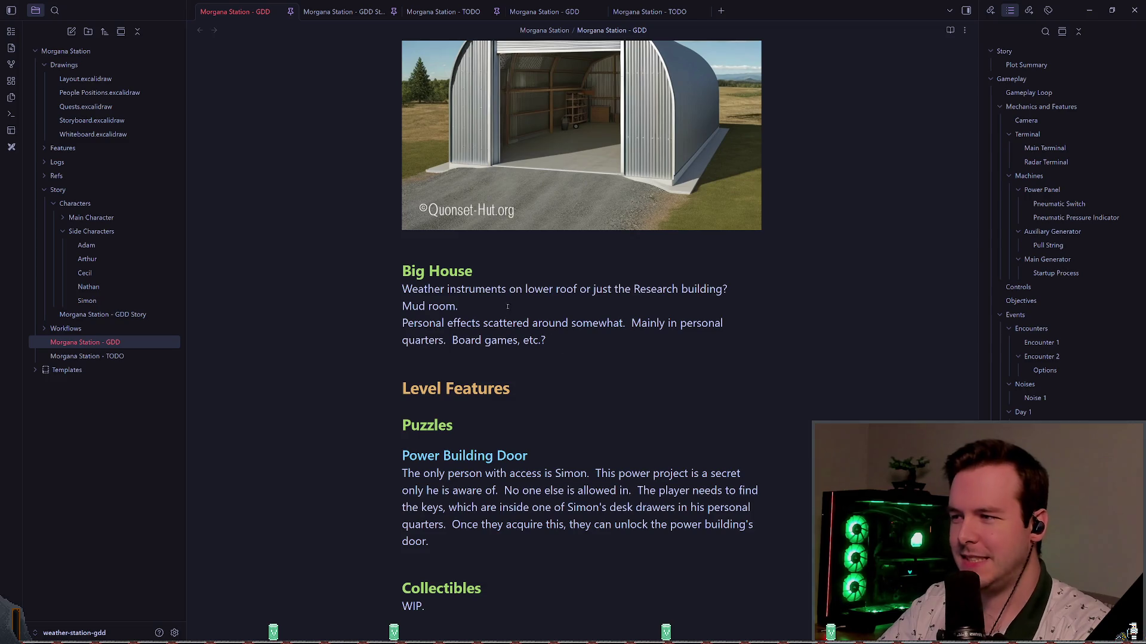
scroll(544, 303, "up", 5)
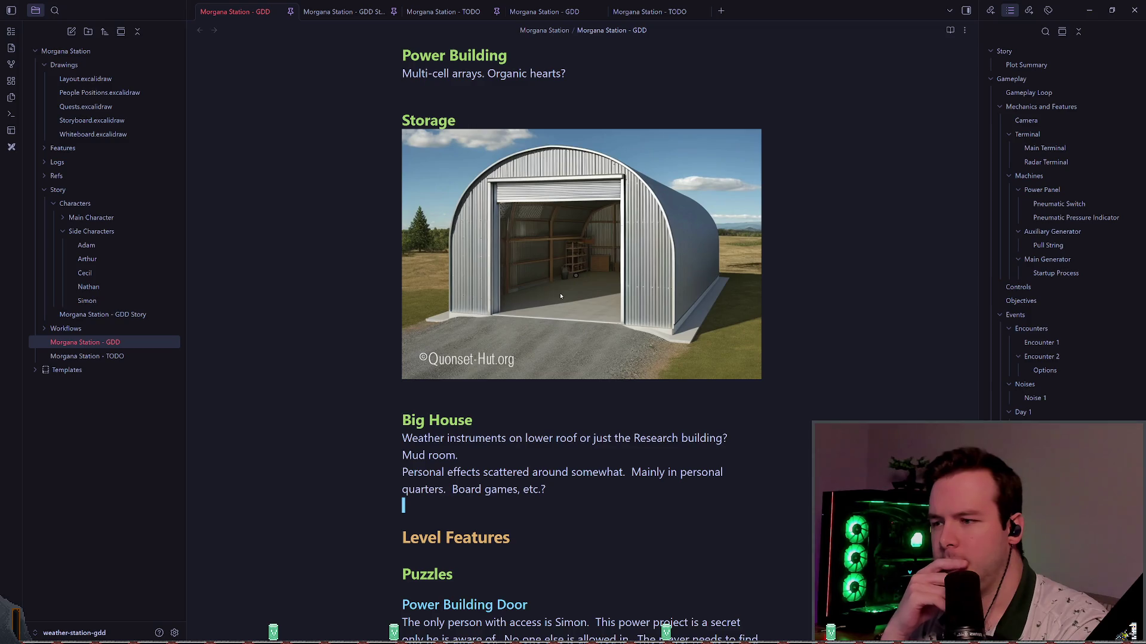
scroll(560, 296, "down", 5)
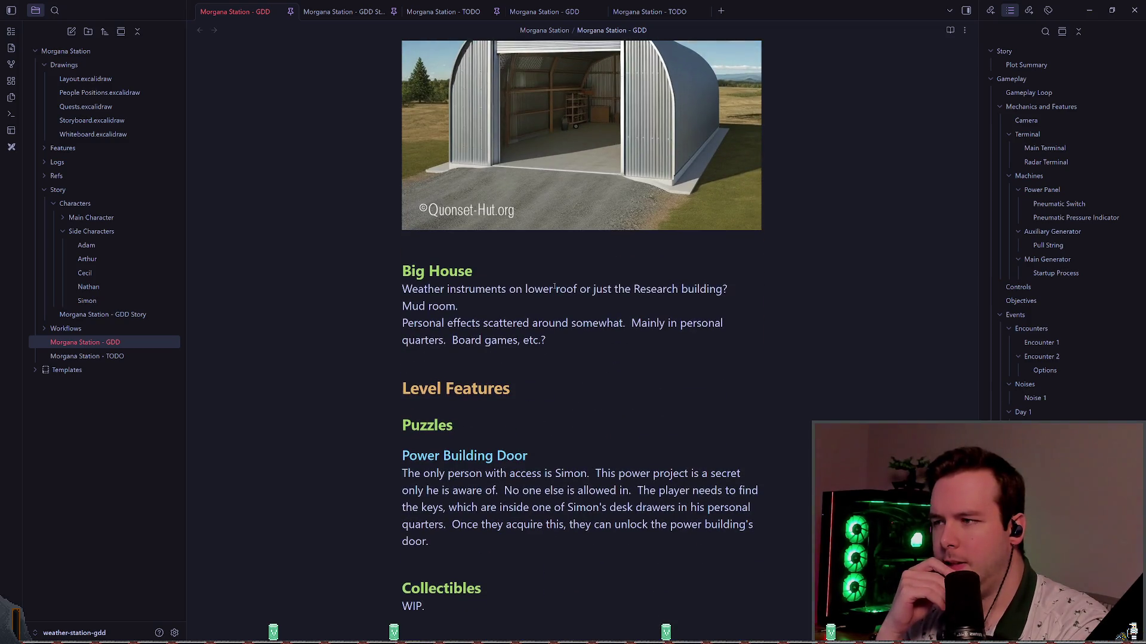
left_click(1049, 107)
- Place the caret below the Radar Terminal description and scroll through the surrounding sections
scroll(659, 120, "down", 15)
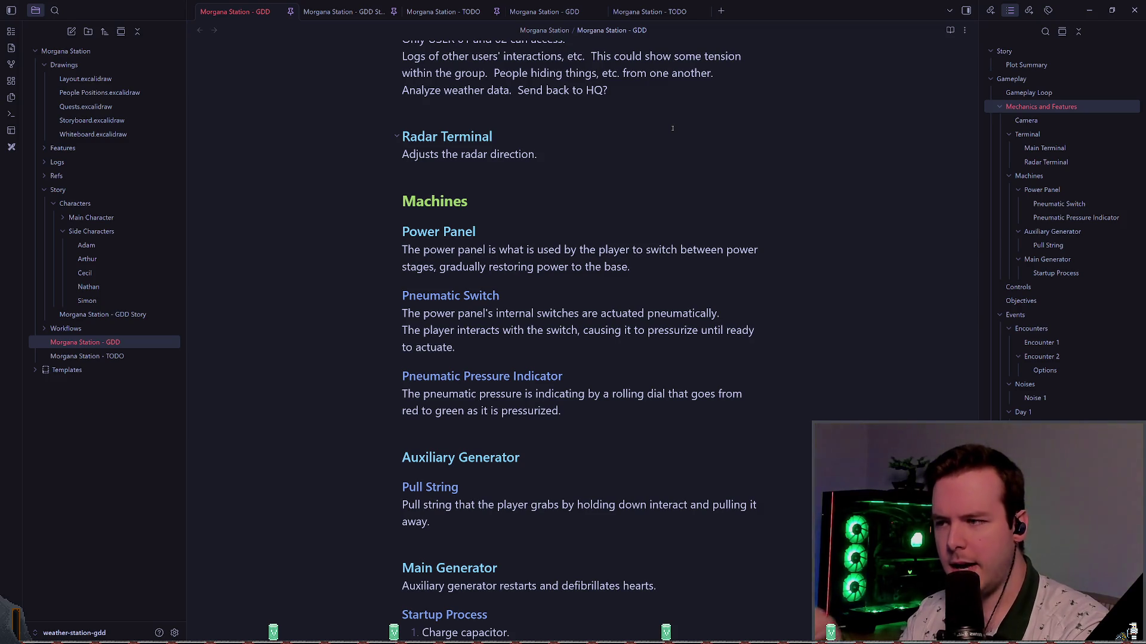
left_click(535, 201)
left_click(535, 172)
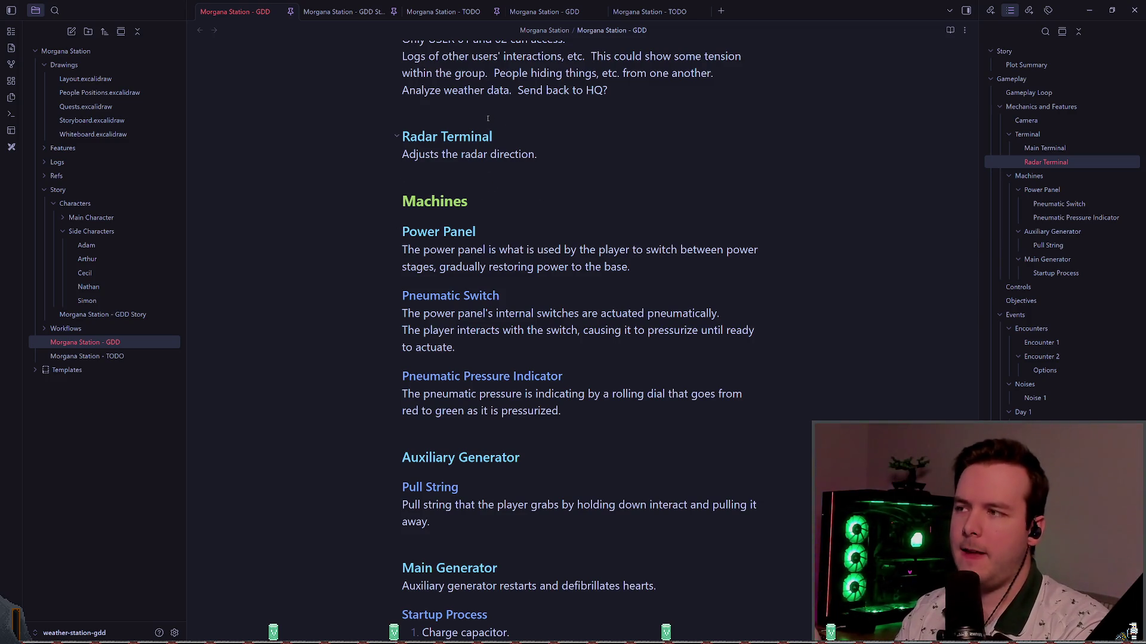
scroll(521, 104, "up", 3)
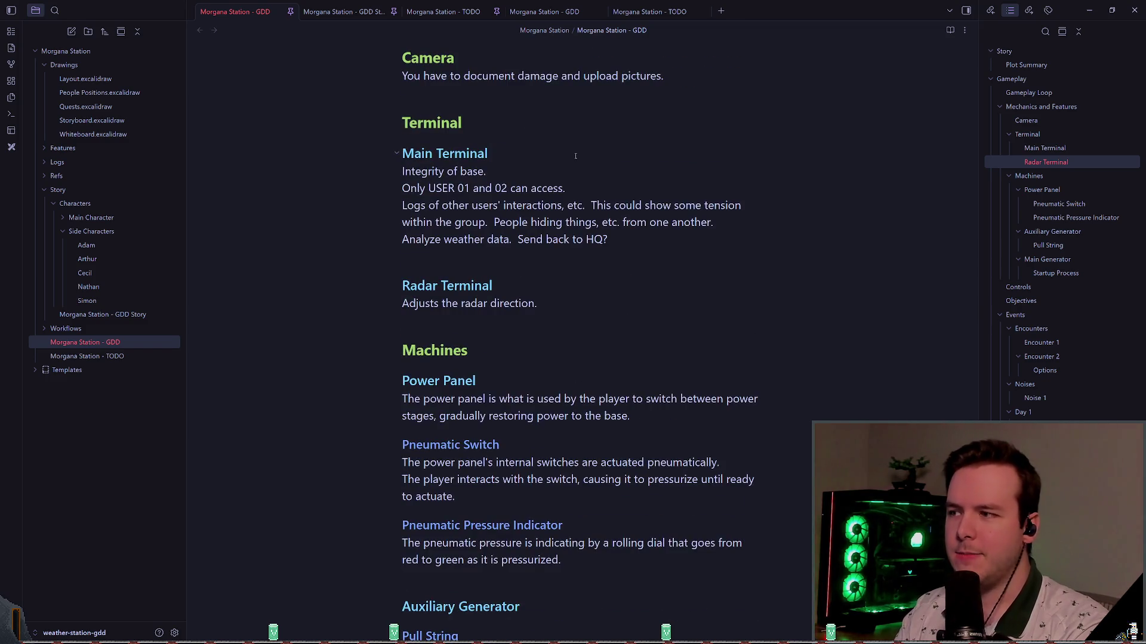
scroll(570, 158, "up", 3)
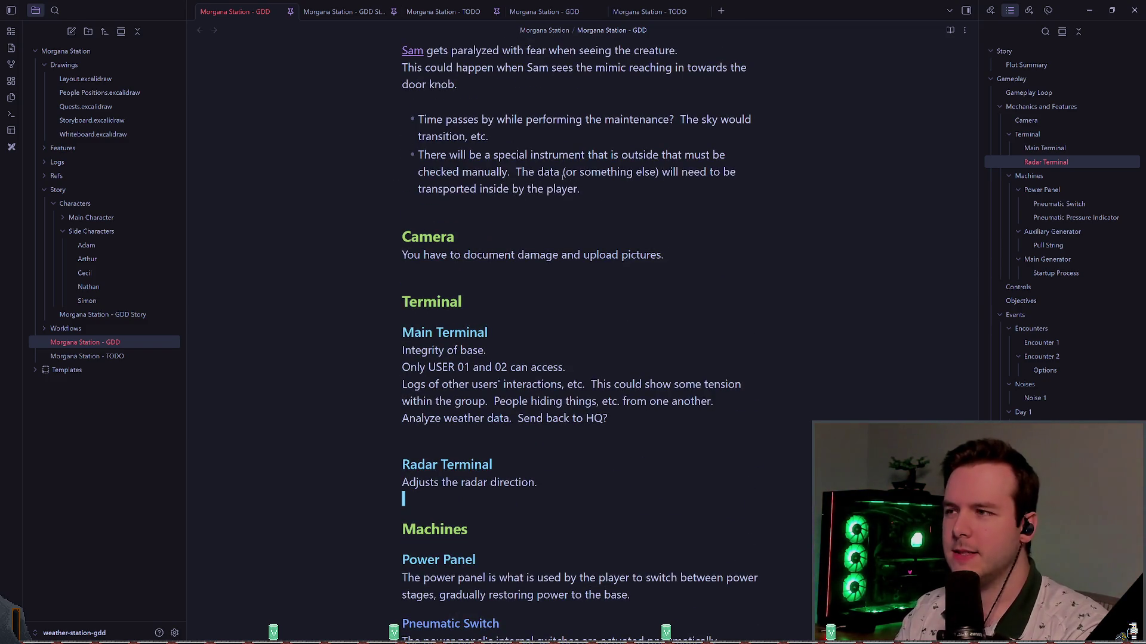
scroll(562, 176, "up", 4)
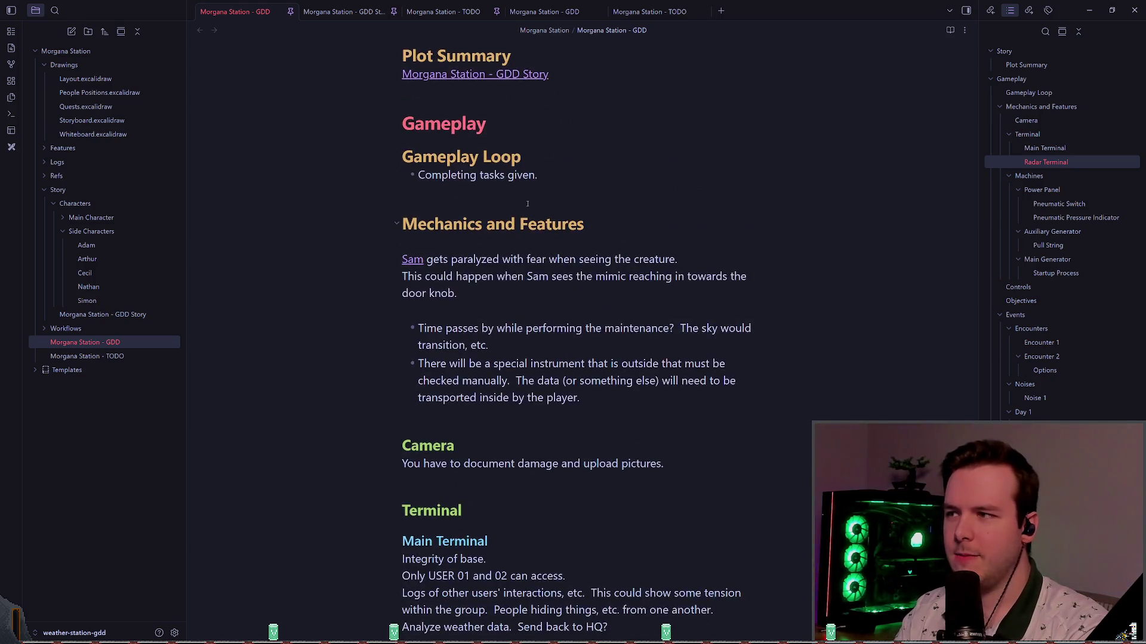
scroll(528, 203, "down", 1)
scroll(520, 250, "down", 3)
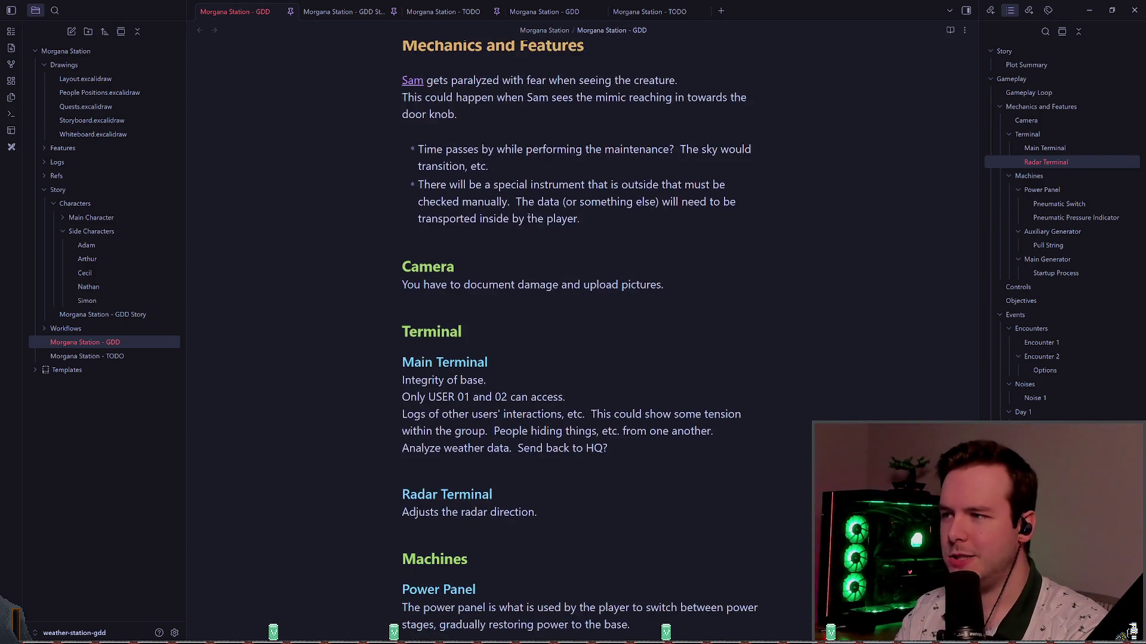
- Check the Terminal, Camera and Main Terminal heading levels, then jump to Main Endings in the Outline
left_click(494, 307)
left_click(494, 307)
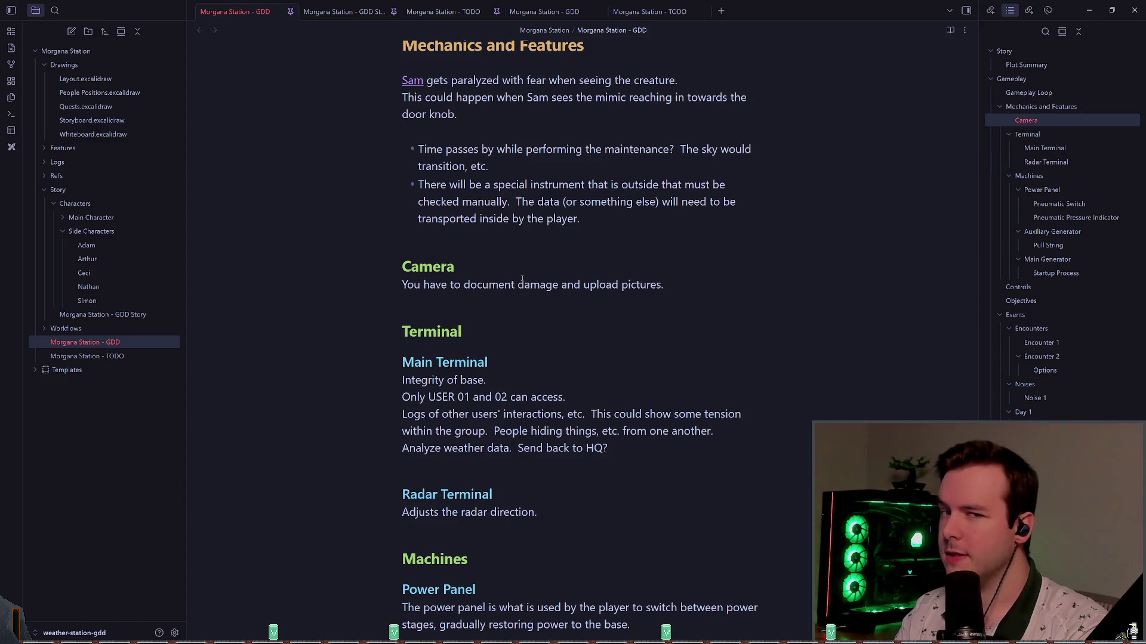
left_click(471, 344)
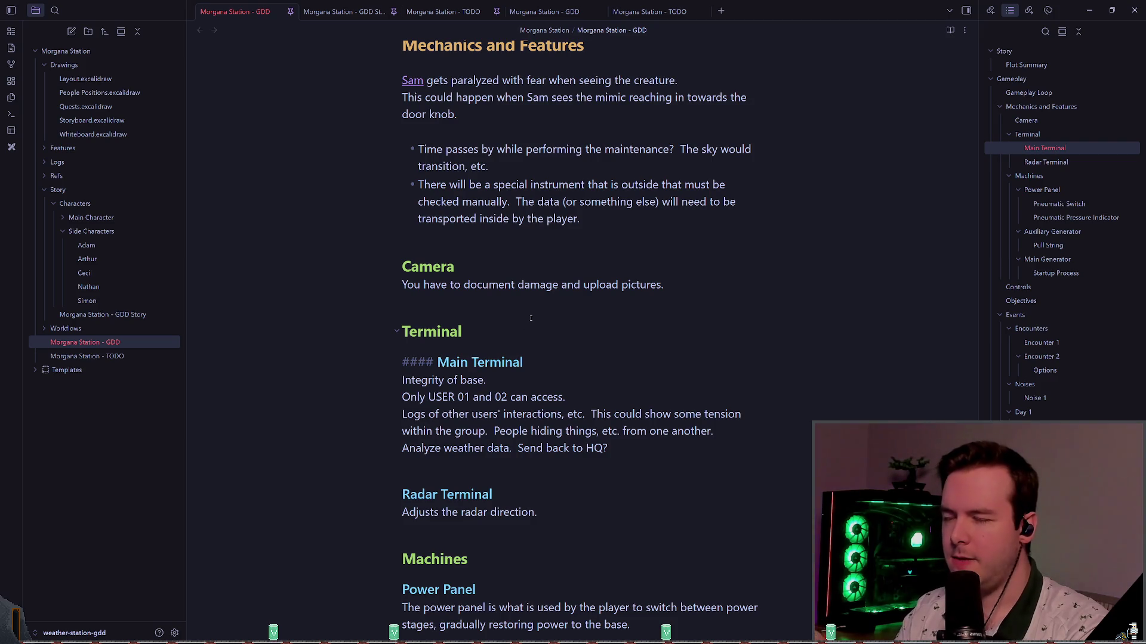
left_click(500, 299)
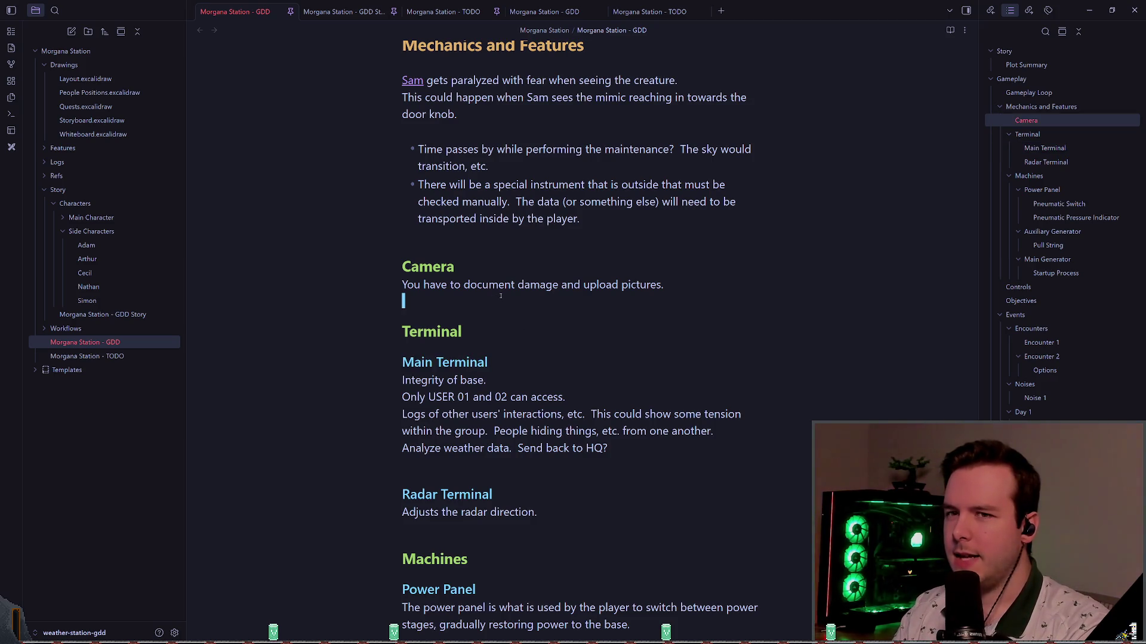
scroll(500, 297, "down", 3)
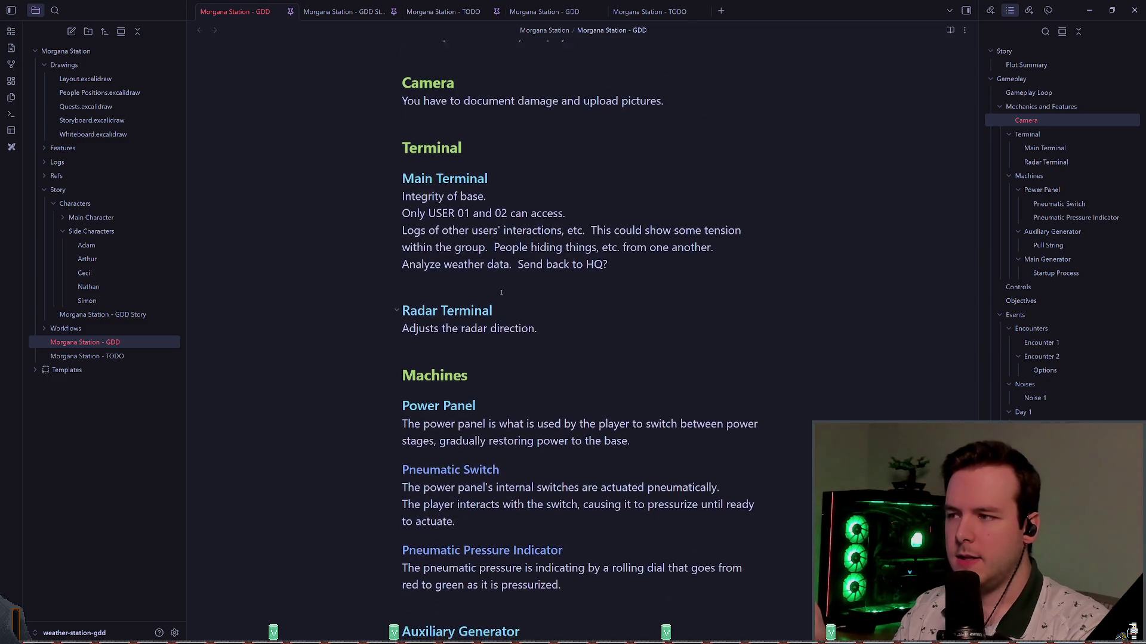
left_click(470, 253)
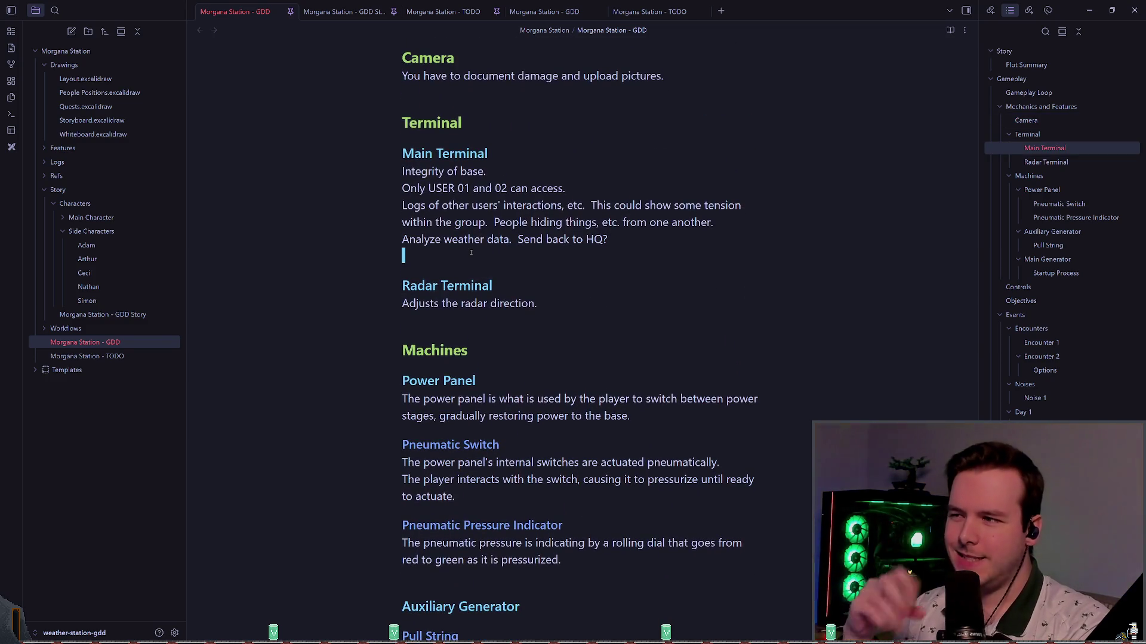
scroll(1042, 371, "down", 5)
left_click(1043, 224)
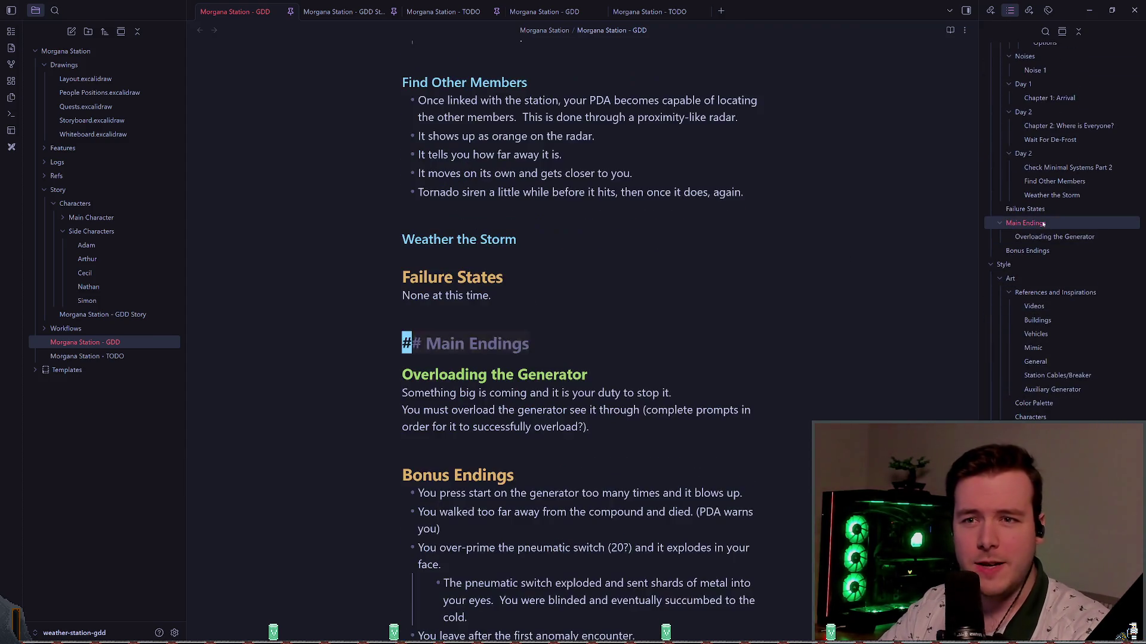
- Jump to Failure States in the Outline and select its heading and text
left_click(1024, 209)
left_click(552, 343)
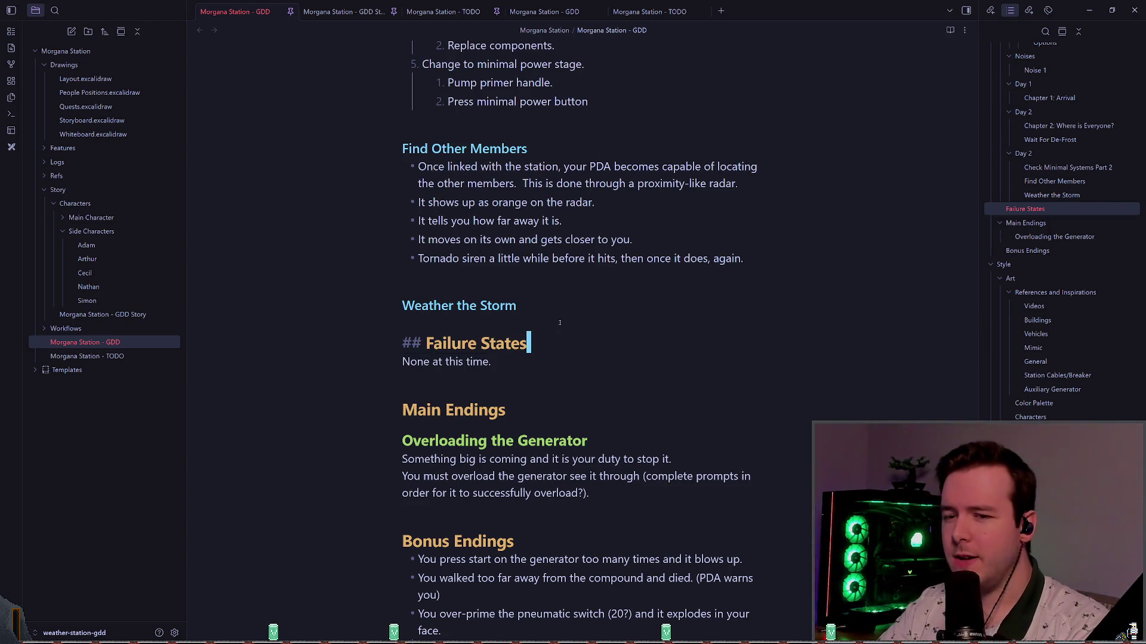
scroll(994, 340, "down", 3)
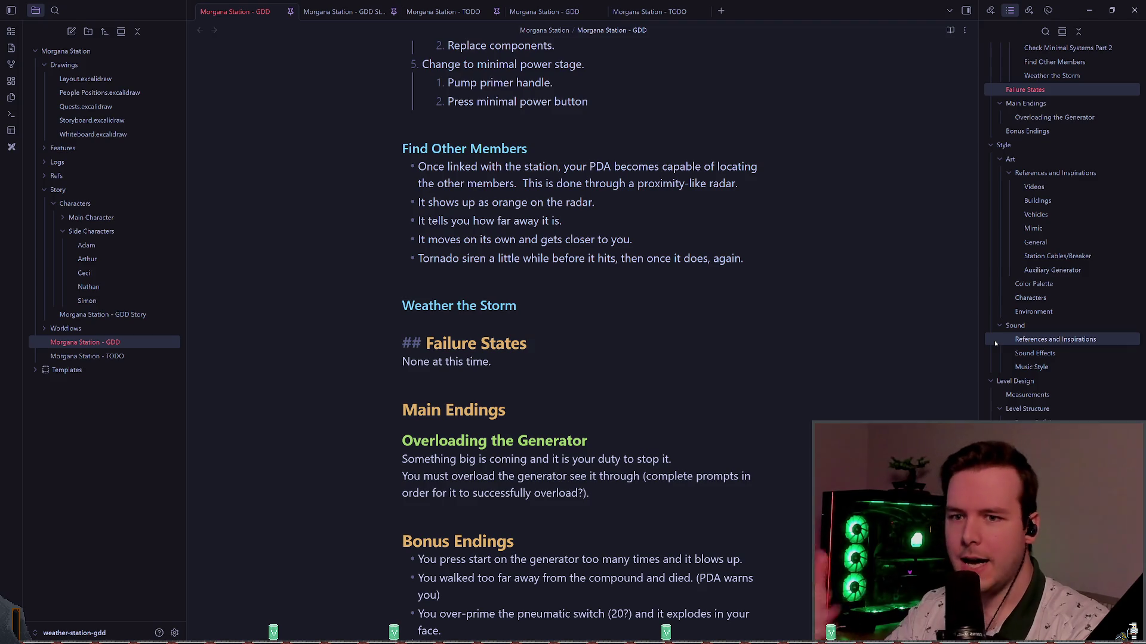
scroll(994, 340, "down", 3)
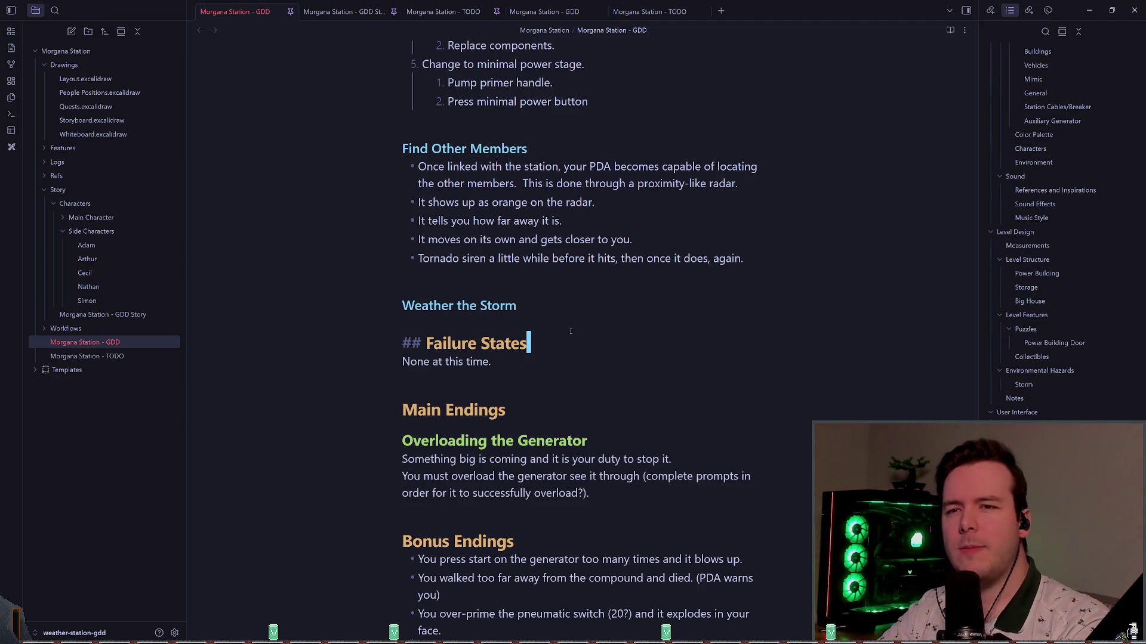
left_click_drag(491, 361, 402, 344)
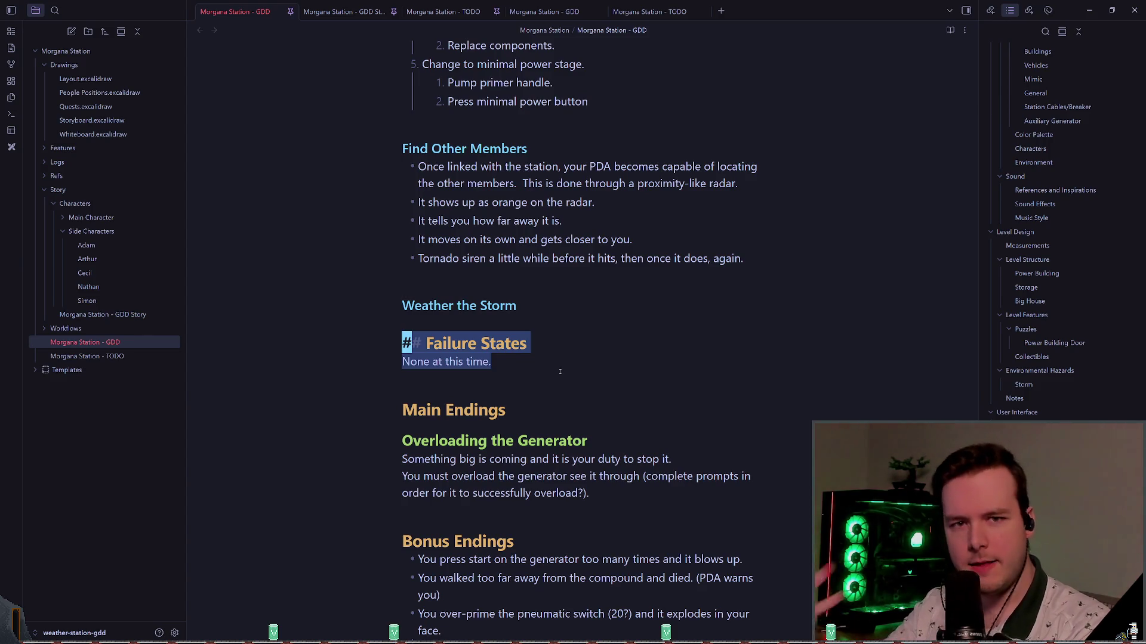
scroll(1044, 238, "down", 2)
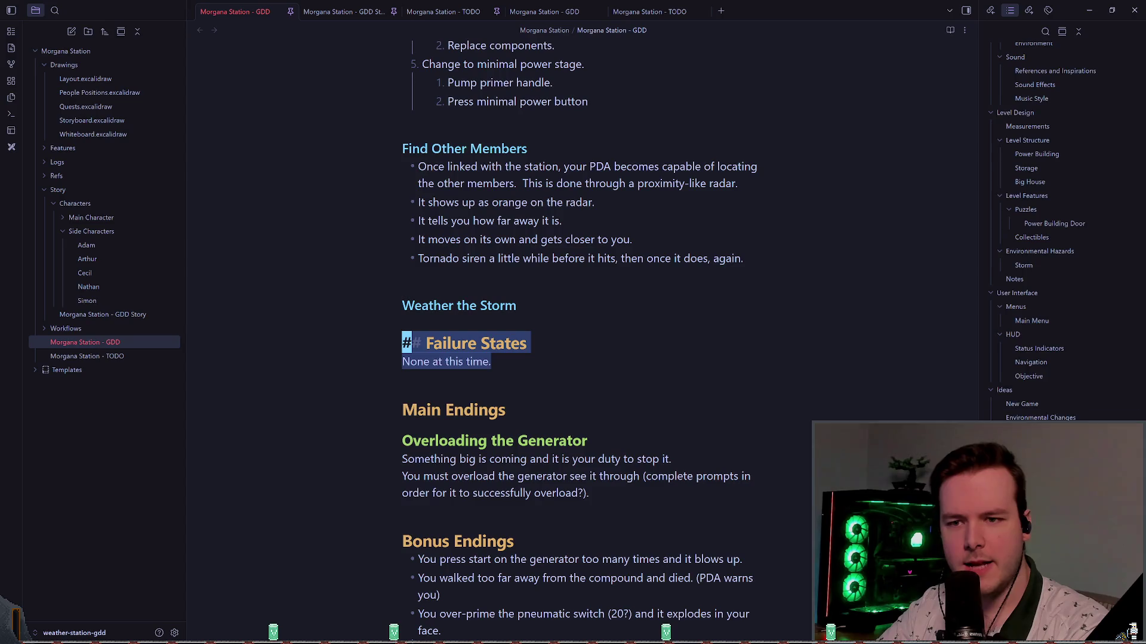
scroll(1013, 311, "down", 1)
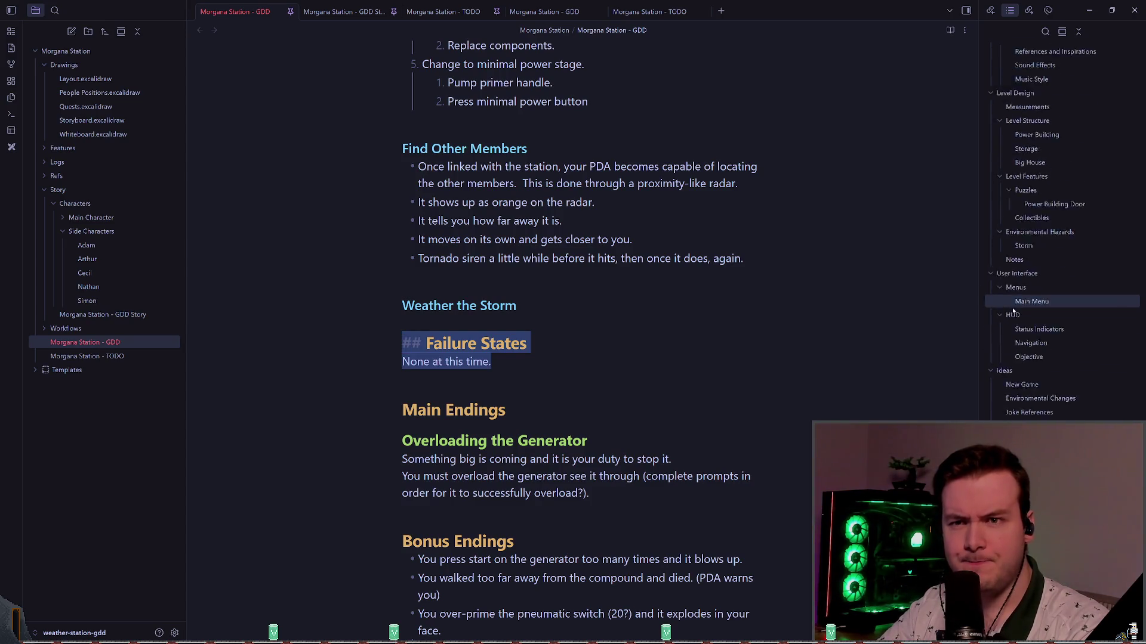
scroll(1043, 352, "up", 3)
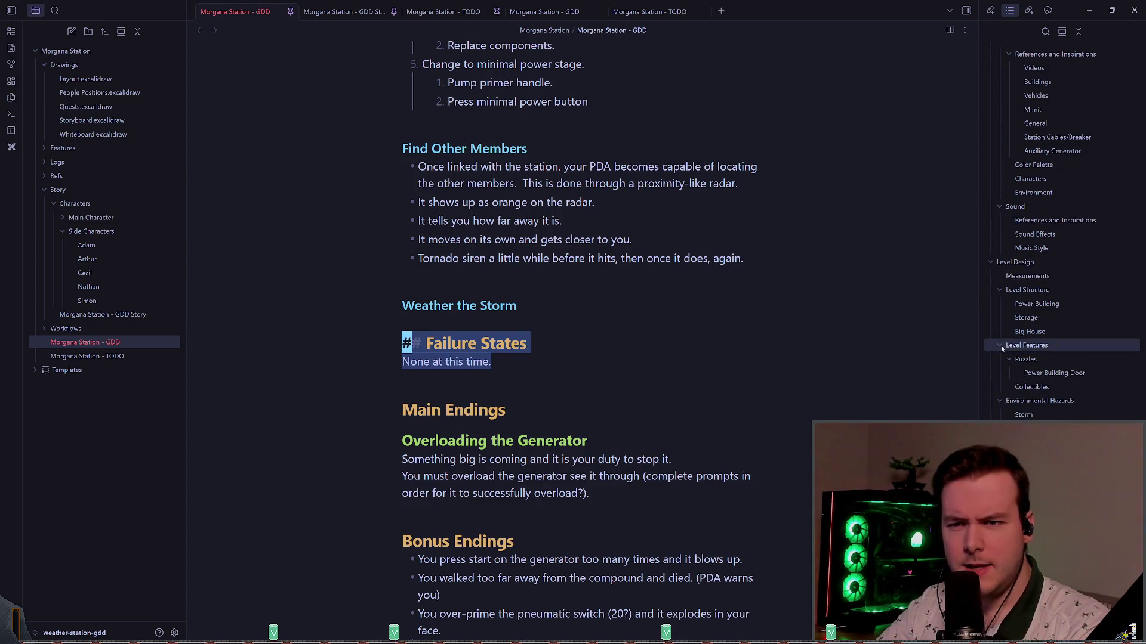
- Jump to Level Features and select the Level Structure heading text
left_click(1027, 345)
scroll(481, 220, "down", 2)
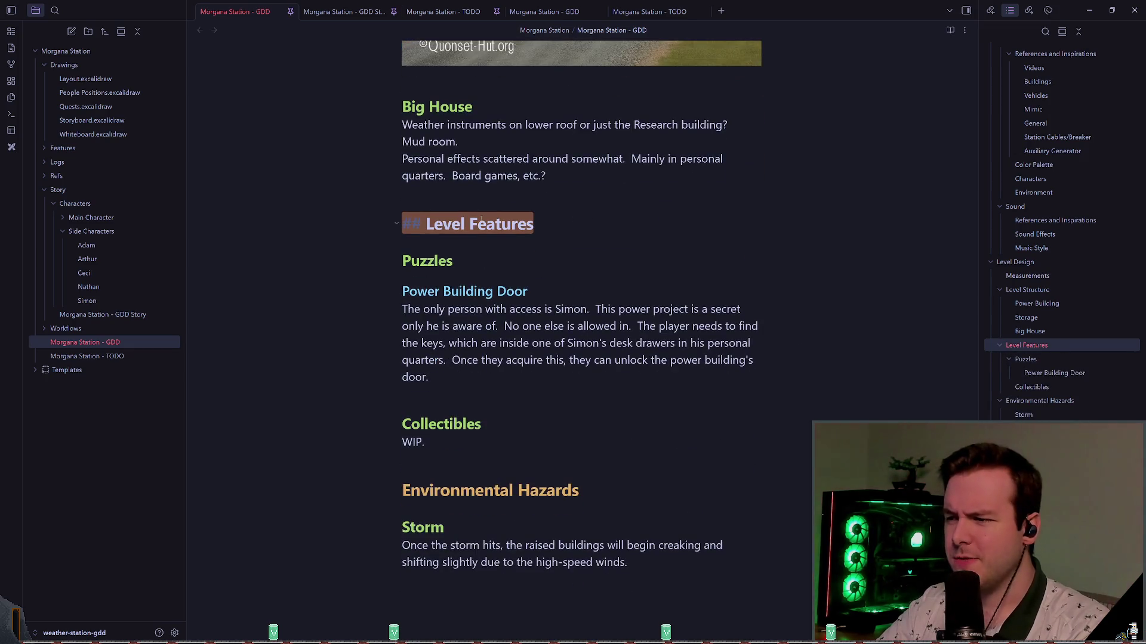
scroll(523, 348, "up", 5)
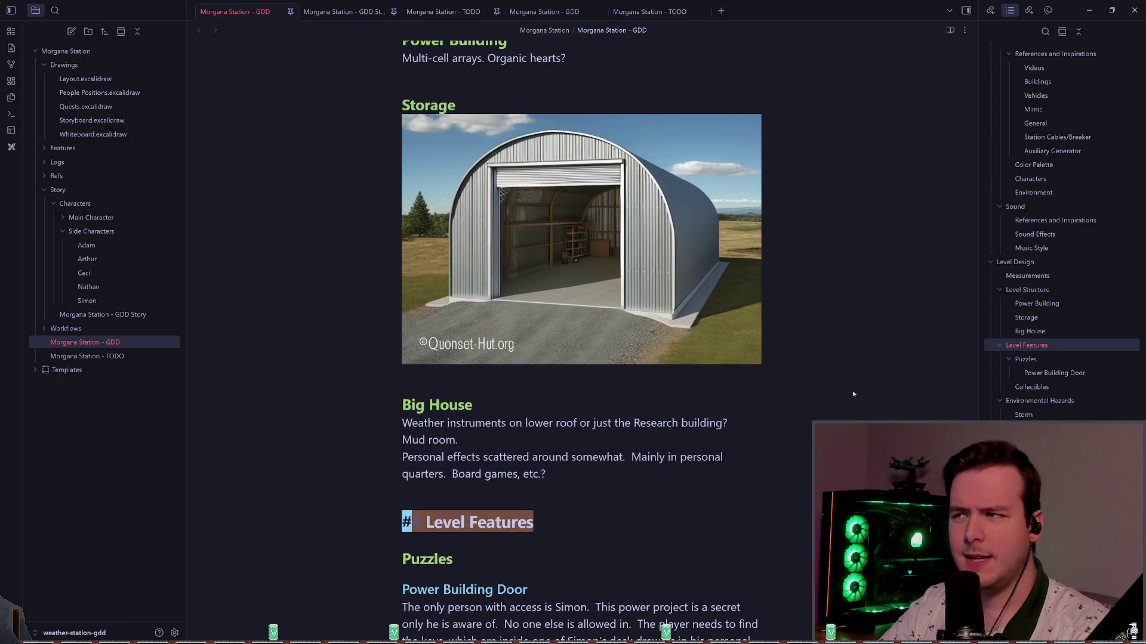
scroll(871, 396, "up", 5)
triple_click(534, 272)
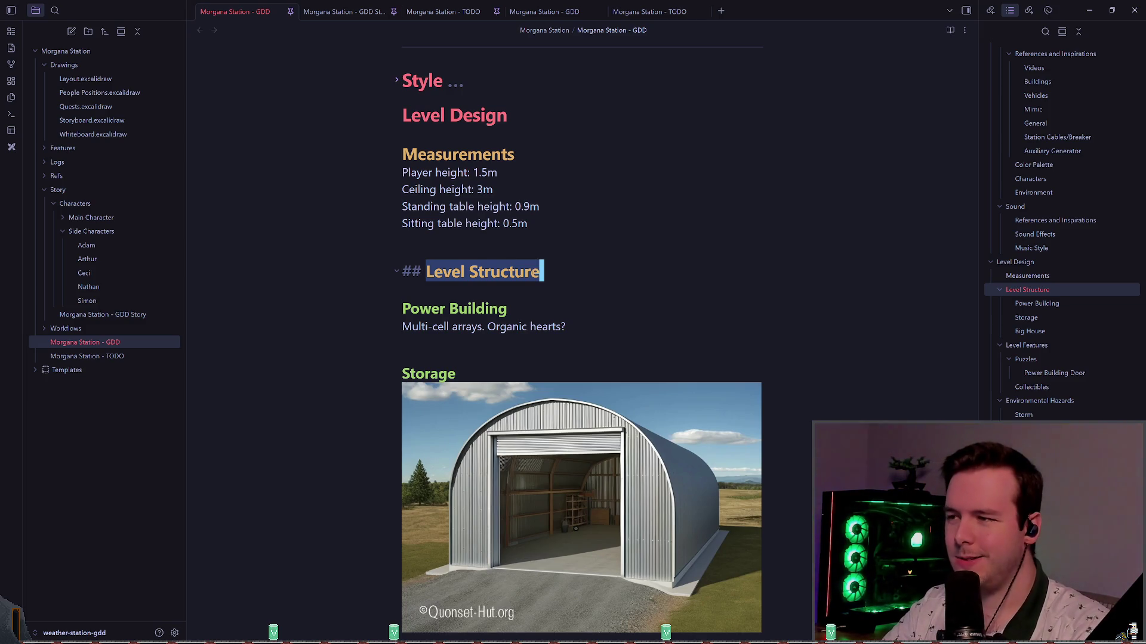
scroll(559, 271, "down", 2)
scroll(1023, 300, "up", 3)
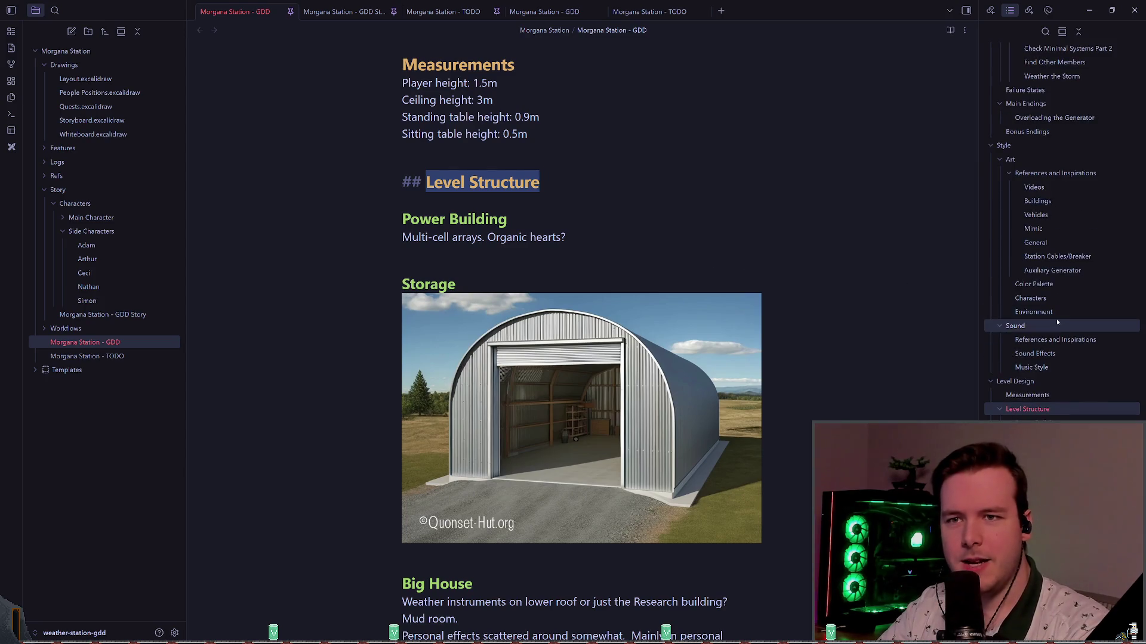
- Jump to Art, fold the Art subsections and Style section, and place the caret under Measurements
left_click(994, 163)
left_click(995, 161)
left_click(396, 311)
scroll(572, 311, "down", 3)
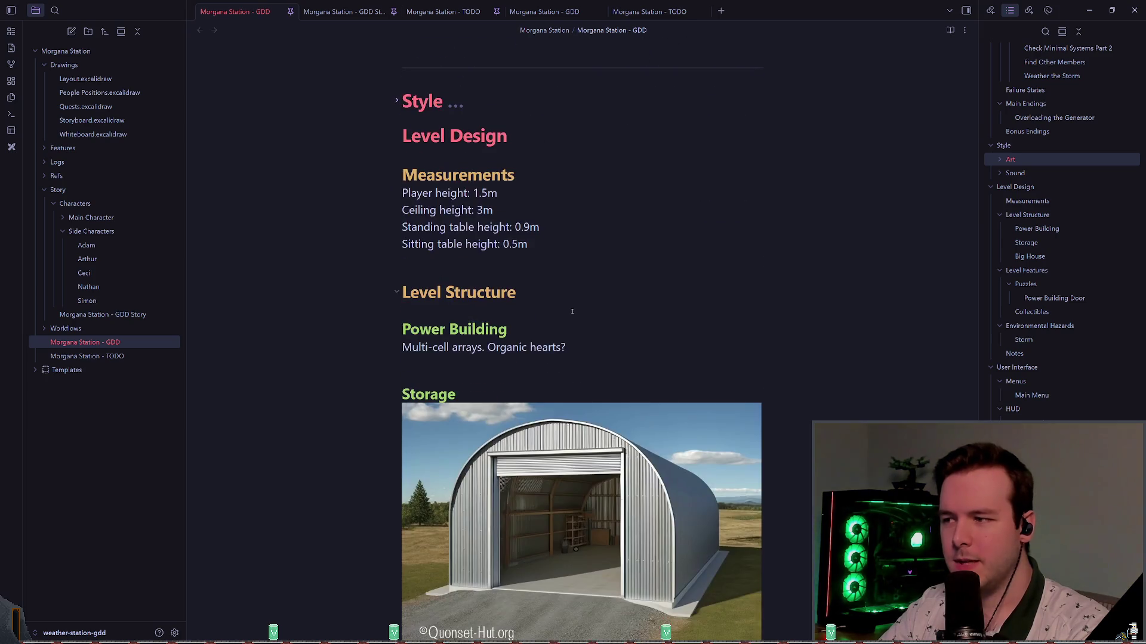
left_click(597, 295)
left_click(547, 260)
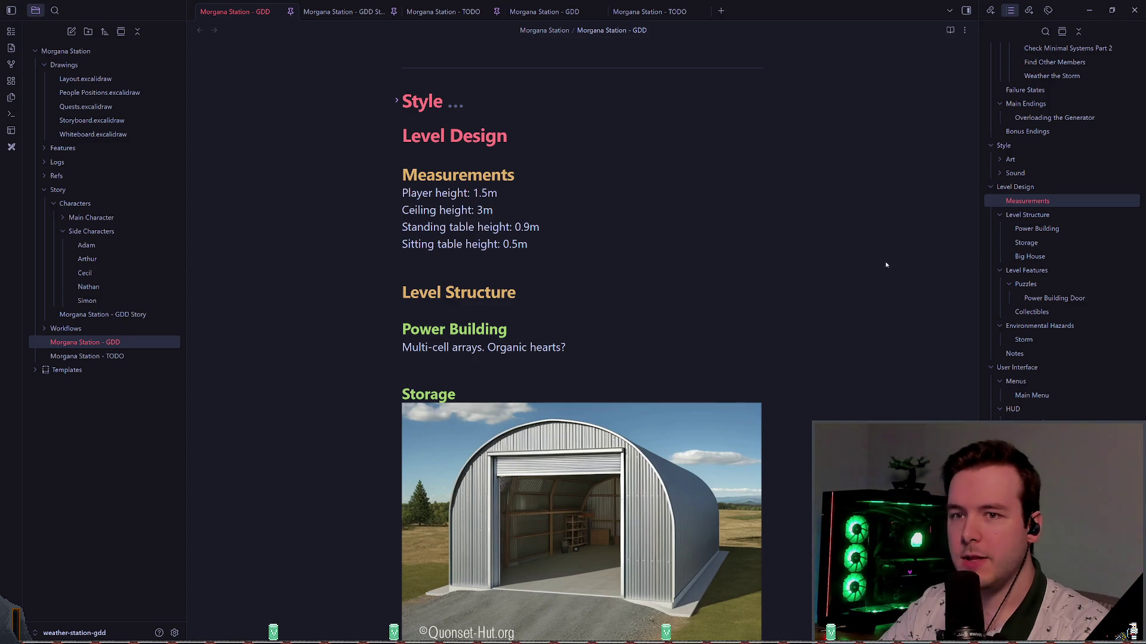
- Jump to the Encounters heading via the Outline pane and select its text
scroll(1028, 280, "up", 4)
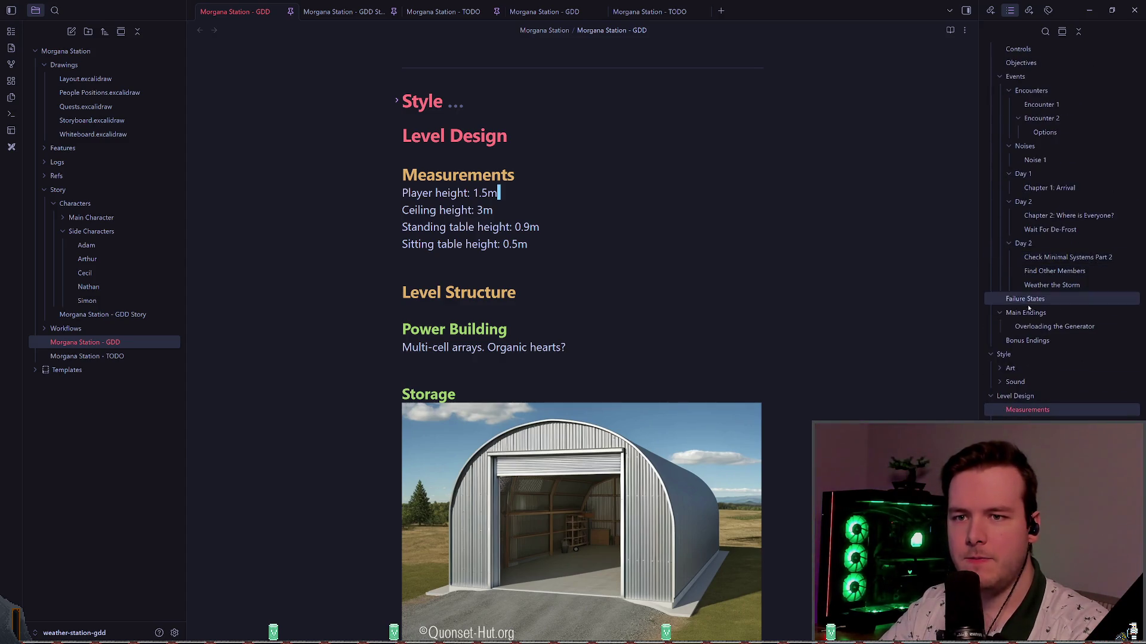
scroll(1015, 341, "up", 2)
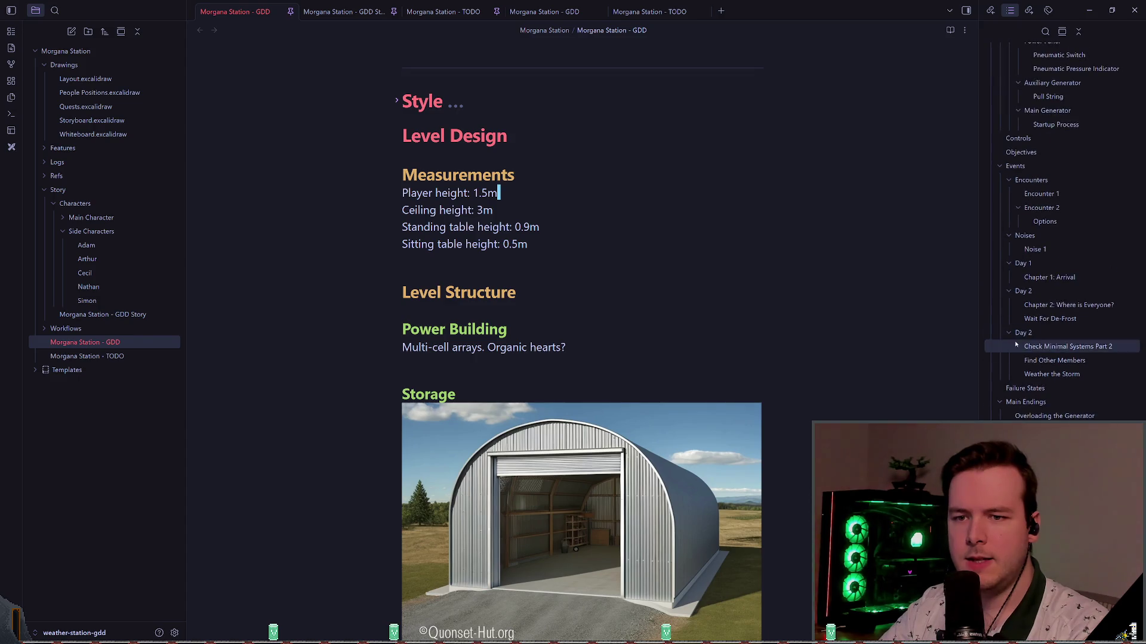
scroll(1026, 370, "up", 2)
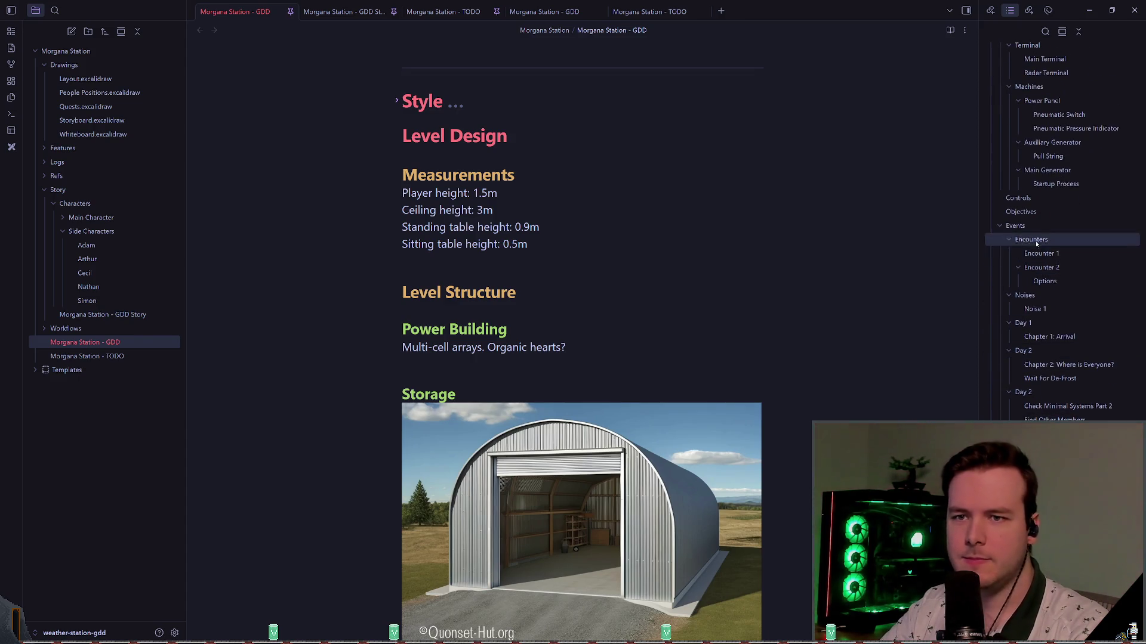
scroll(1041, 349, "up", 1)
left_click(1040, 330)
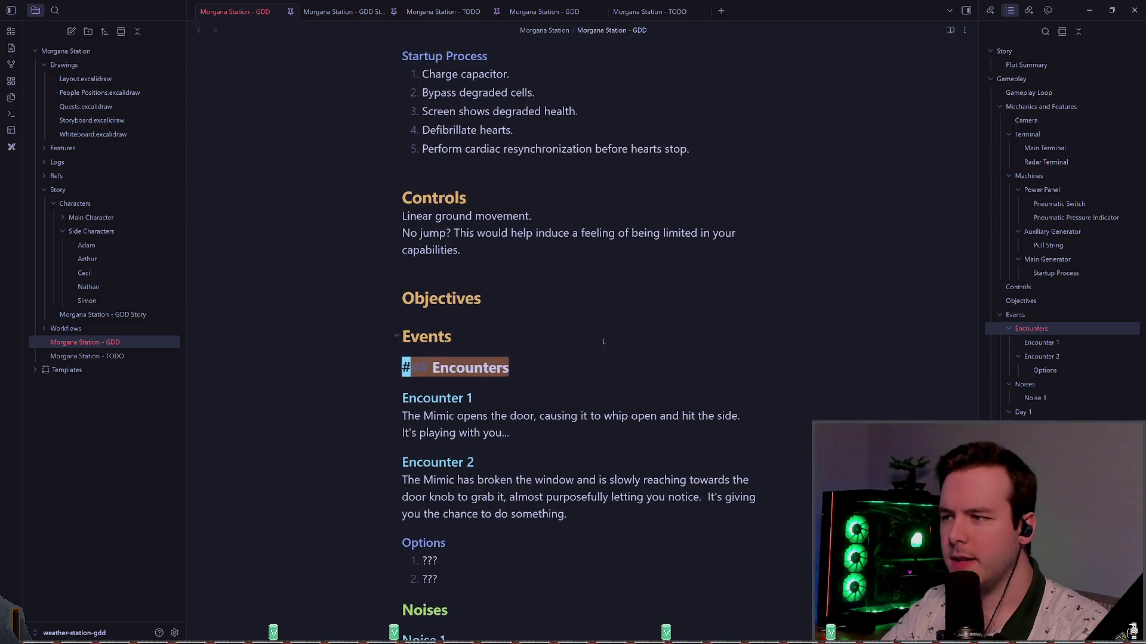
left_click_drag(445, 400, 401, 254)
- Inspect the Events, Encounters and Noises headings by selecting words and placing the caret in them
left_click(555, 336)
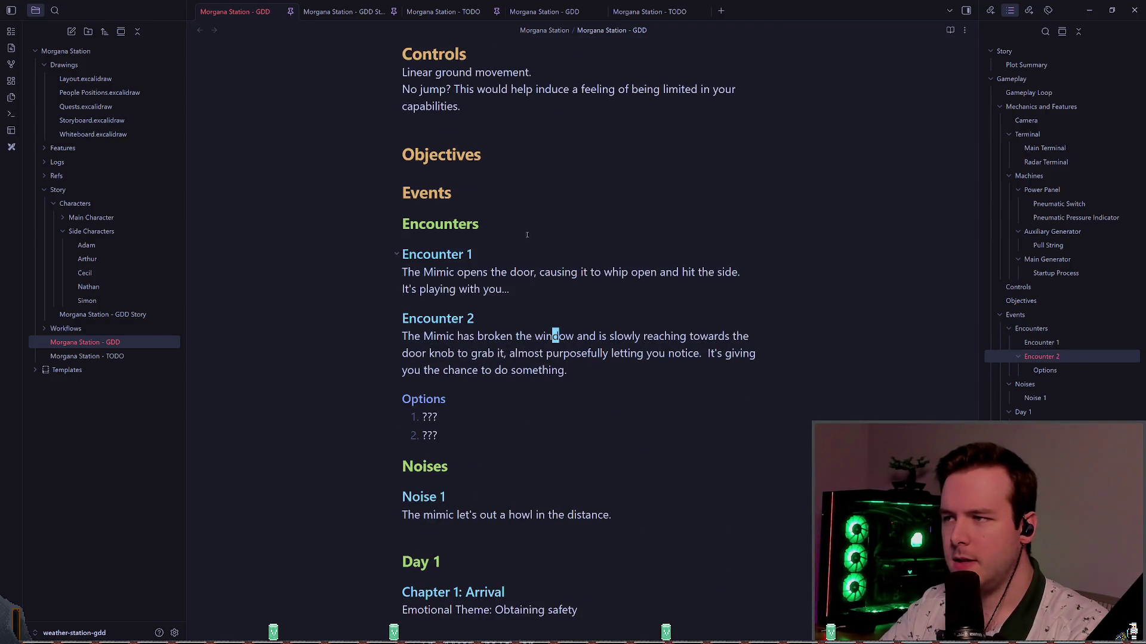
left_click(446, 191)
double_click(459, 192)
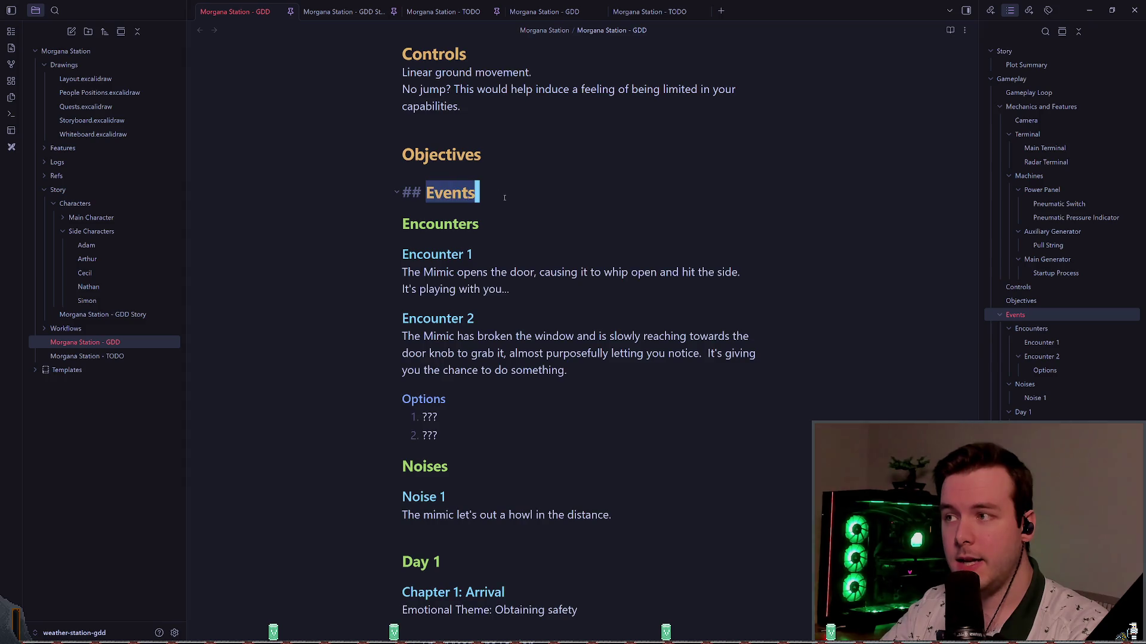
left_click(593, 233)
left_click_drag(593, 232, 436, 224)
scroll(531, 307, "down", 3)
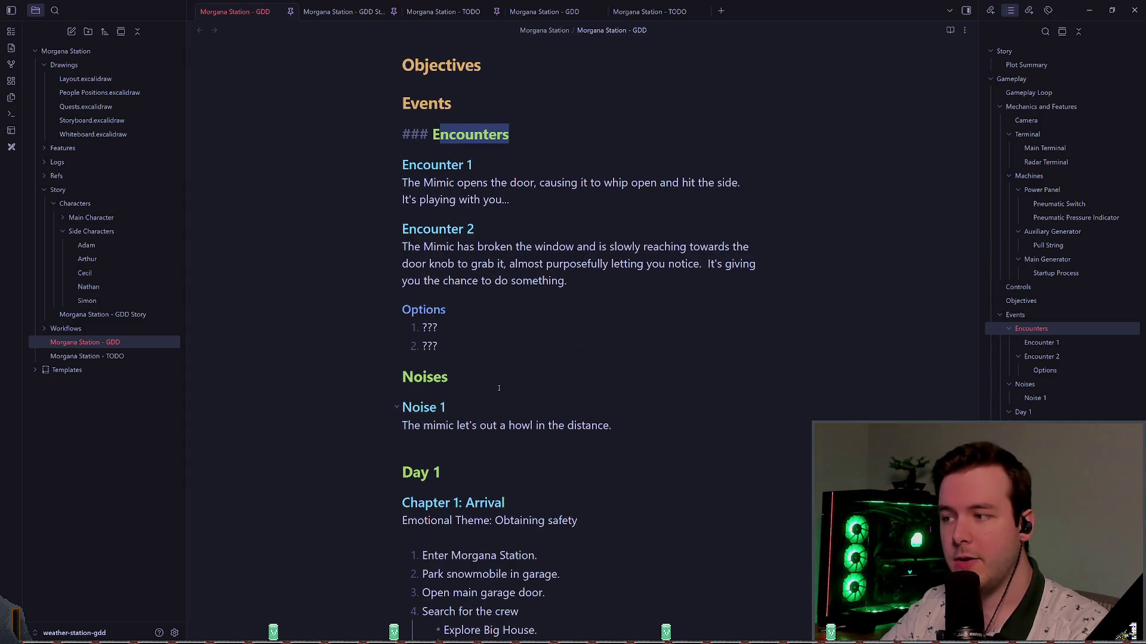
left_click_drag(478, 377, 434, 377)
left_click(538, 384)
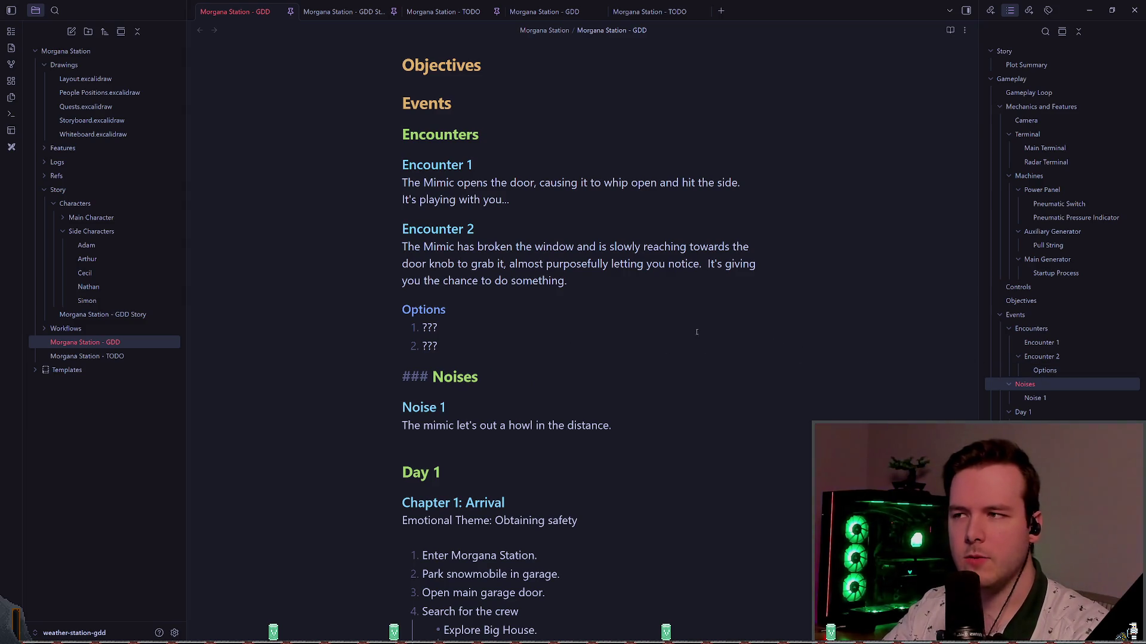
scroll(578, 352, "up", 1)
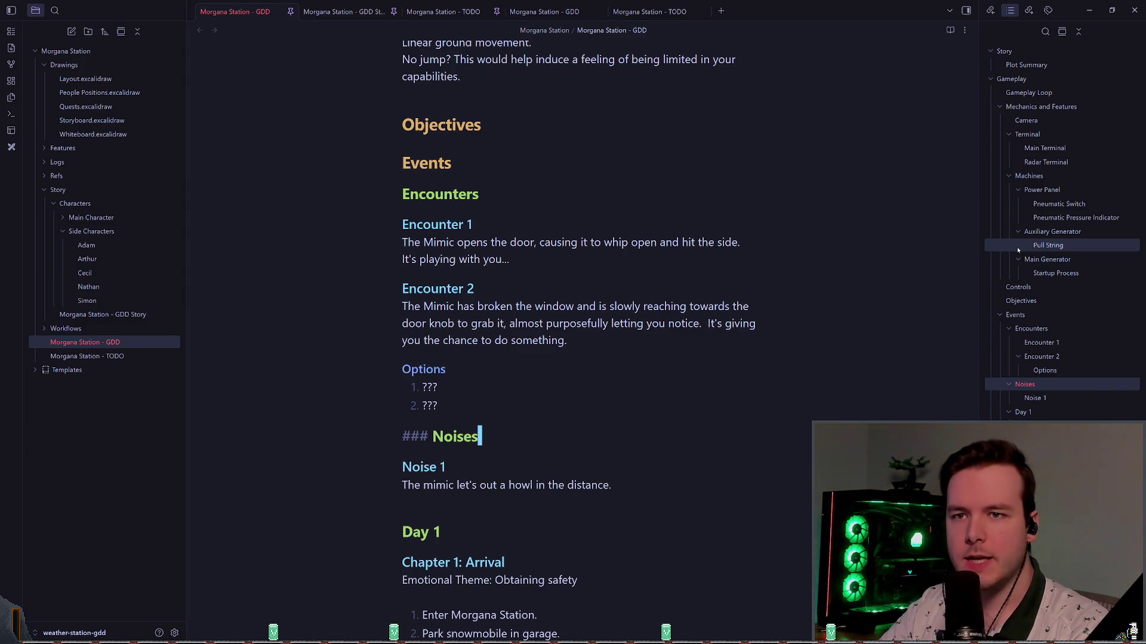
scroll(1026, 179, "down", 10)
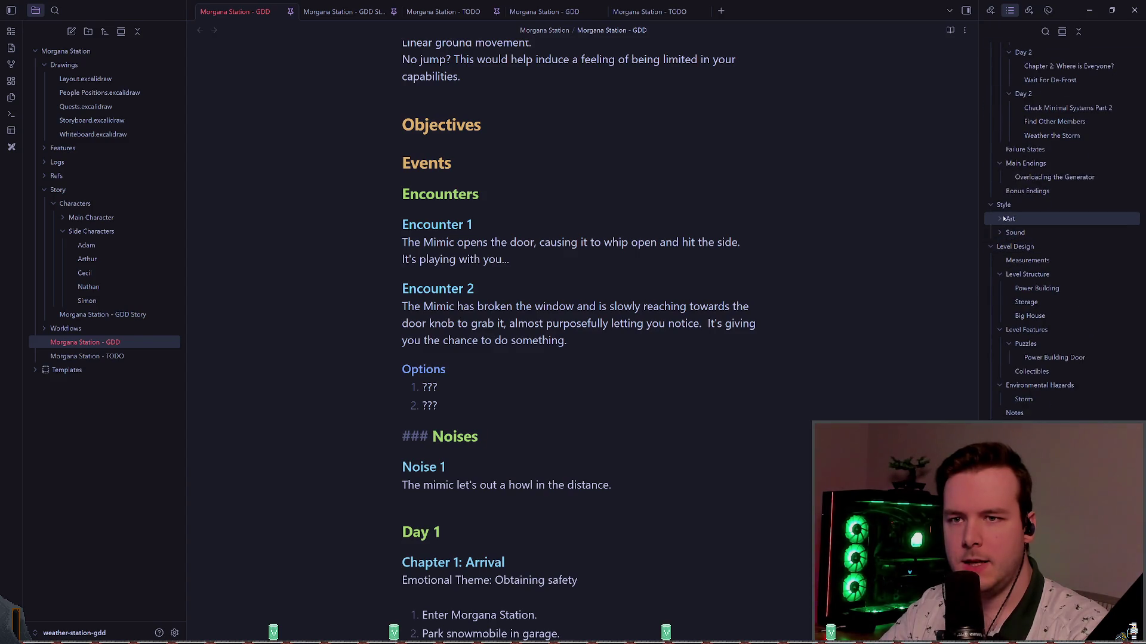
scroll(1015, 219, "down", 3)
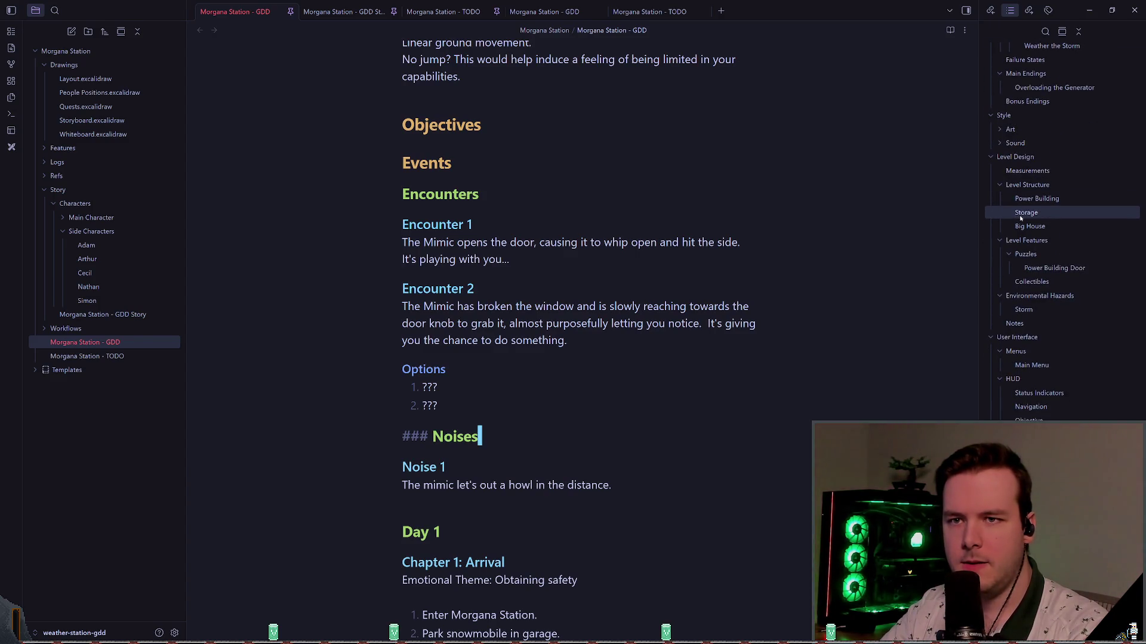
left_click(755, 253)
- Run the Vim search '/Objectives' and move down to the Events heading line
type("/Objectives")
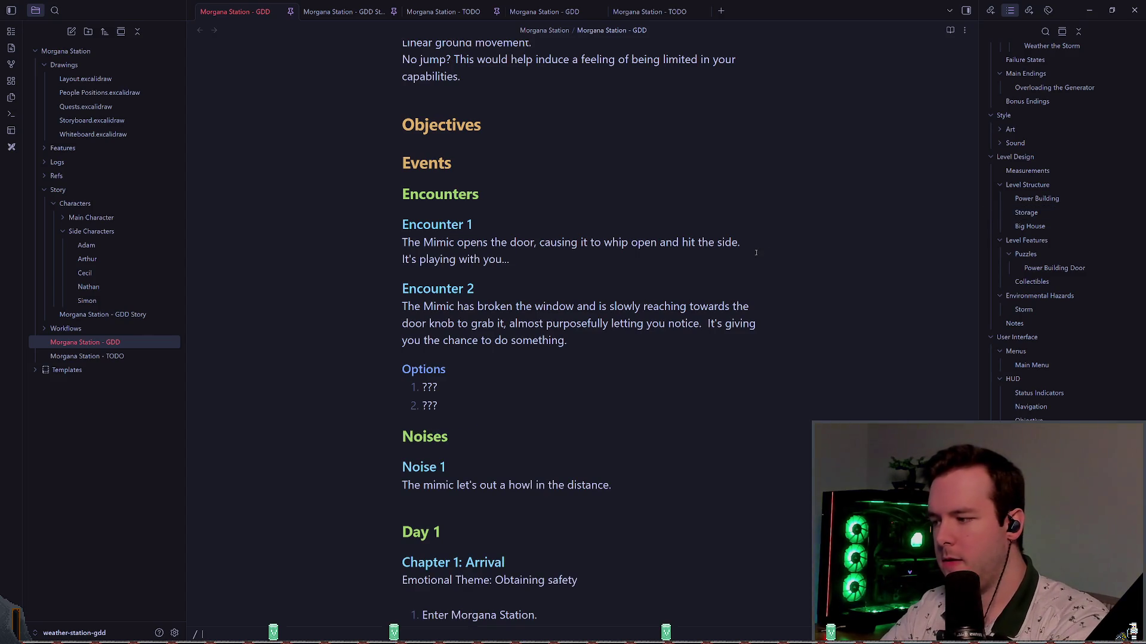
key("Return")
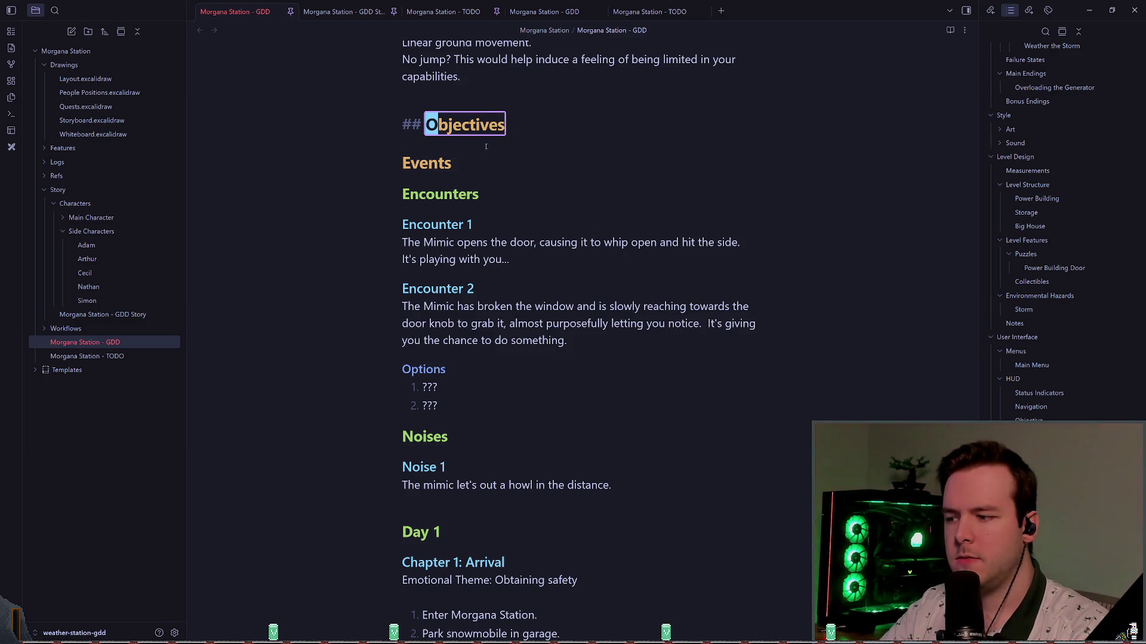
scroll(537, 239, "down", 2)
scroll(656, 346, "up", 2)
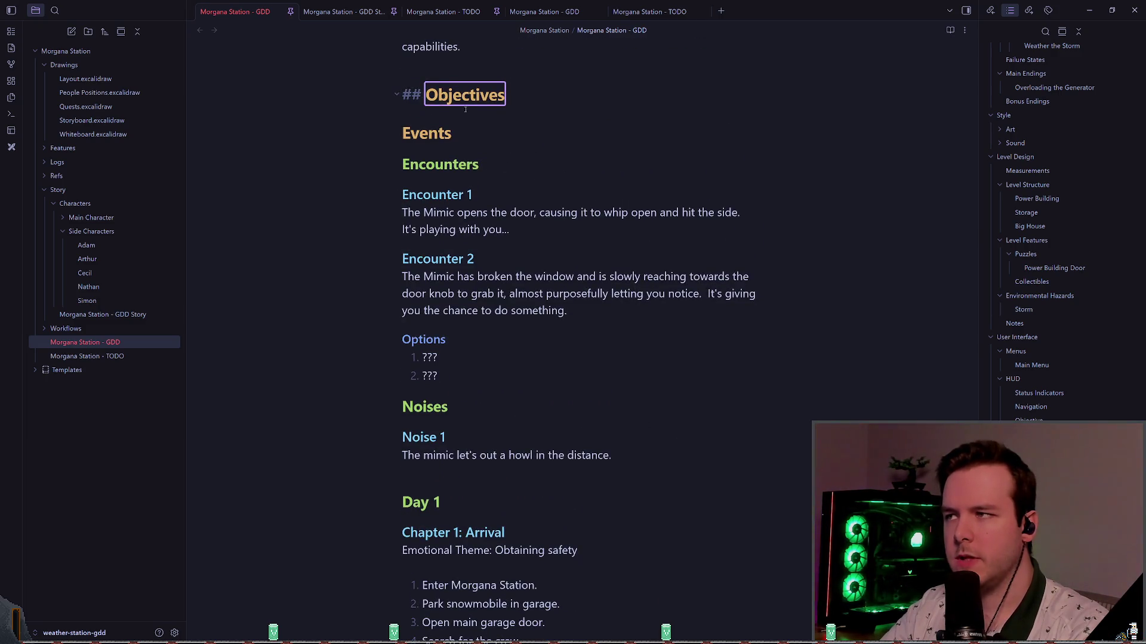
key("Down")
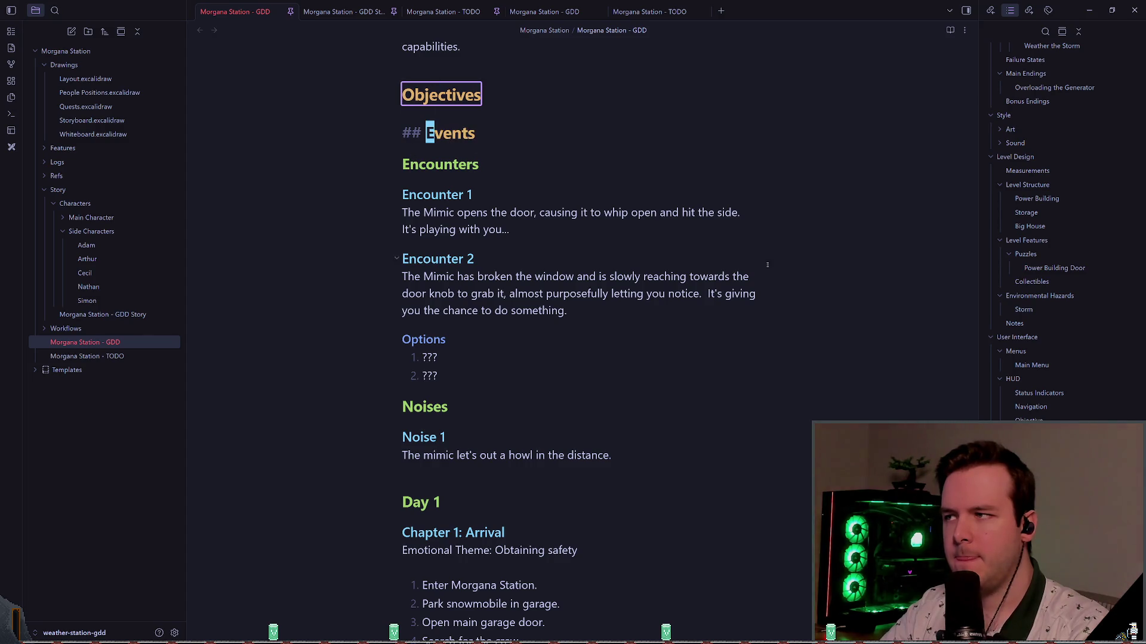
- Cut the Events block through Noise 1 with Vim line-select and paste it below Weather the Storm
key("shift+v")
key("j")
key("j")
key("j")
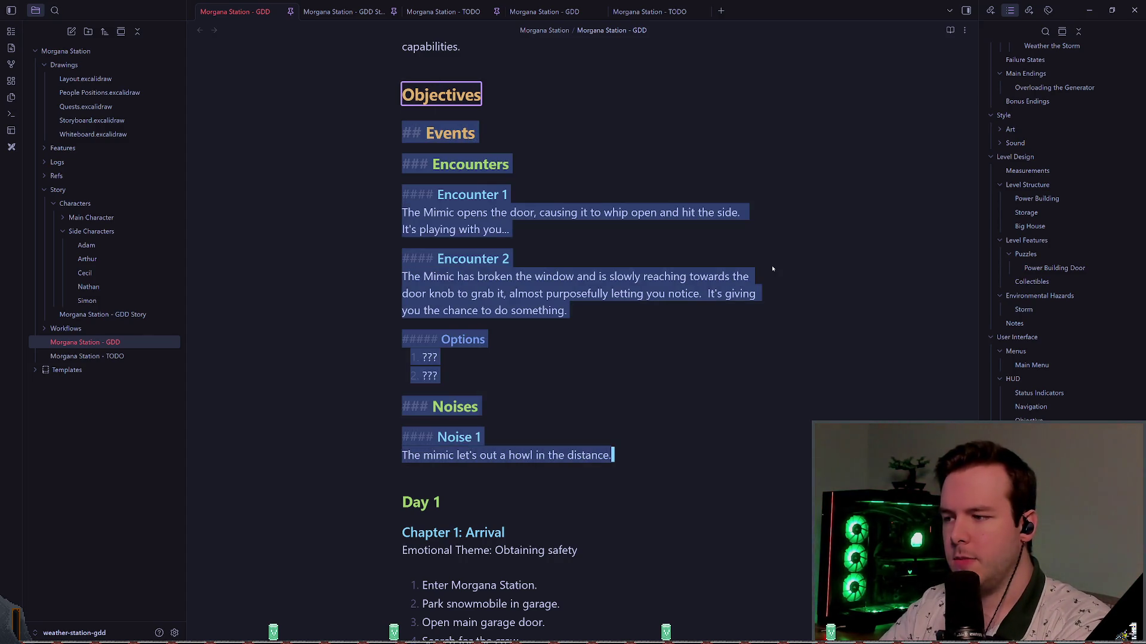
key("d")
key("j")
key("j")
key("j")
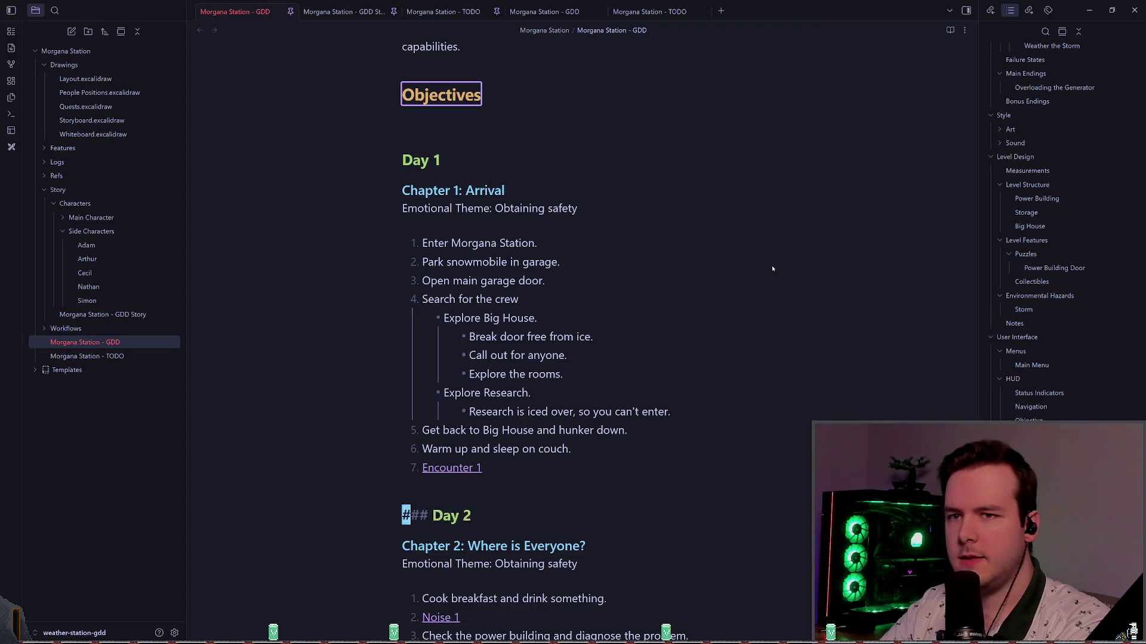
key("j")
key("j")
key("j")
key("j")
key("j")
key("j")
key("k")
key("k")
key("k")
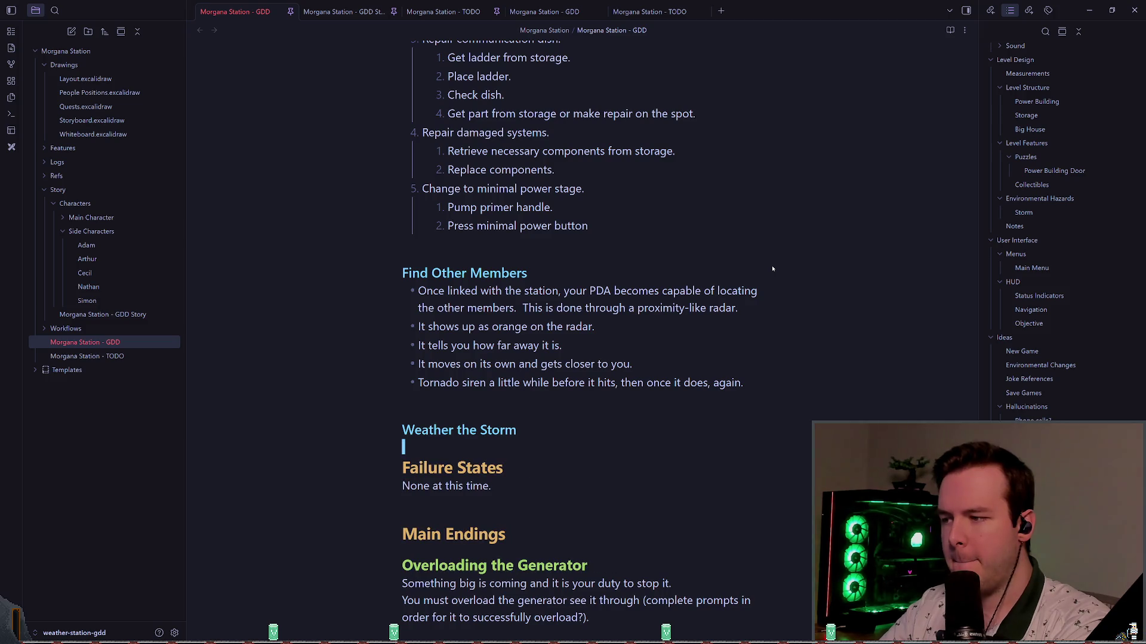
key("p")
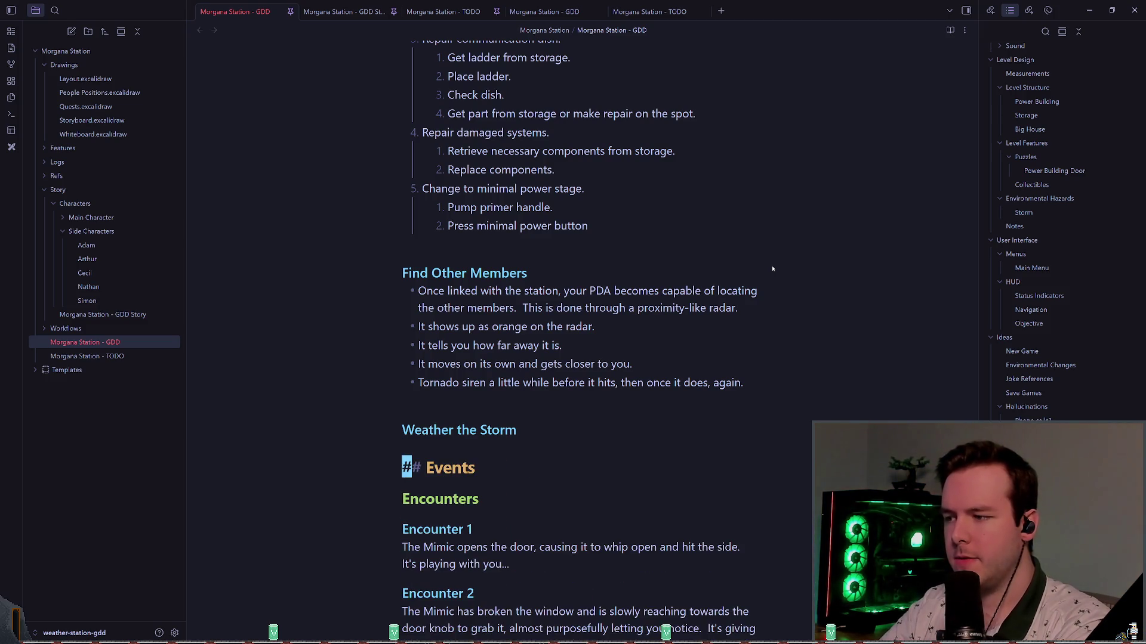
- Check the moved block by placing the caret below Noise 1 and under Objectives
scroll(540, 413, "down", 6)
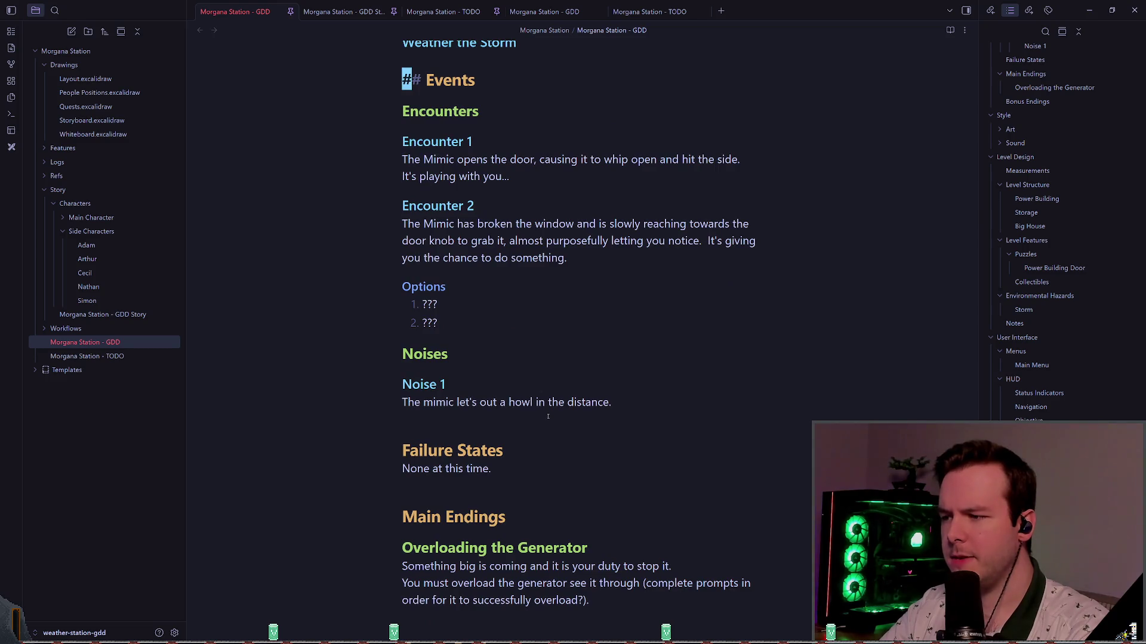
left_click(547, 416)
scroll(548, 417, "up", 18)
scroll(571, 357, "up", 12)
left_click(575, 445)
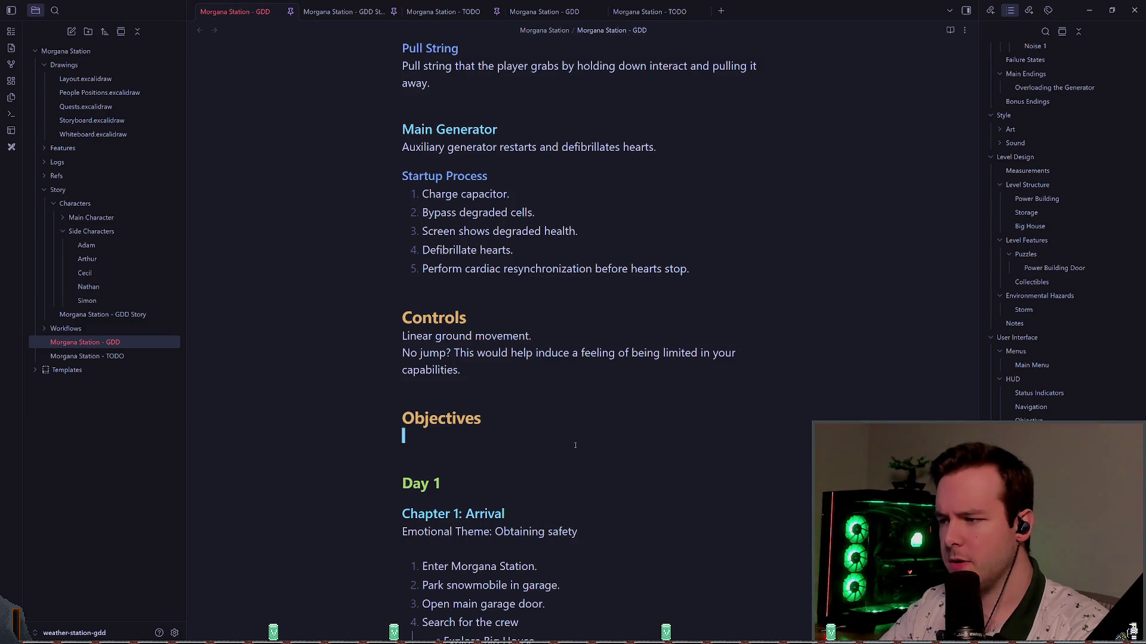
- Delete the empty line under Objectives and inspect the Chapter 1: Arrival and Day 1 headings
key("d")
key("d")
scroll(459, 335, "down", 2)
scroll(459, 335, "down", 3)
left_click(495, 215)
left_click(587, 214)
left_click_drag(404, 181, 442, 182)
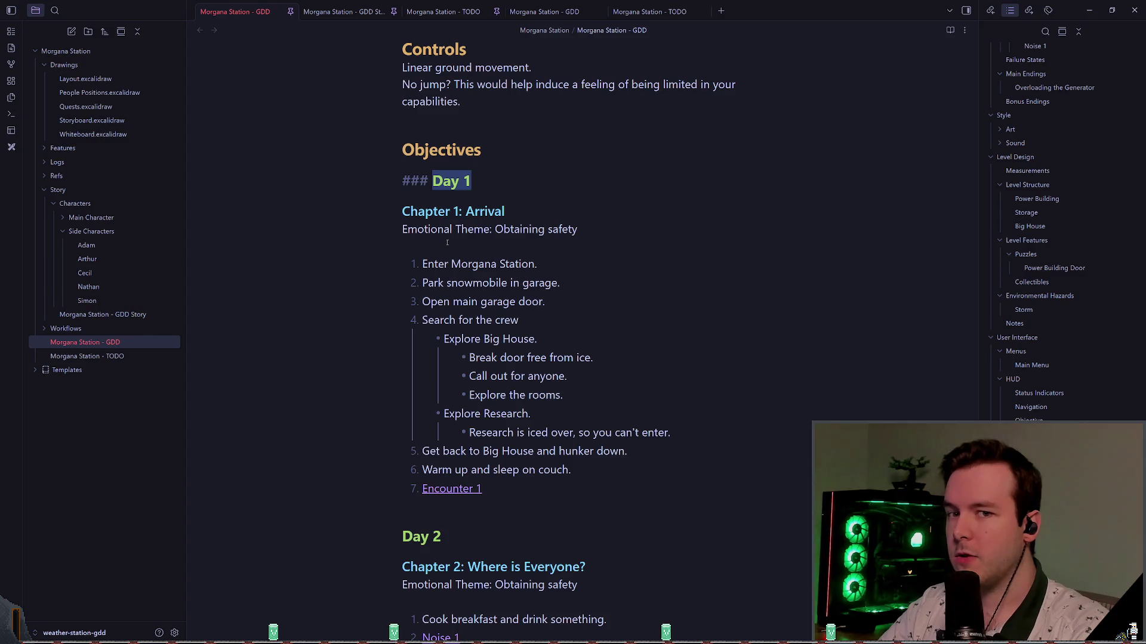
left_click(494, 149)
left_click(442, 180)
key("shift+Right")
- Read through the Day 1 and Day 2 objective lists, selecting passages along the way
scroll(492, 216, "down", 3)
mouse_move(483, 399)
left_mouse_down()
mouse_move(370, 141)
mouse_move(269, 129)
left_mouse_up()
scroll(580, 396, "down", 10)
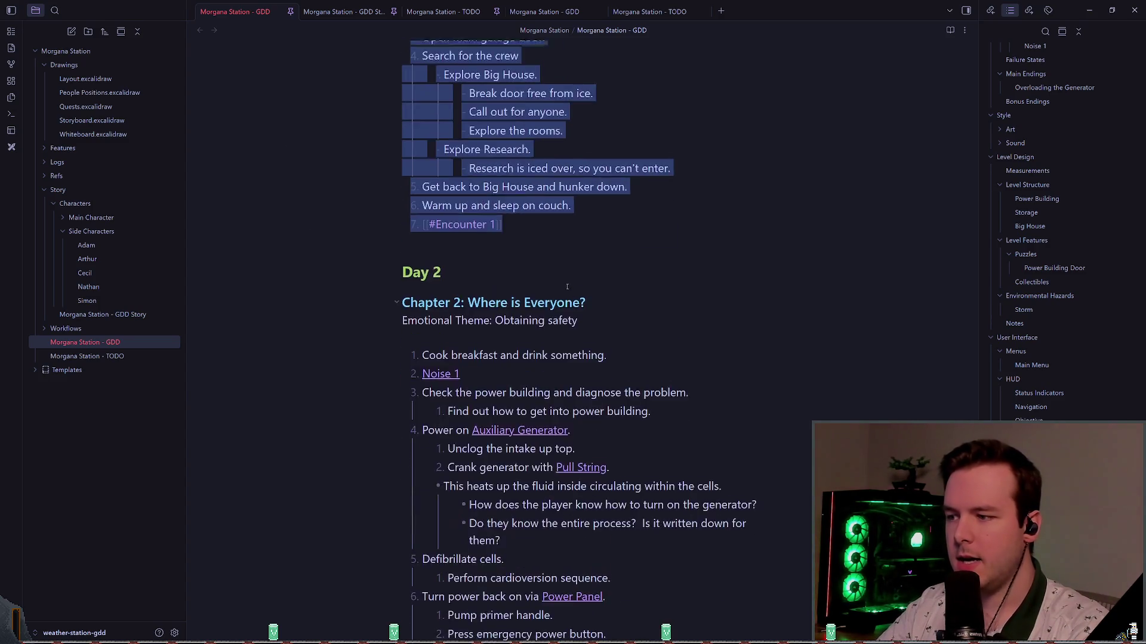
scroll(580, 397, "down", 2)
mouse_move(659, 493)
left_mouse_down()
mouse_move(439, 474)
mouse_move(439, 135)
left_mouse_up()
scroll(623, 292, "up", 2)
left_click(624, 292)
scroll(628, 191, "down", 3)
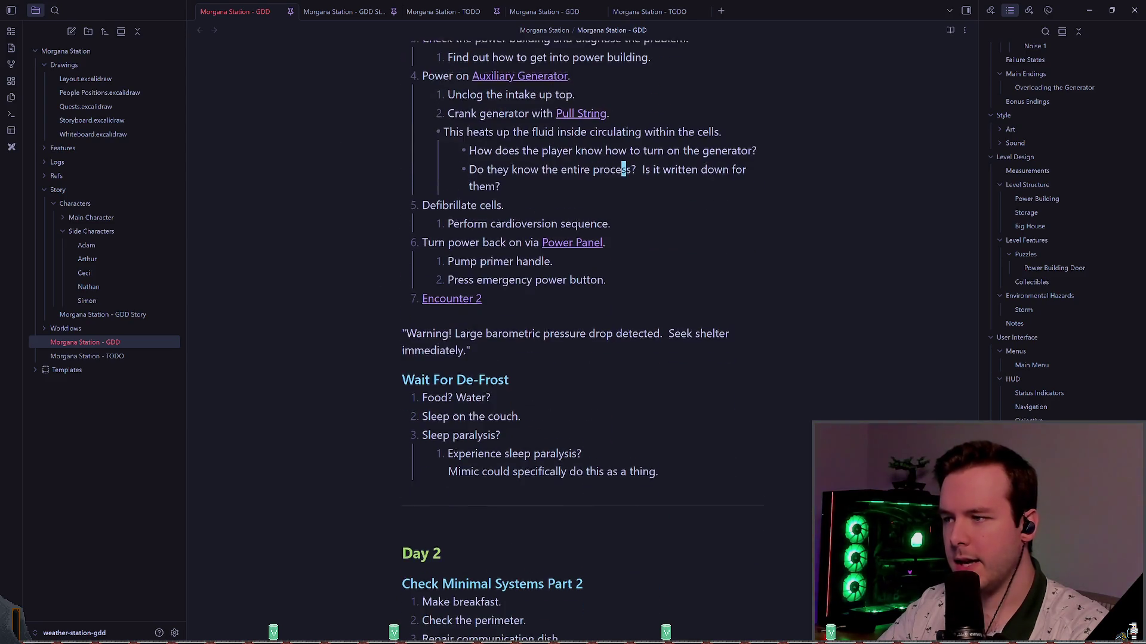
left_click_drag(543, 374, 438, 374)
- Open the People Positions.excalidraw drawing from the file explorer
scroll(519, 343, "down", 5)
scroll(518, 343, "up", 10)
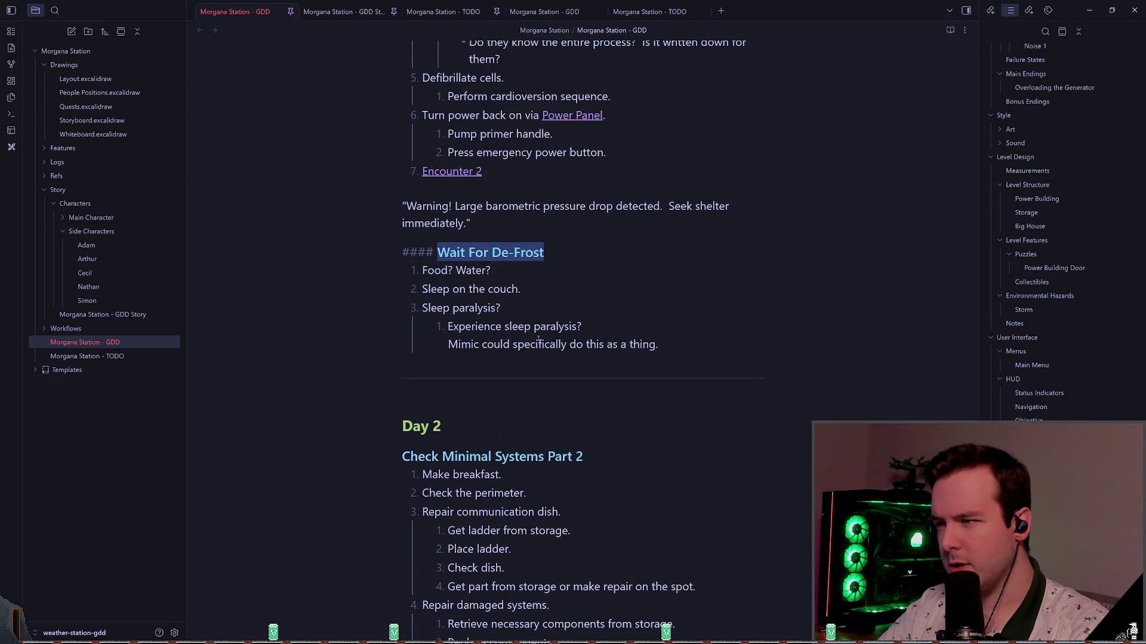
scroll(564, 301, "up", 3)
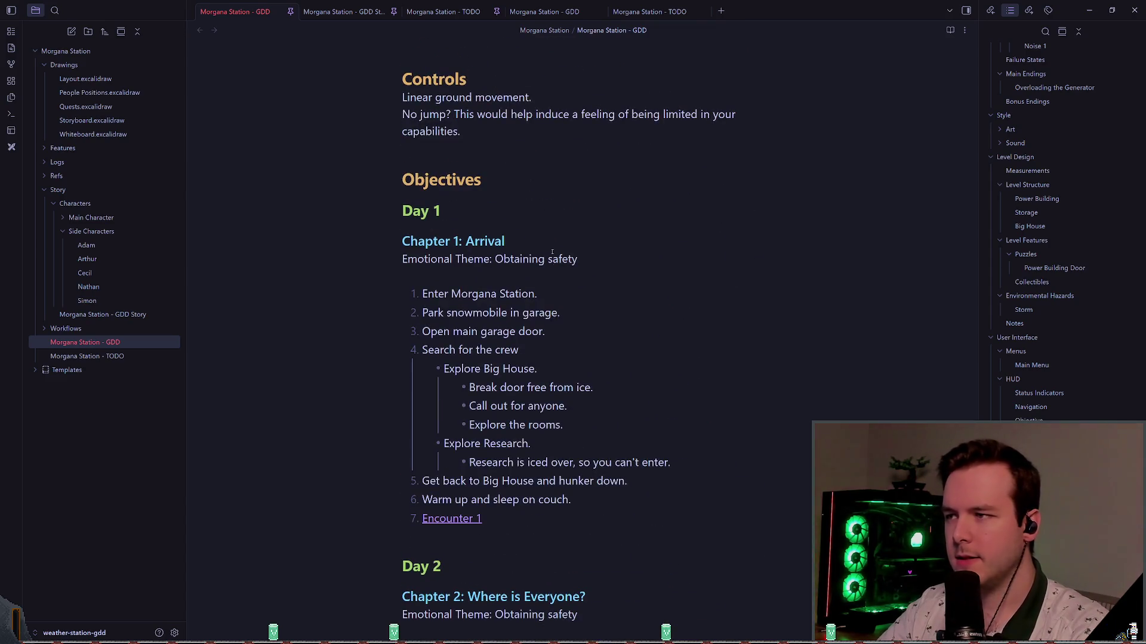
scroll(596, 283, "down", 3)
scroll(573, 281, "up", 3)
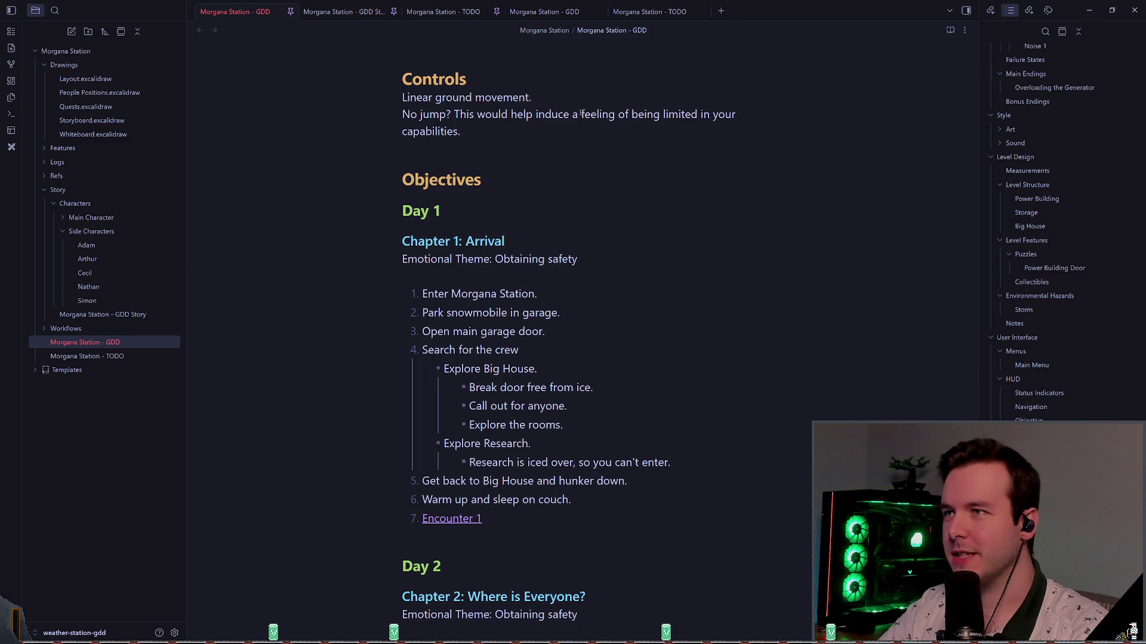
left_click(88, 93)
scroll(546, 254, "up", 5)
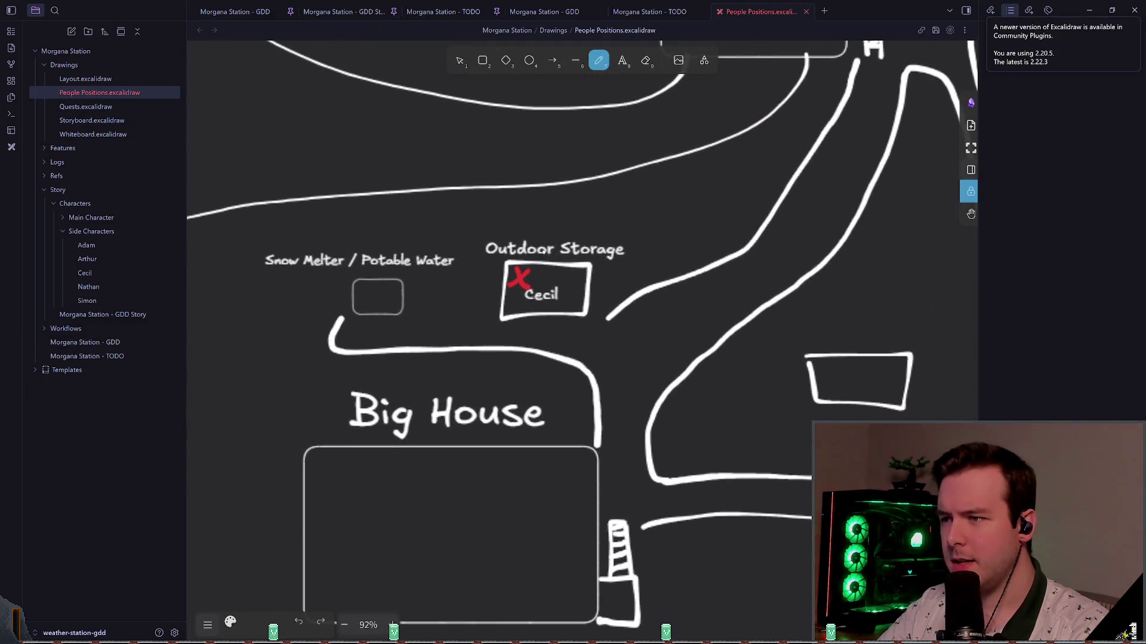
- Try an orange circle around Cecil, undo it, and close the People Positions drawing
scroll(546, 255, "down", 1)
scroll(542, 289, "down", 1)
mouse_move(525, 207)
left_mouse_down()
mouse_move(558, 313)
mouse_move(459, 211)
left_mouse_up()
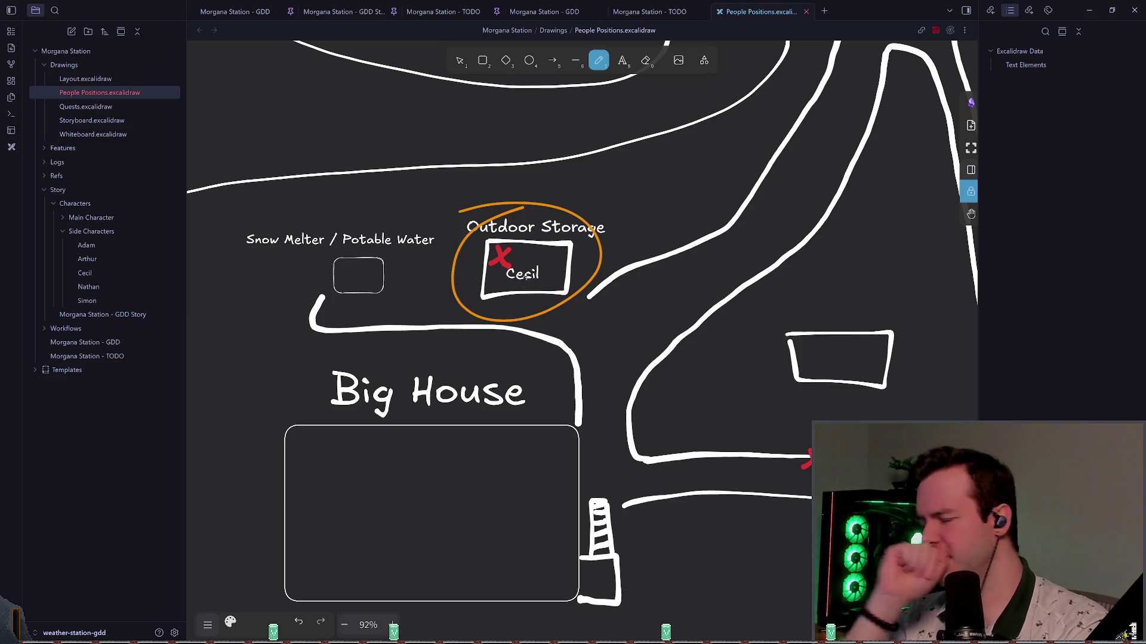
key("ctrl+z")
scroll(582, 241, "right", 2)
scroll(582, 242, "up", 1)
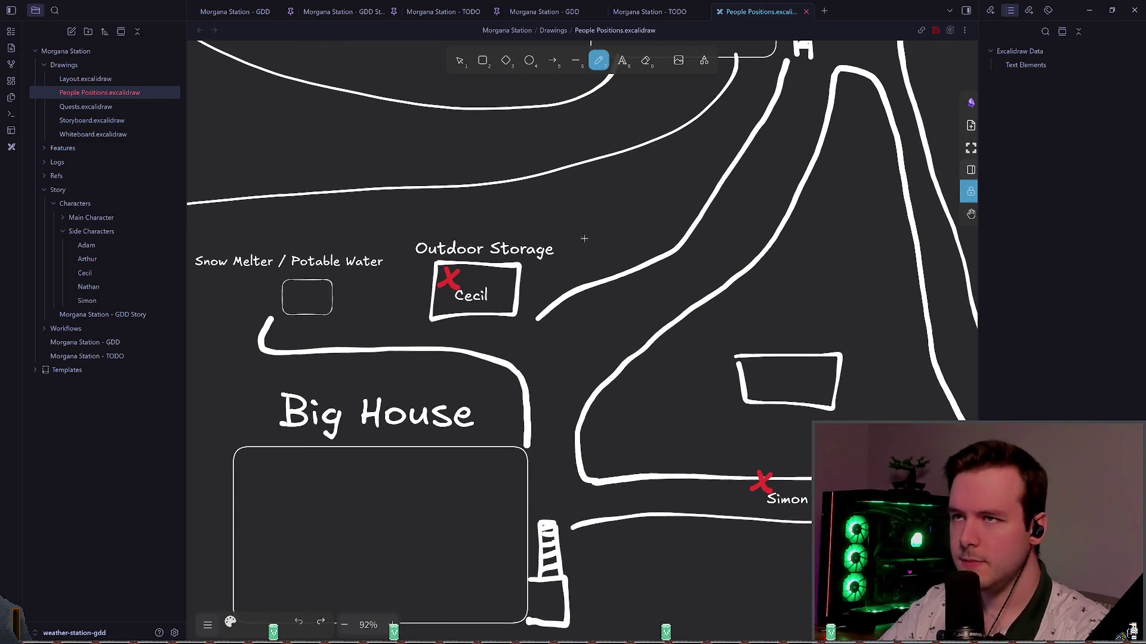
left_click(807, 11)
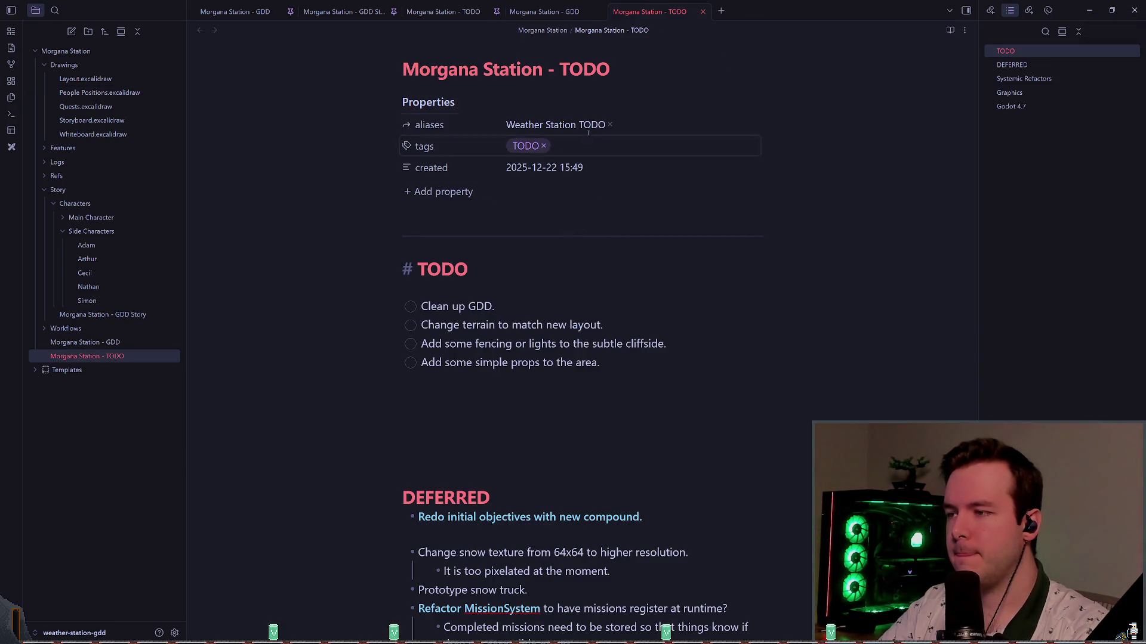
- Bring the Morgana Station - GDD note to the front and scroll to its Objectives section
left_click(567, 12)
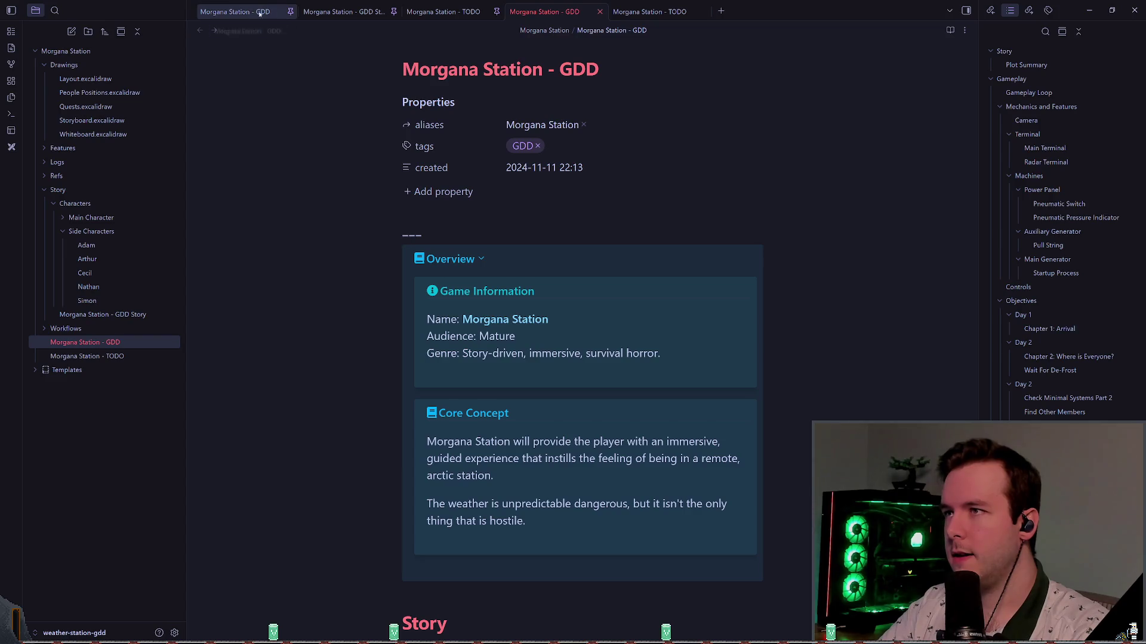
left_click(600, 12)
left_click(253, 9)
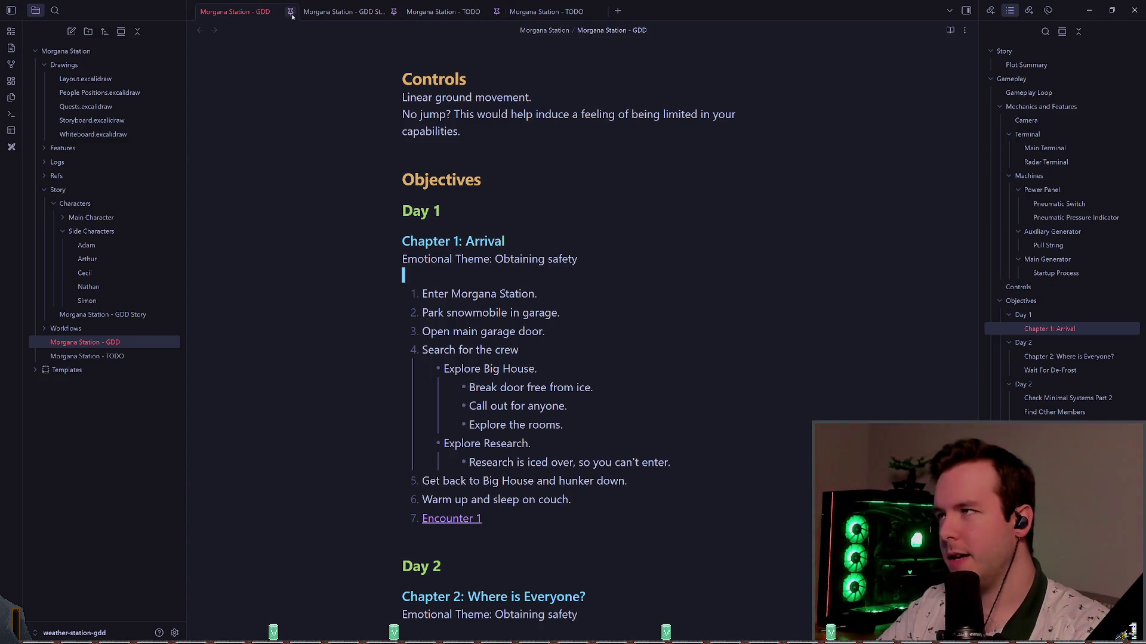
scroll(649, 241, "down", 2)
scroll(686, 247, "up", 2)
scroll(775, 257, "down", 1)
- Step through the Day 1 objectives down to 'Open main garage door', then launch the game
key("Down")
key("Down")
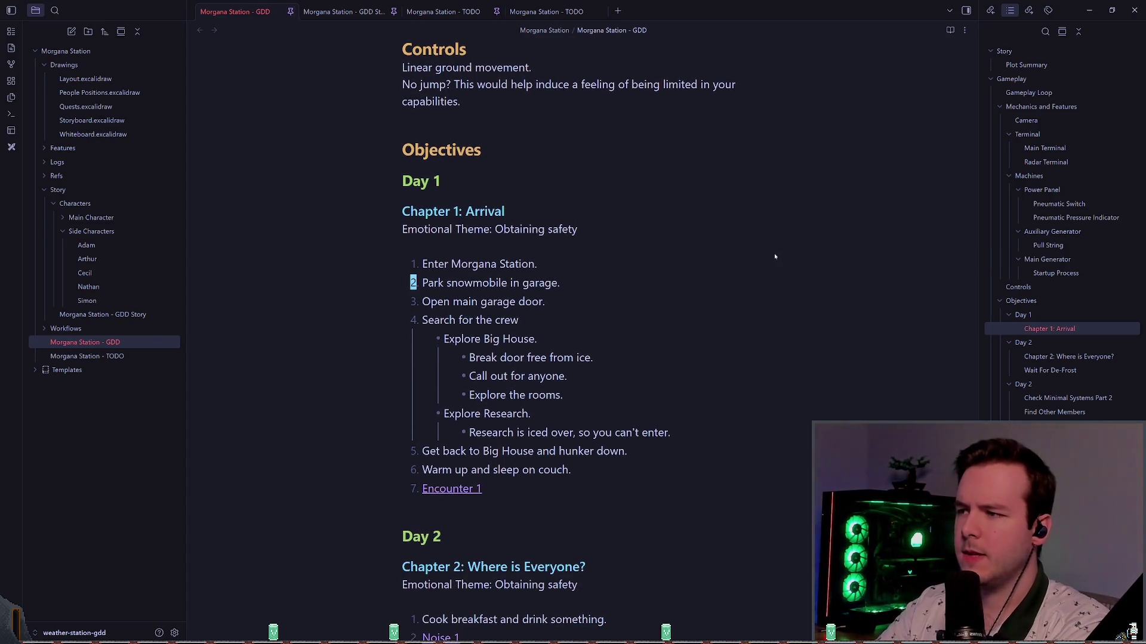
key("Up")
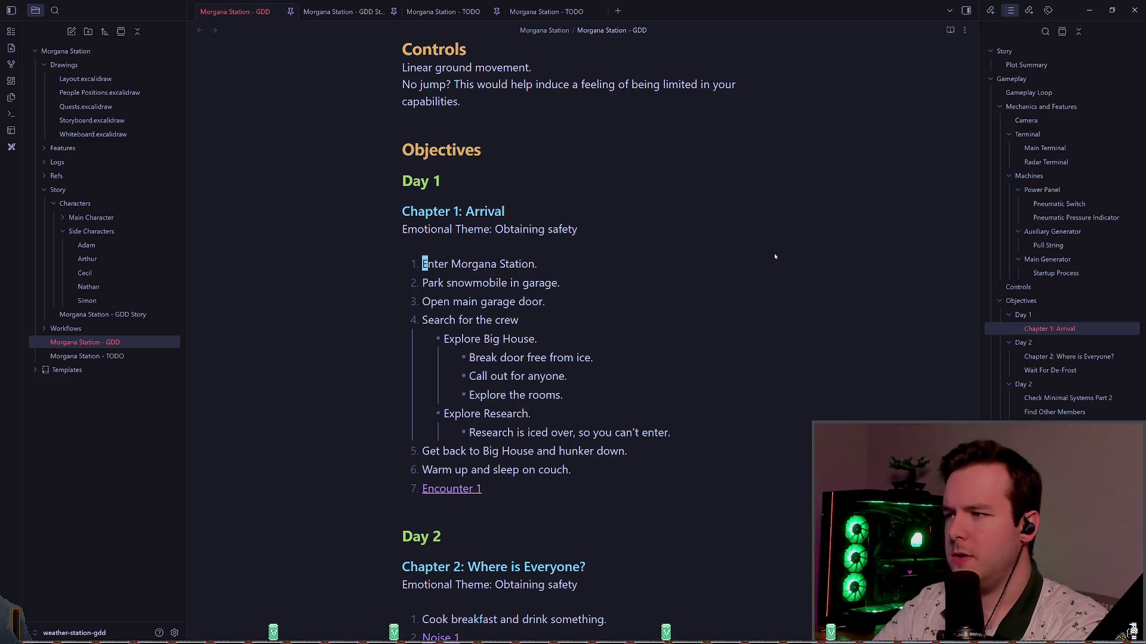
key("Down")
key("Down")
key("Up")
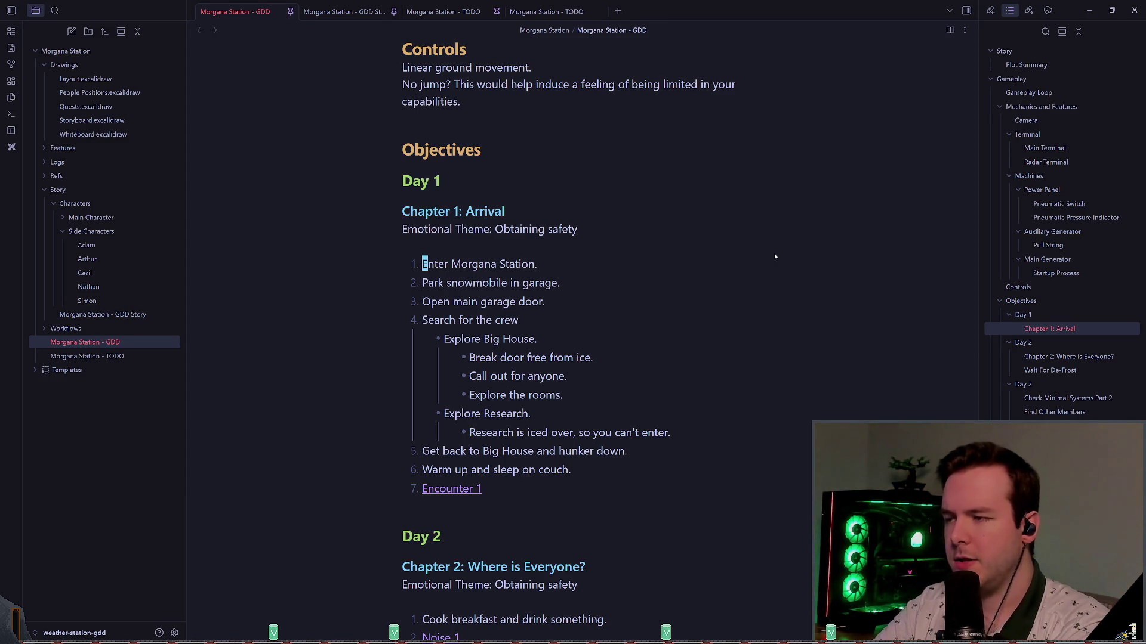
key("Down")
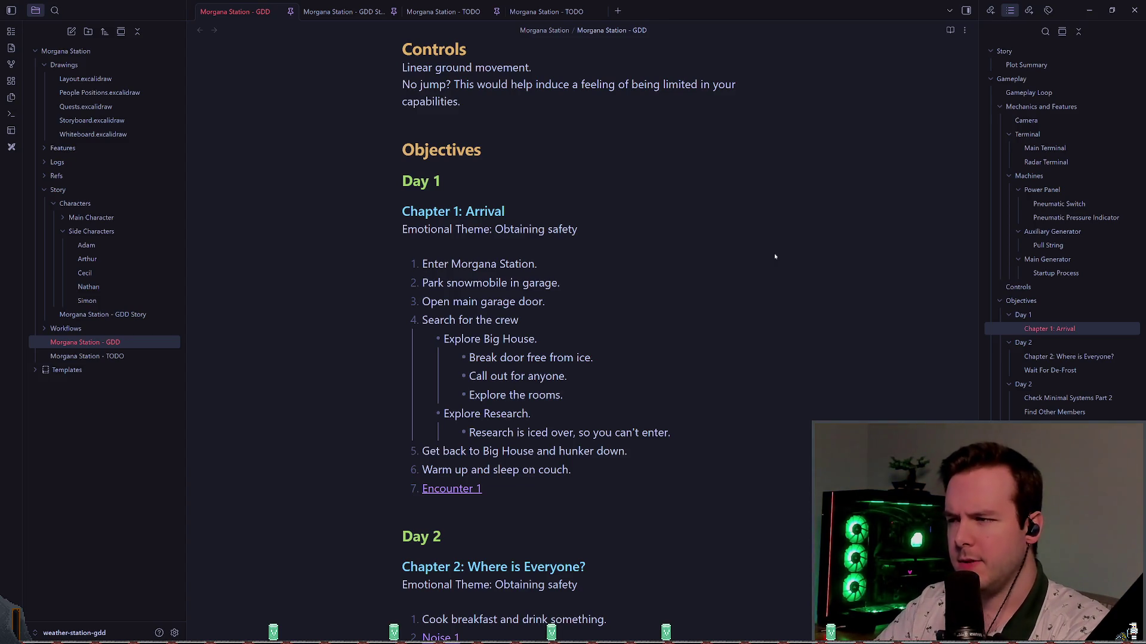
key("j")
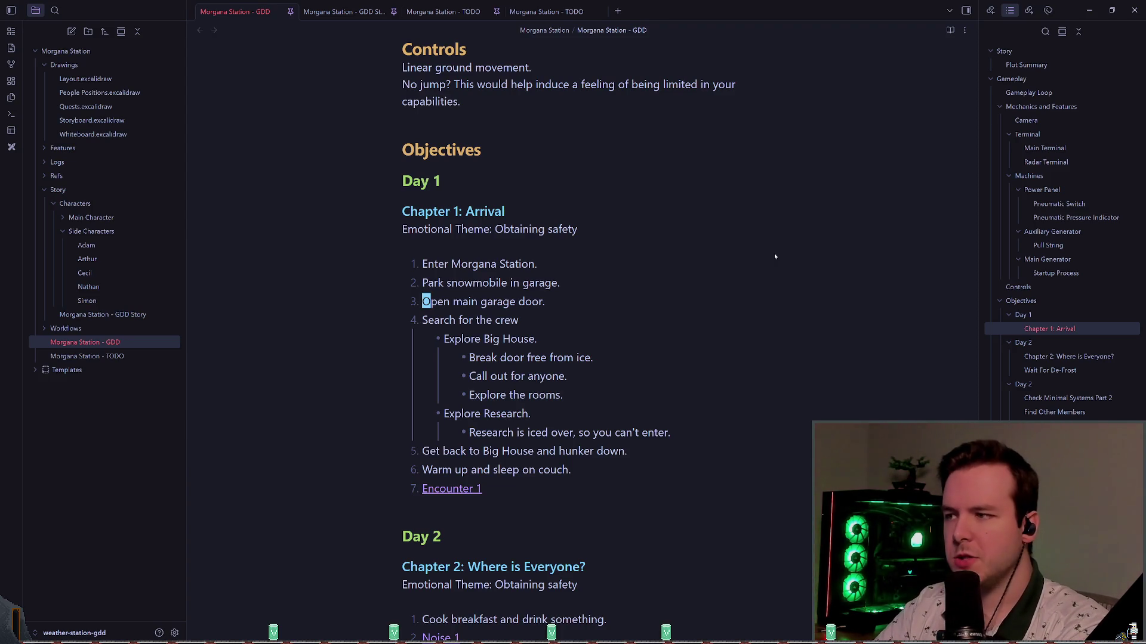
key("w")
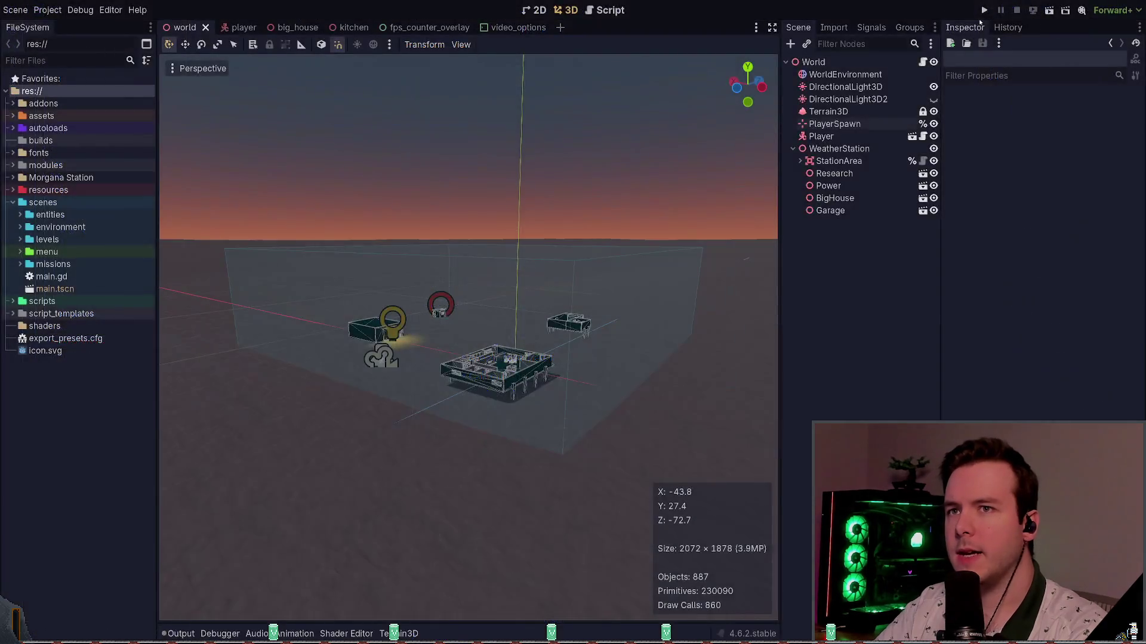
left_click(984, 10)
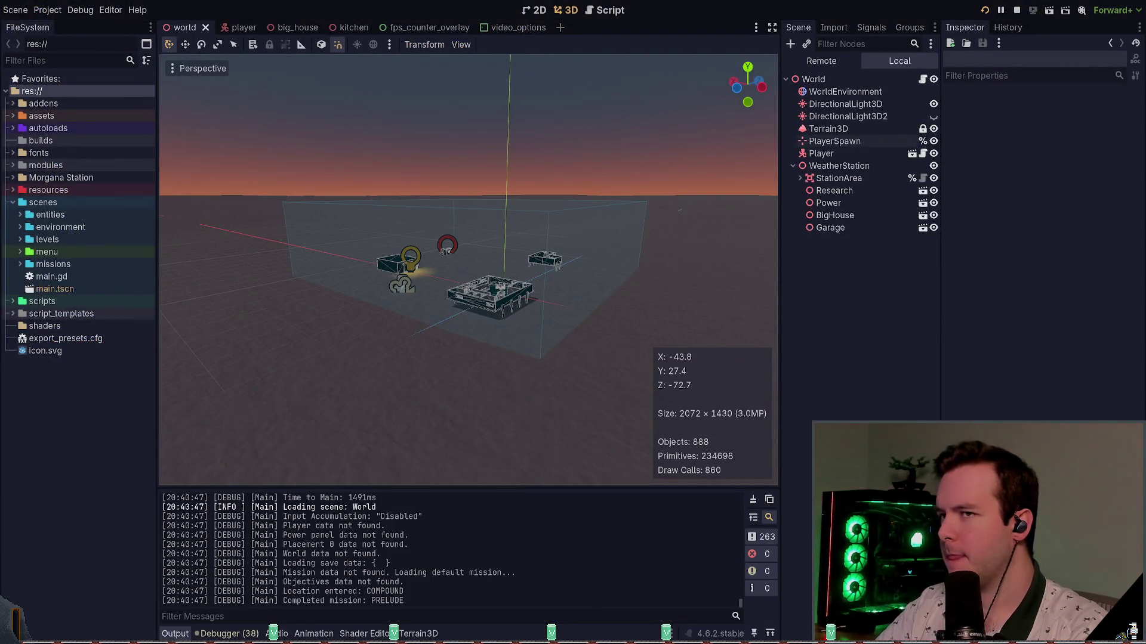
- Walk toward the garage and back, then pause and open the game's Video options
key("w")
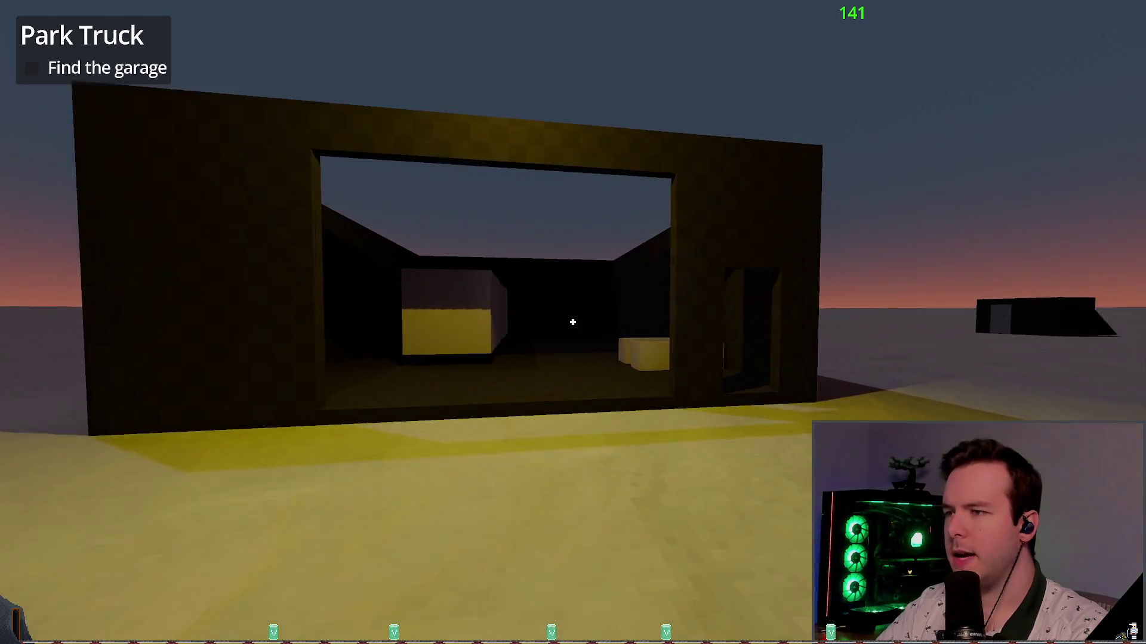
key("s")
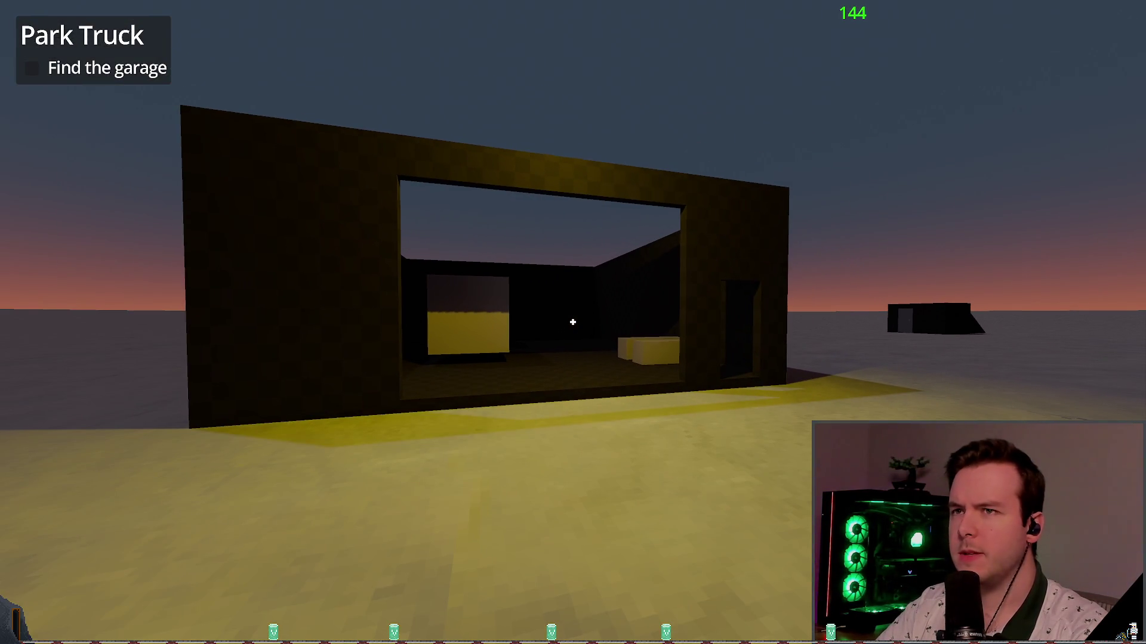
key("Escape")
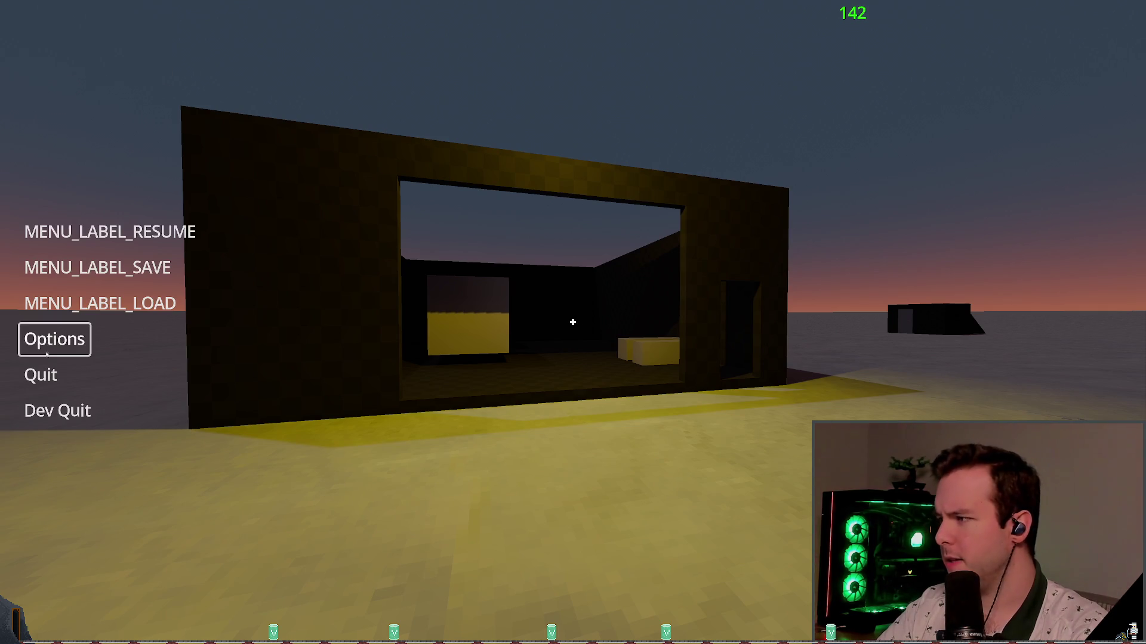
left_click(55, 338)
left_click(331, 178)
- Toggle the FPS Counter a few times, leave it off, and resume play
left_click(960, 359)
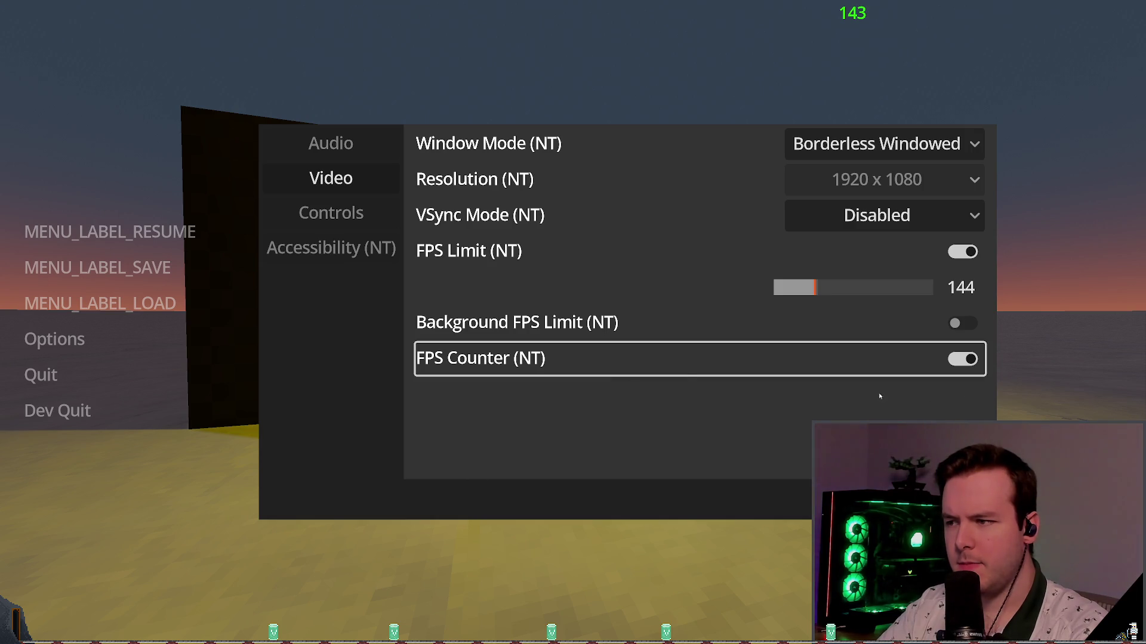
left_click(962, 358)
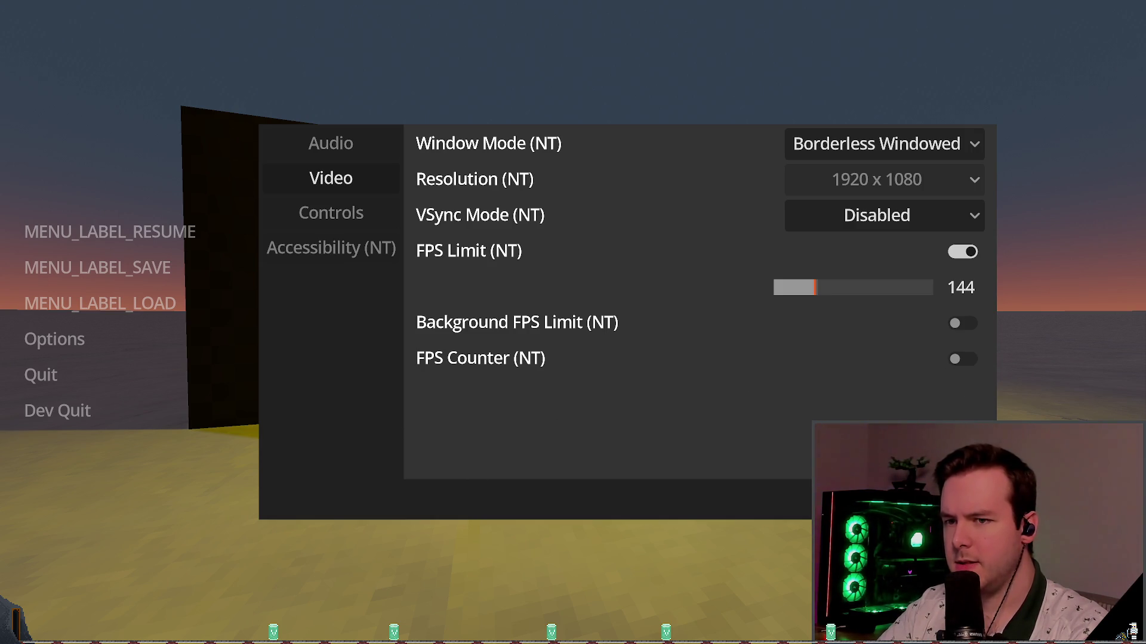
left_click(962, 359)
left_click(962, 359)
left_click(962, 358)
left_click(962, 358)
key("Escape")
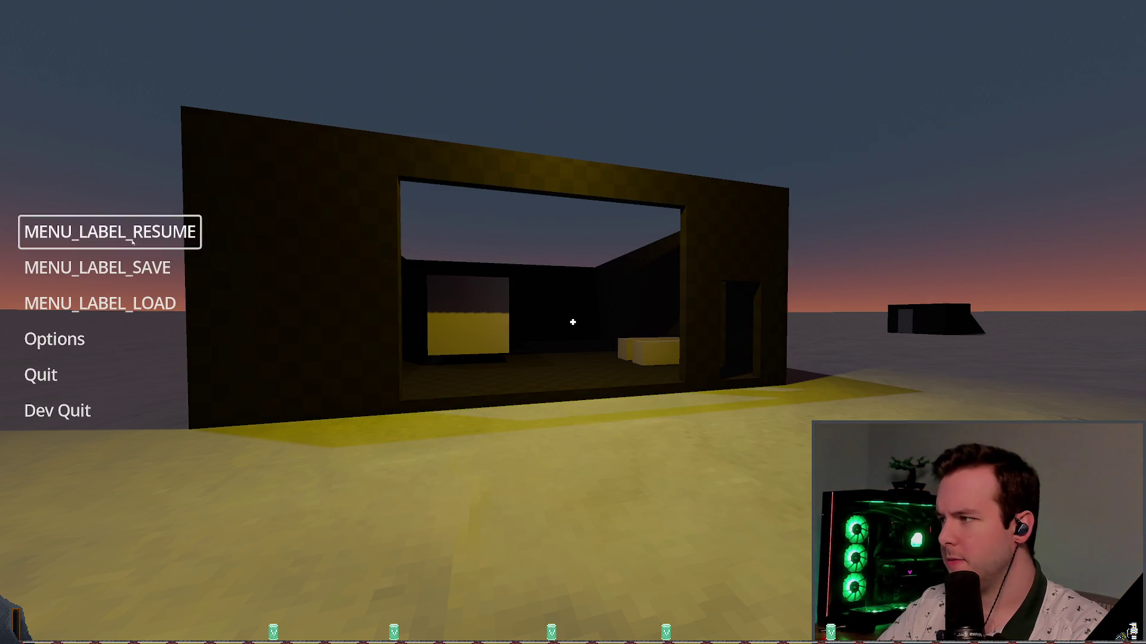
key("Escape")
- Explore around the garage and its yellow box, then walk into the big house
key("w")
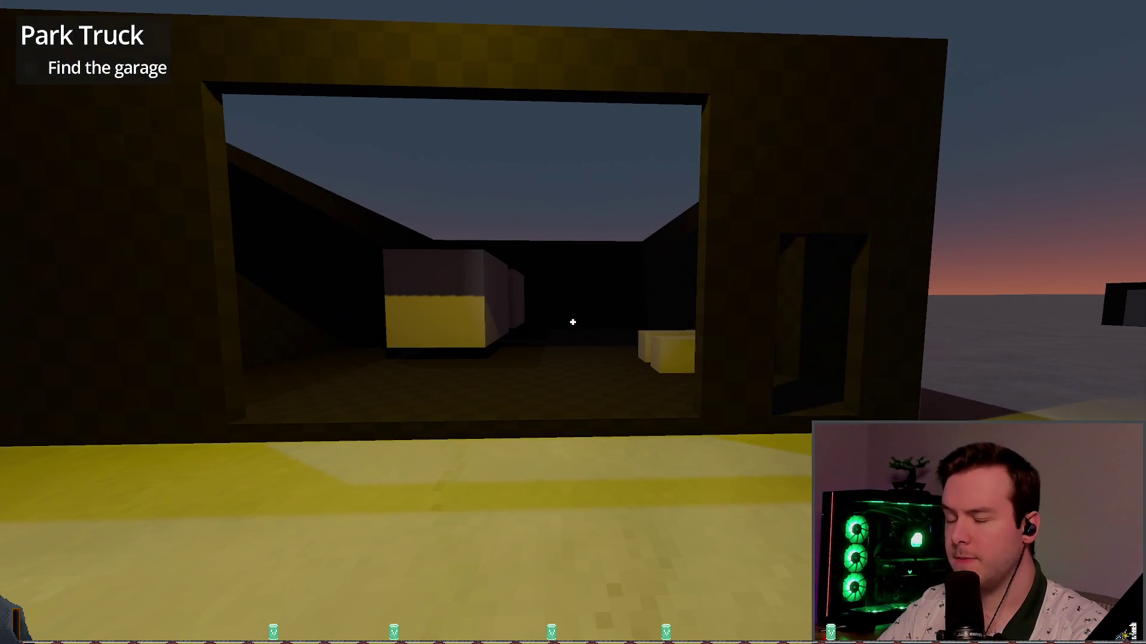
key("w")
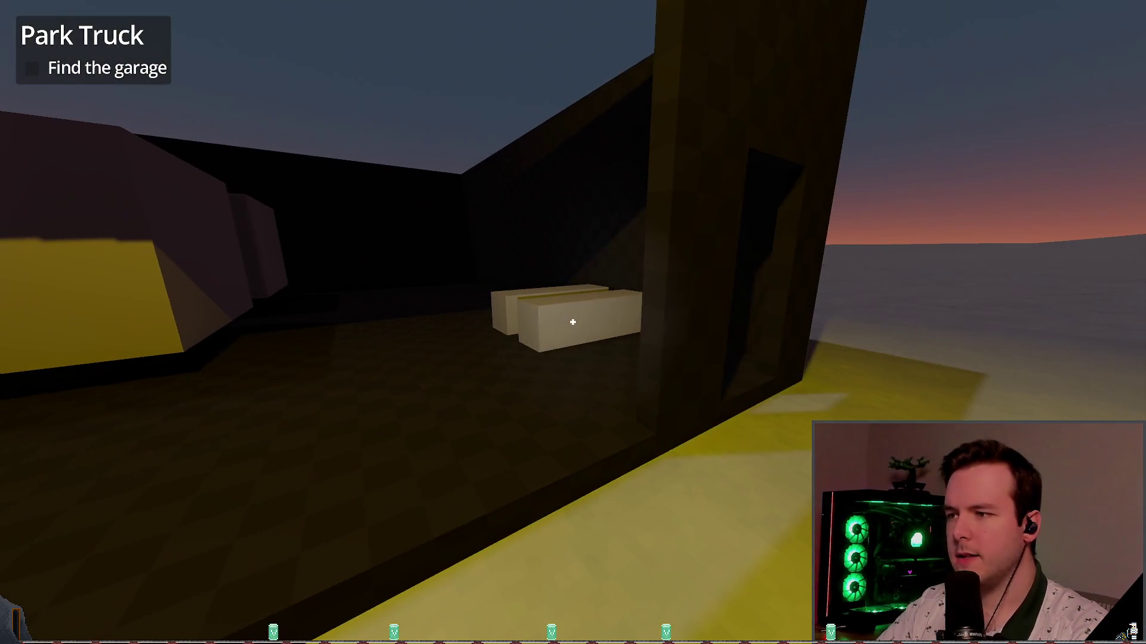
key("s")
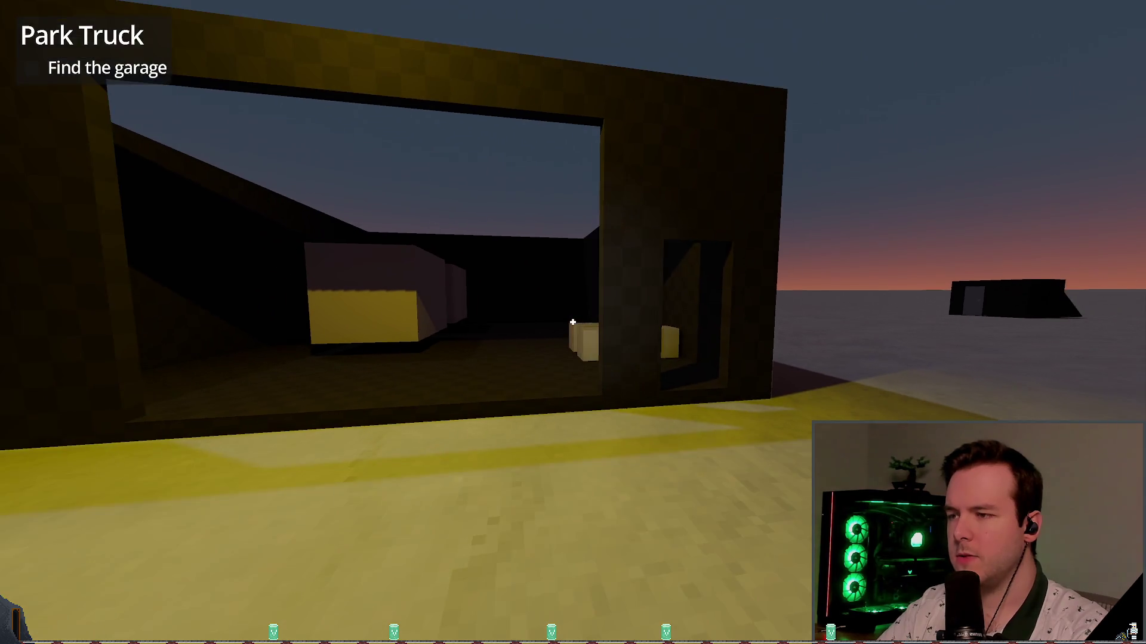
key("w")
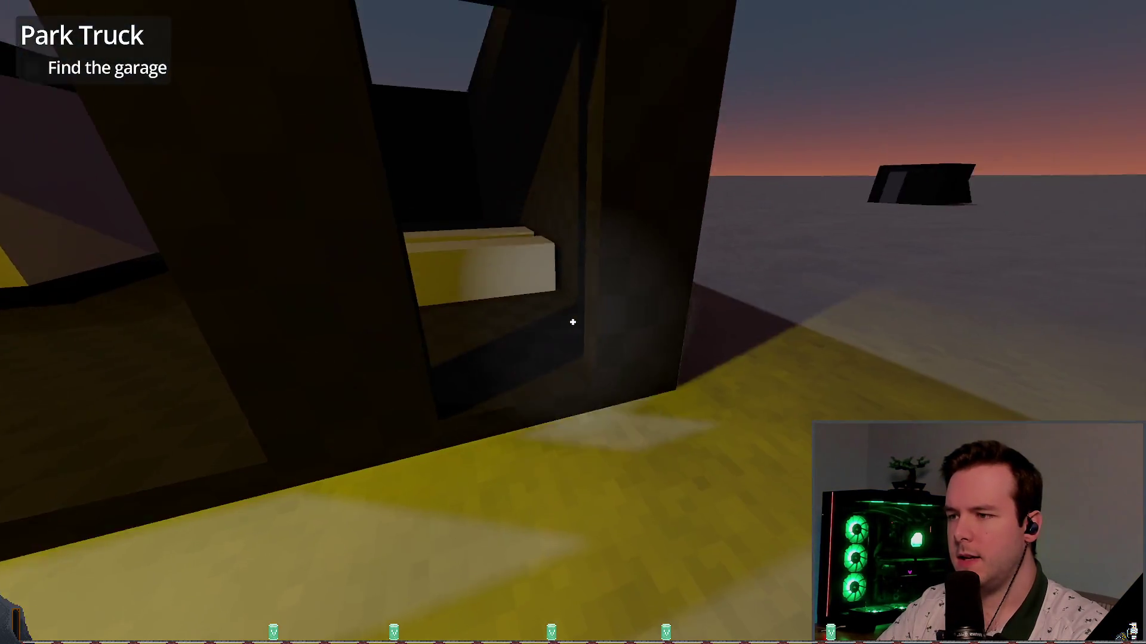
key("w")
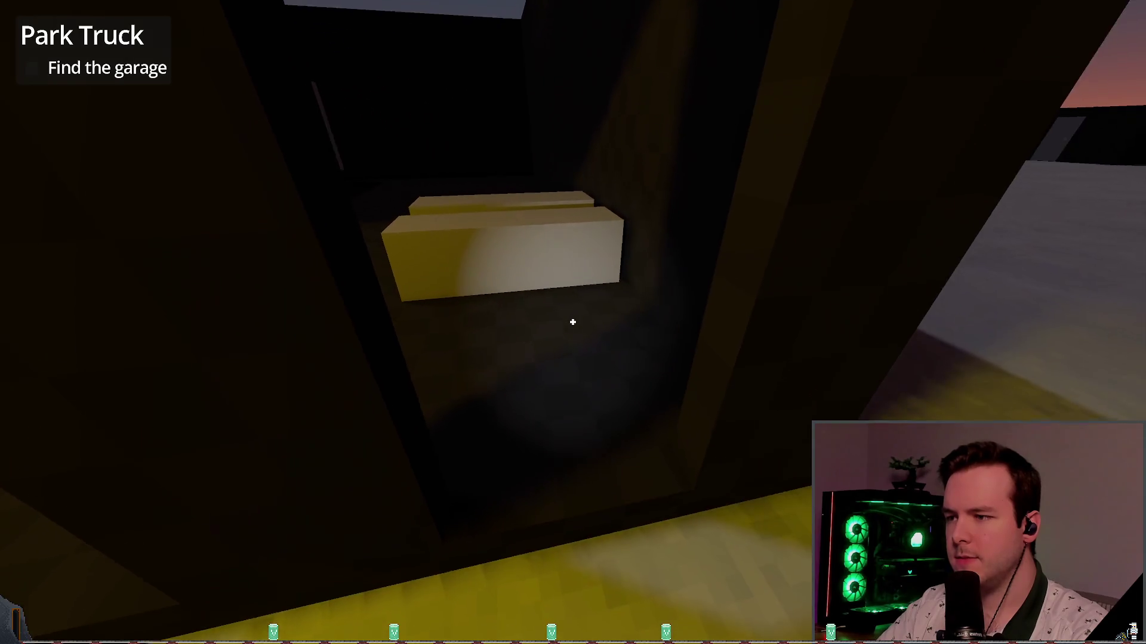
key("s")
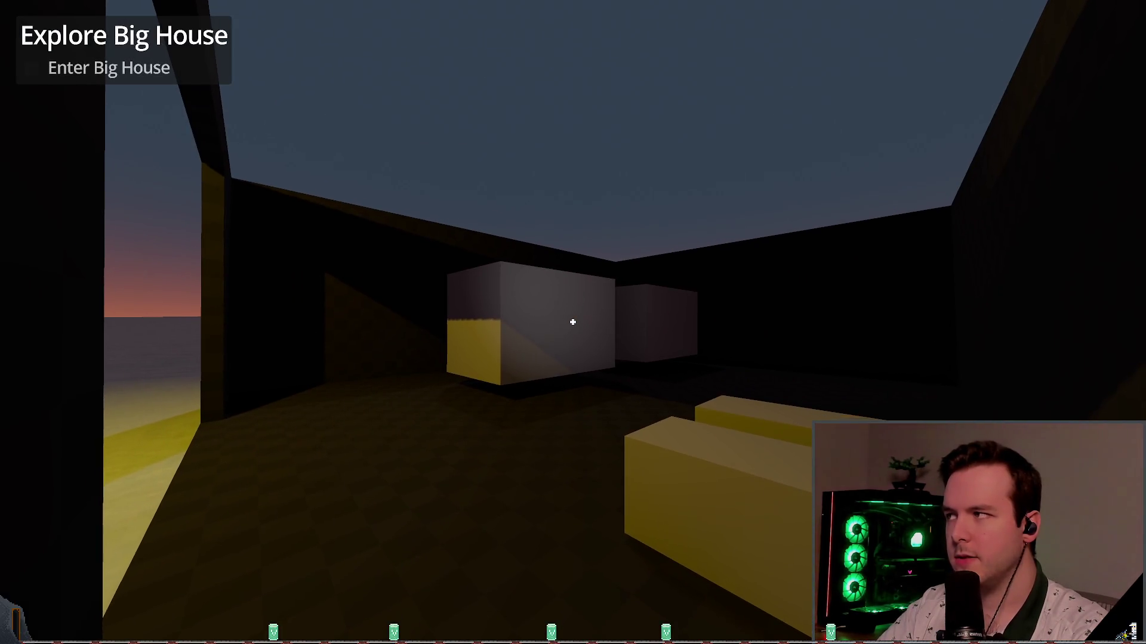
key("w")
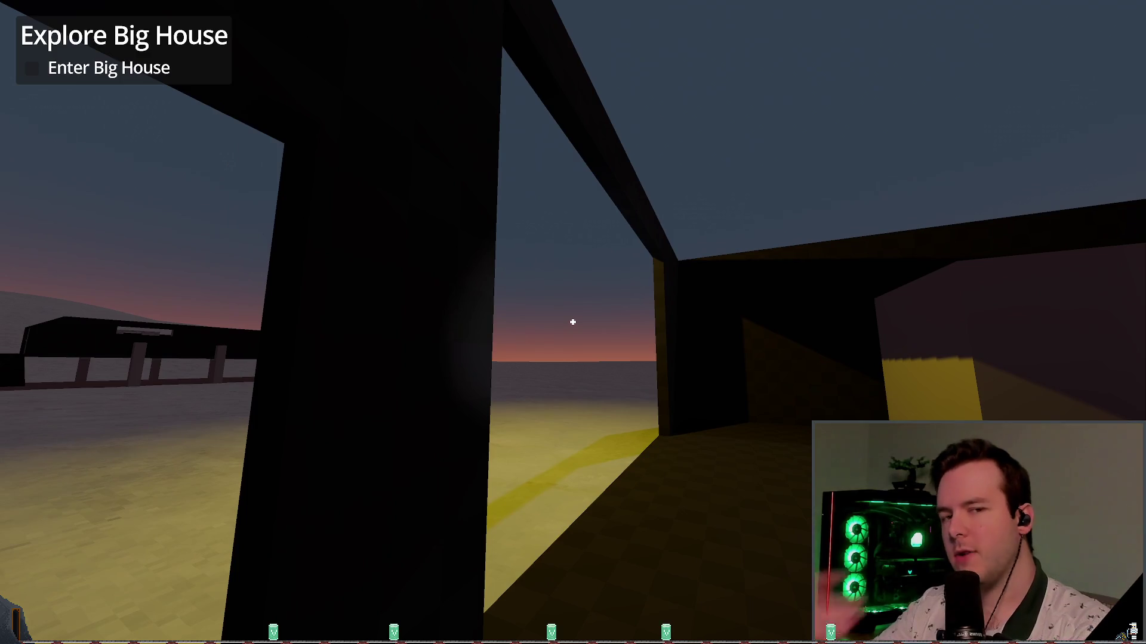
key("w")
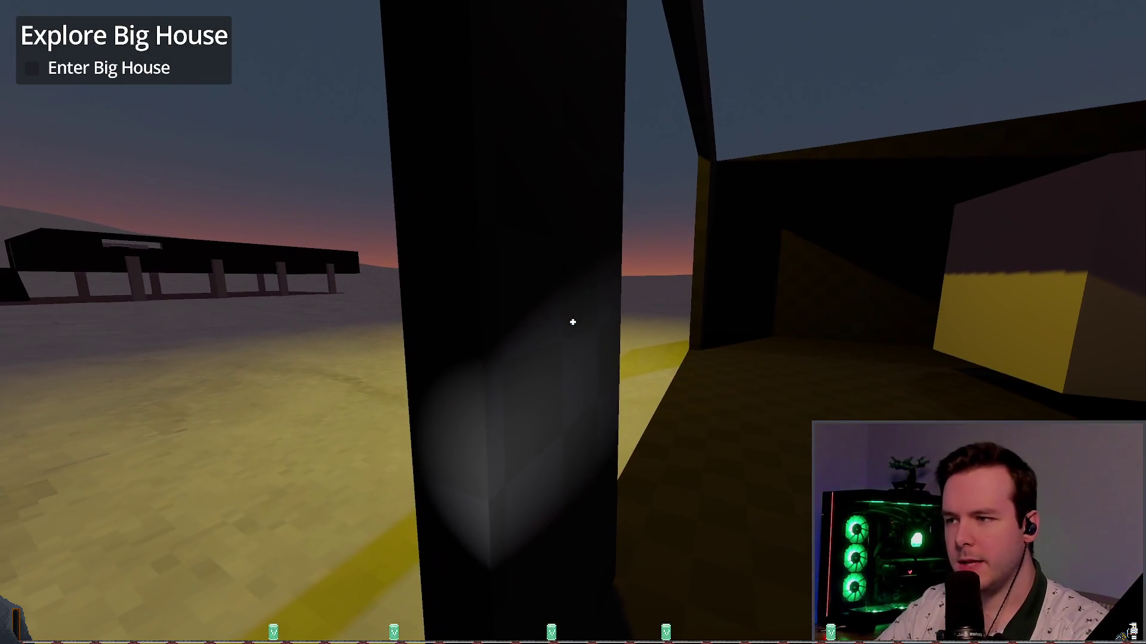
- Look around the big house's dark interior and frame, ending back inside it
key("s")
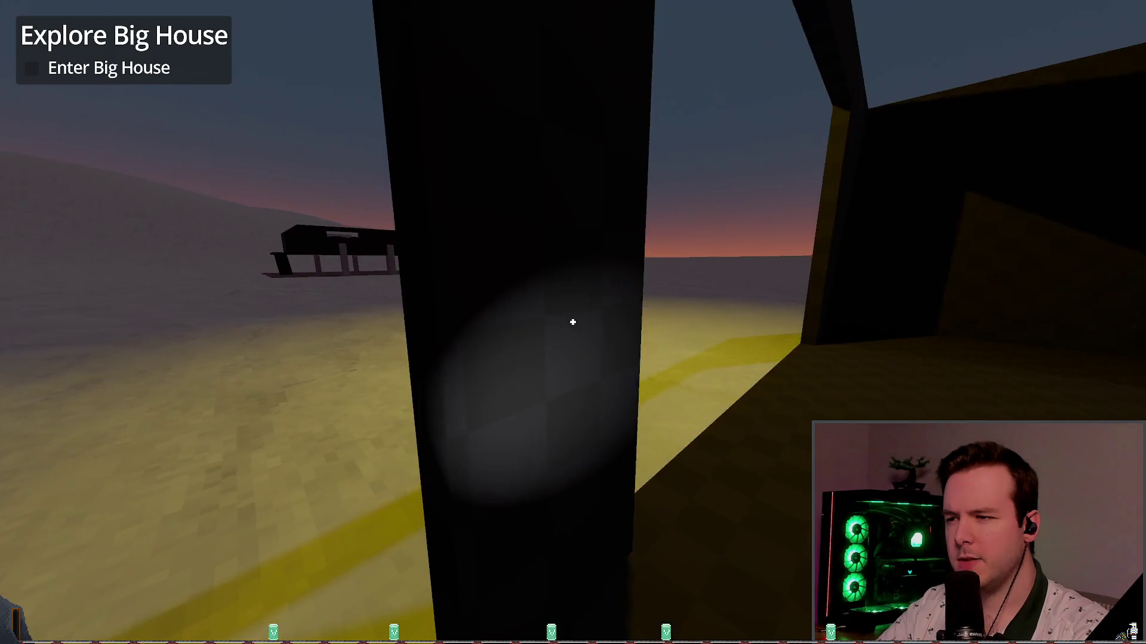
key("w")
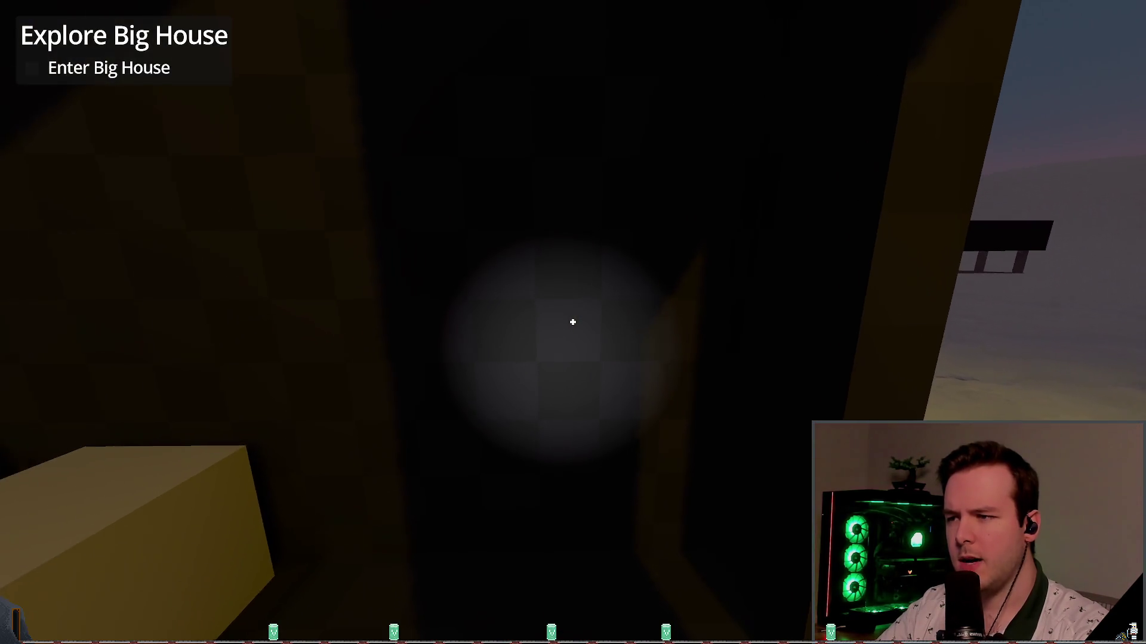
key("s")
key("w")
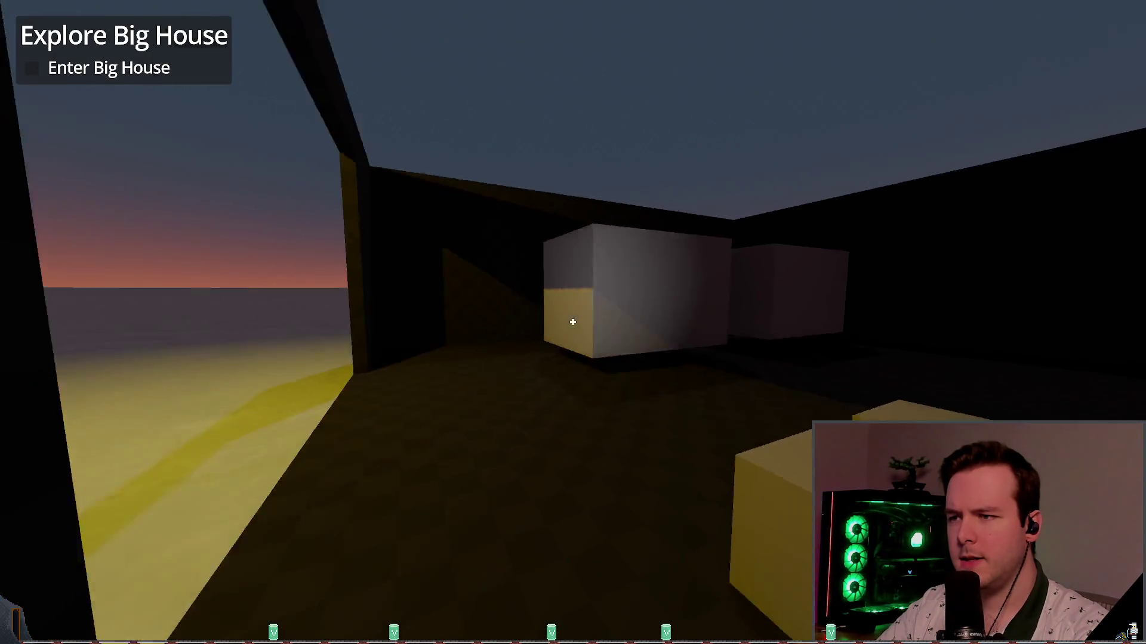
key("w")
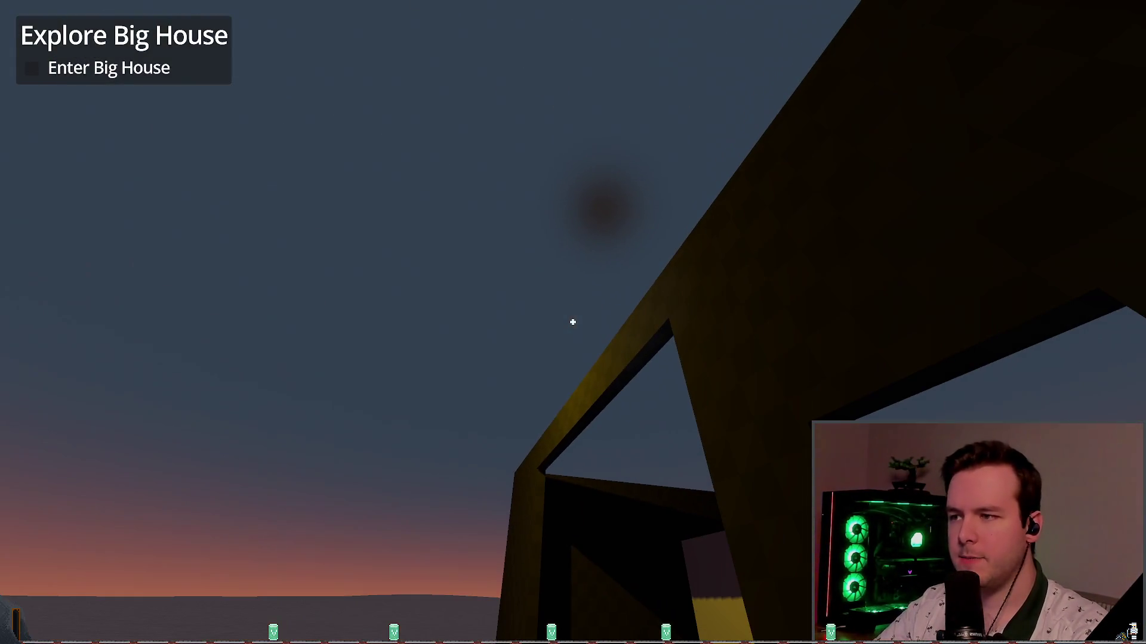
key("s")
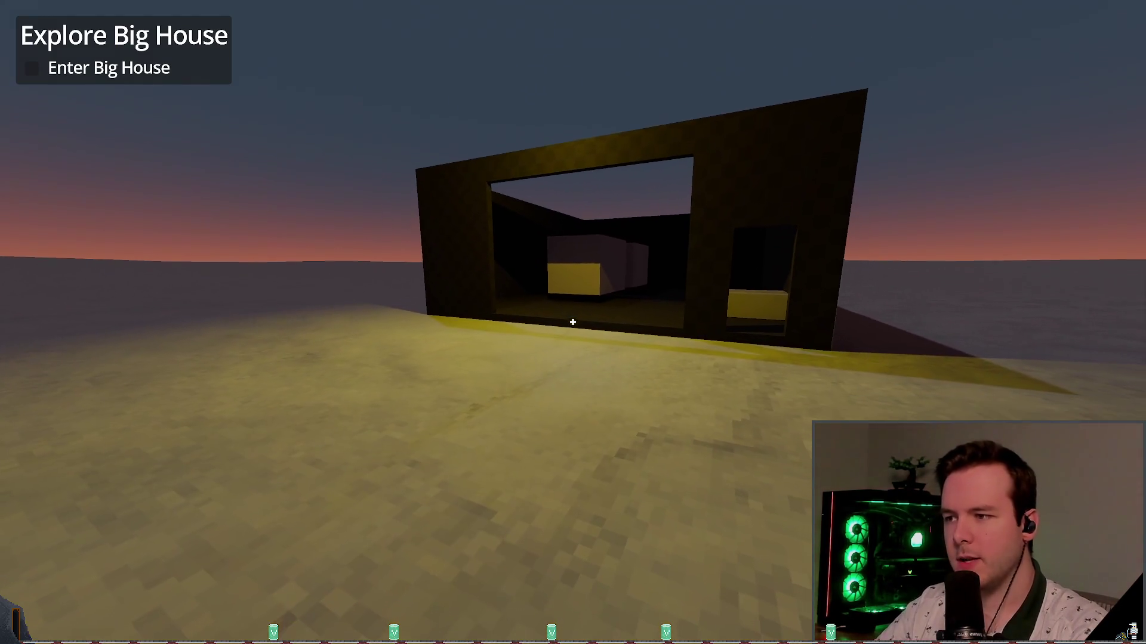
key("w")
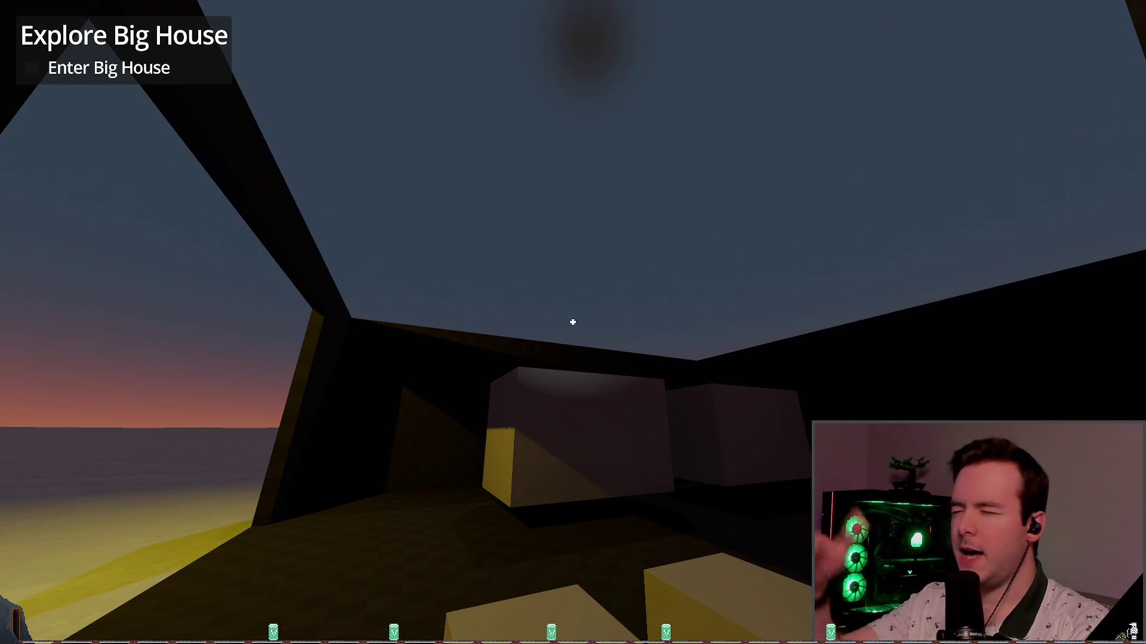
key("s")
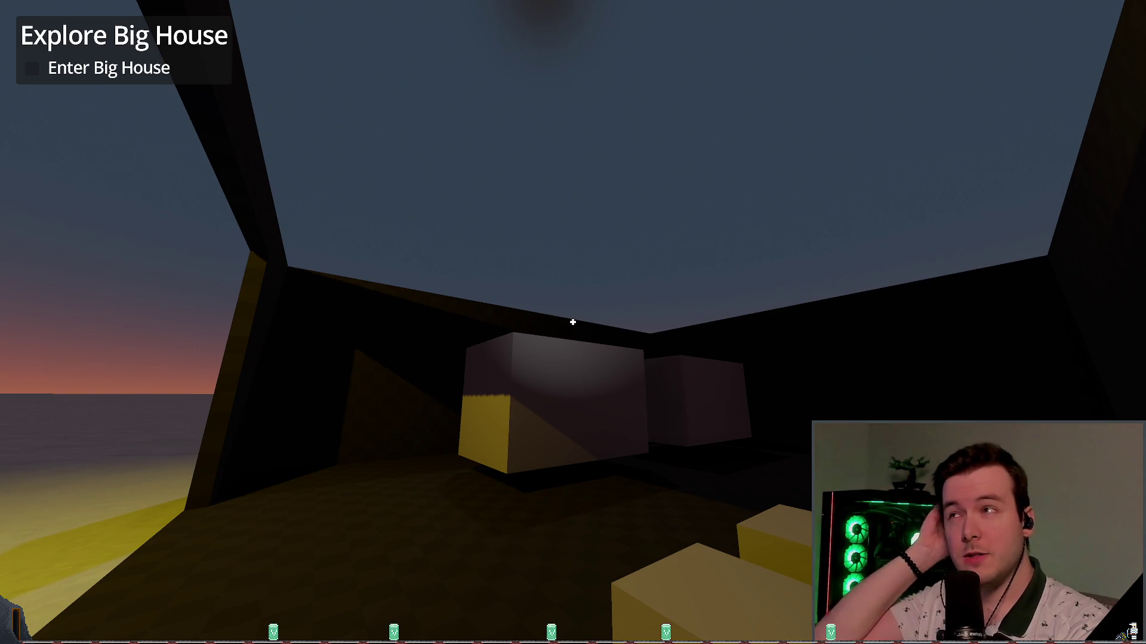
- Pause the game, Dev Quit back to the Godot editor, and switch to Obsidian
mouse_move(573, 323)
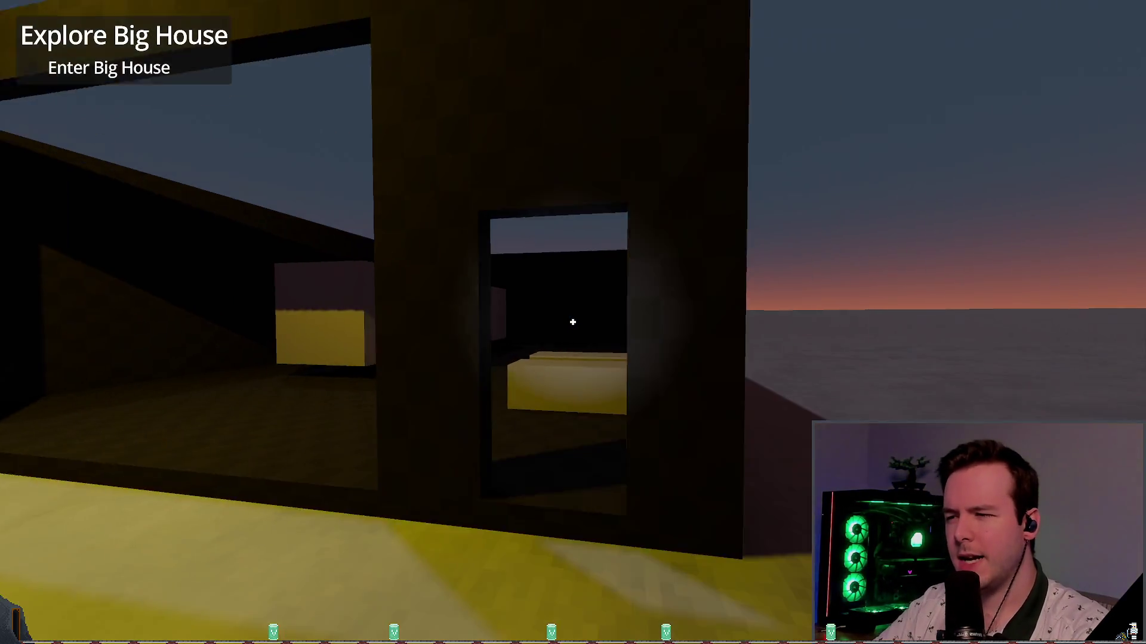
key("Escape")
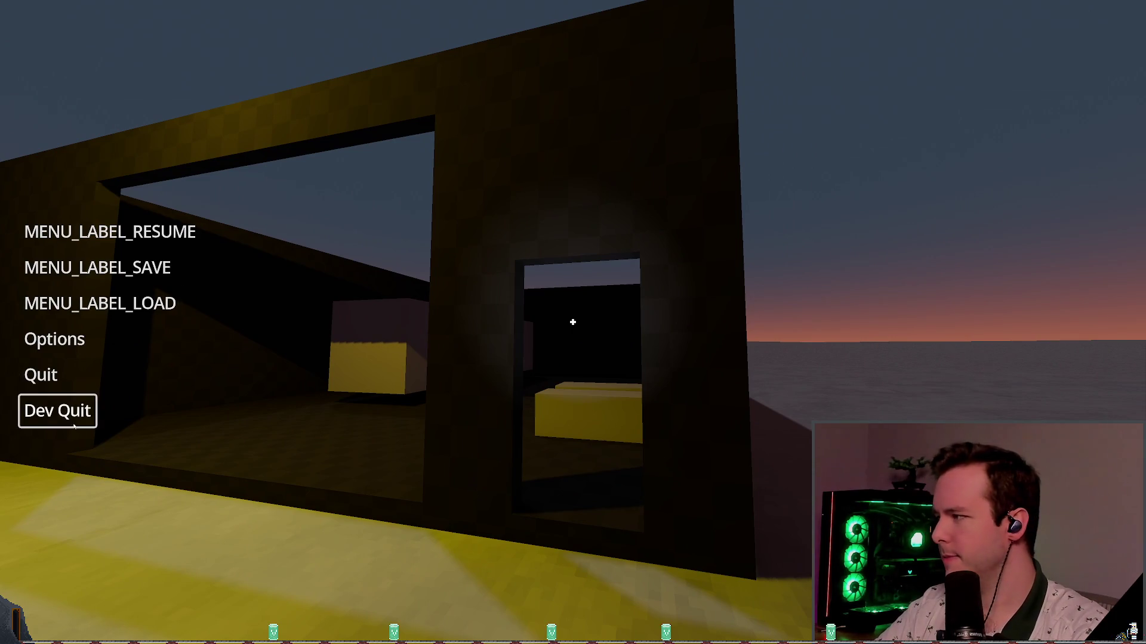
left_click(74, 424)
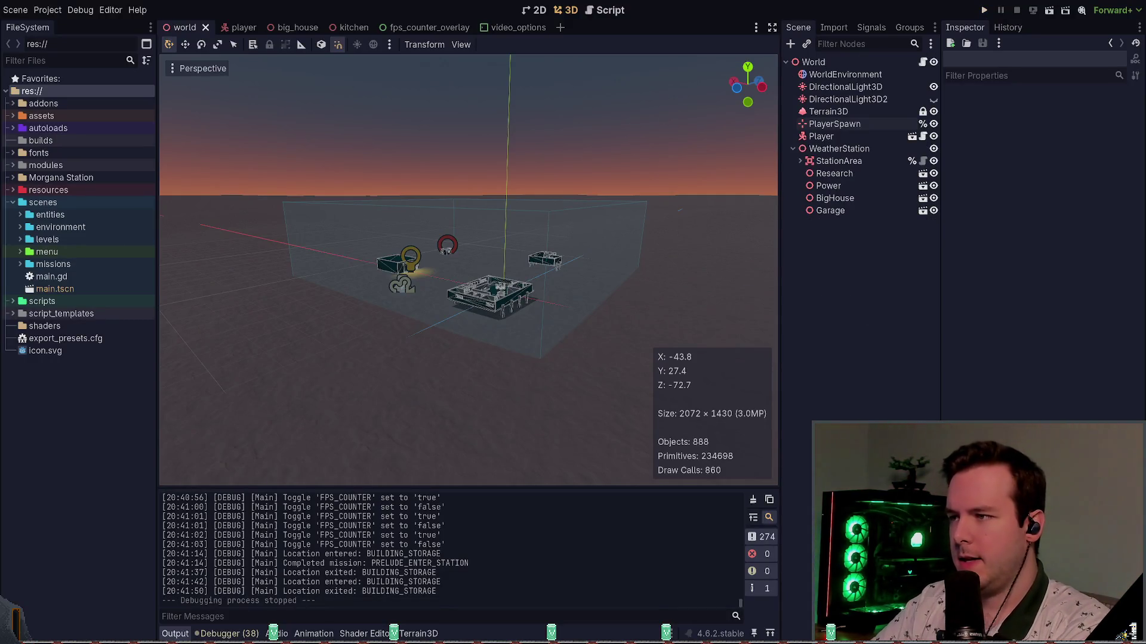
key("alt+Tab")
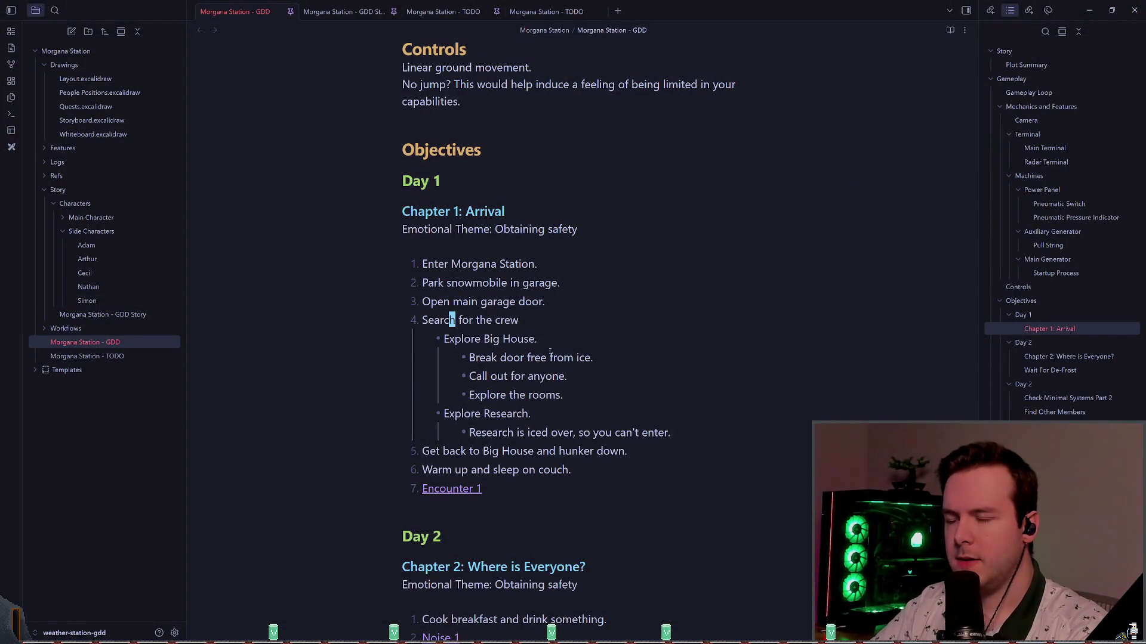
left_click(577, 318)
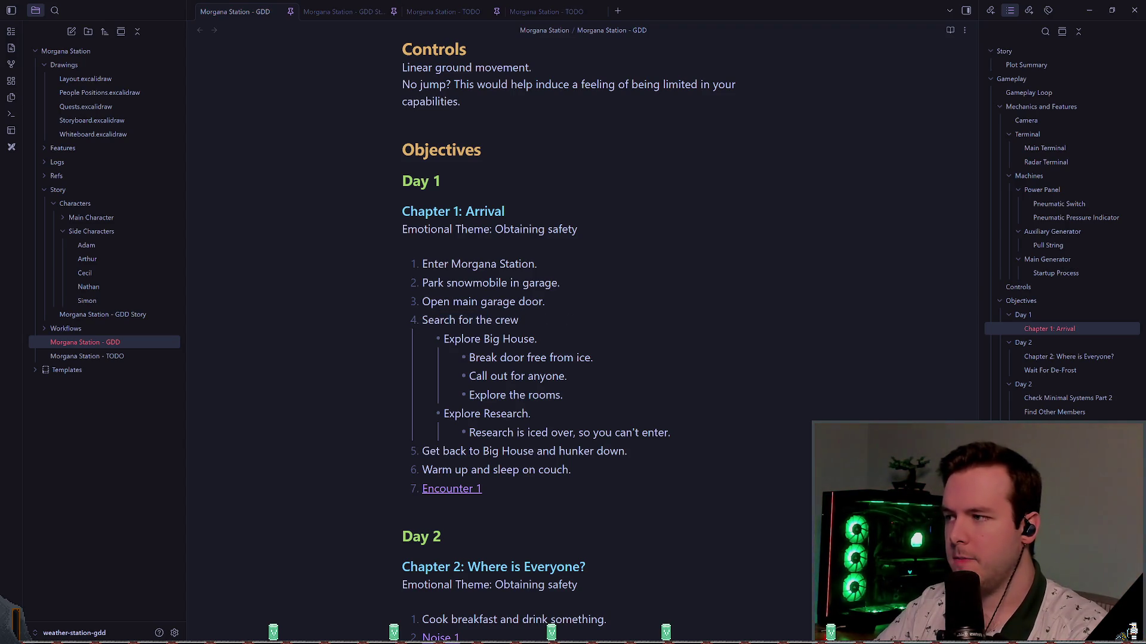
scroll(567, 322, "down", 1)
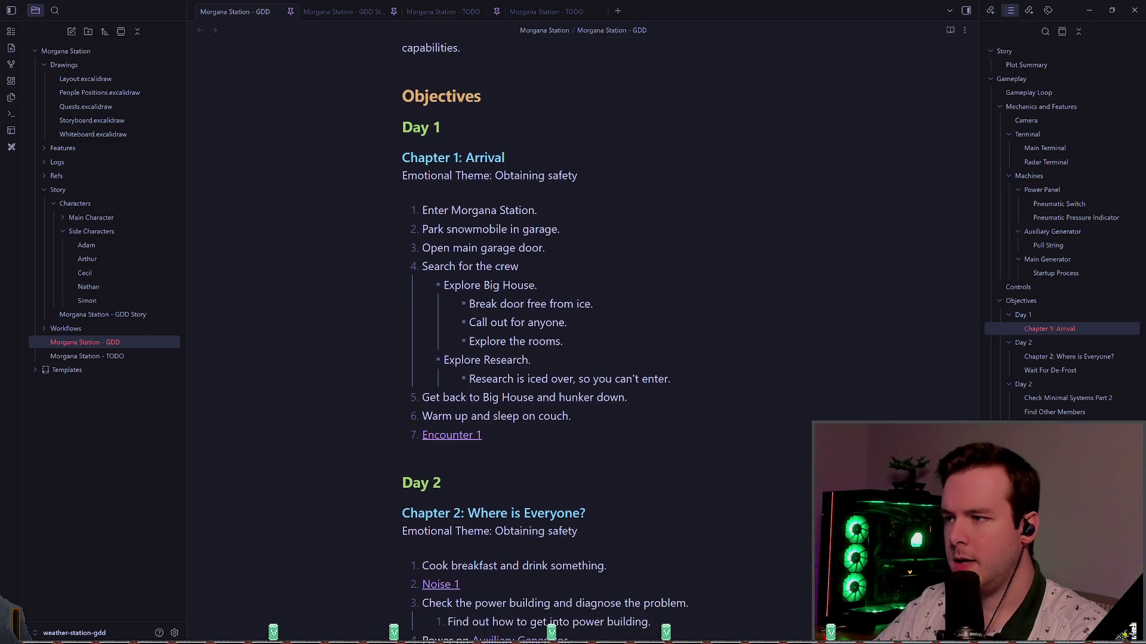
left_click_drag(444, 280, 545, 281)
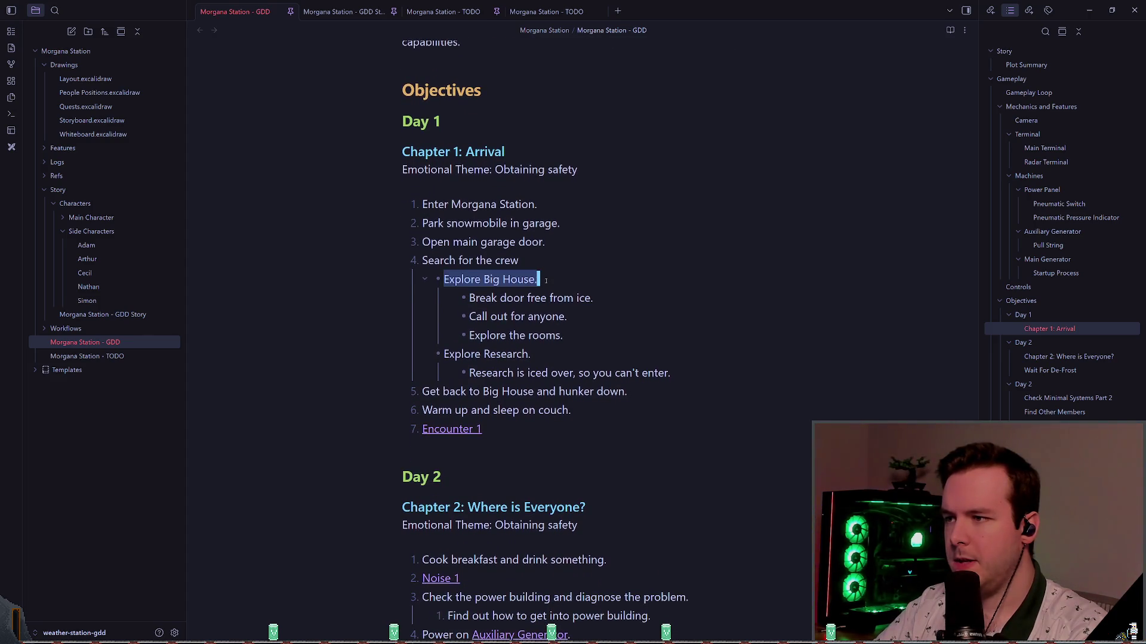
left_click(483, 316)
left_click_drag(469, 298, 619, 303)
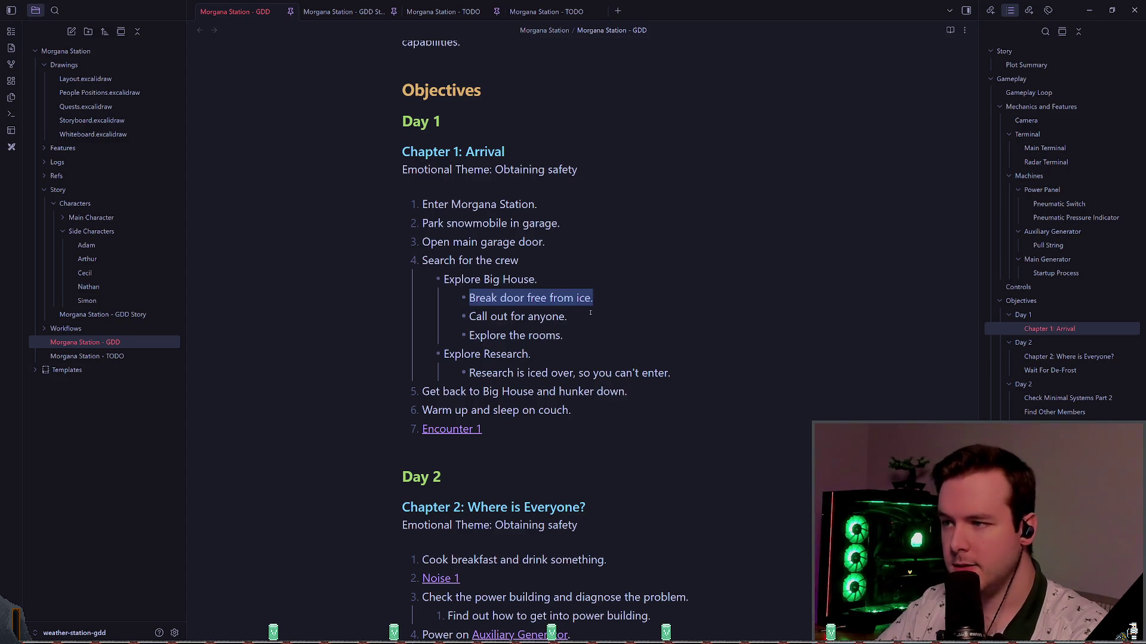
left_click_drag(559, 317, 594, 314)
left_click_drag(470, 317, 606, 314)
left_click(567, 317)
mouse_move(470, 317)
left_mouse_down()
mouse_move(570, 316)
mouse_move(508, 336)
mouse_move(564, 336)
mouse_move(531, 354)
mouse_move(662, 373)
left_mouse_up()
left_click(531, 355)
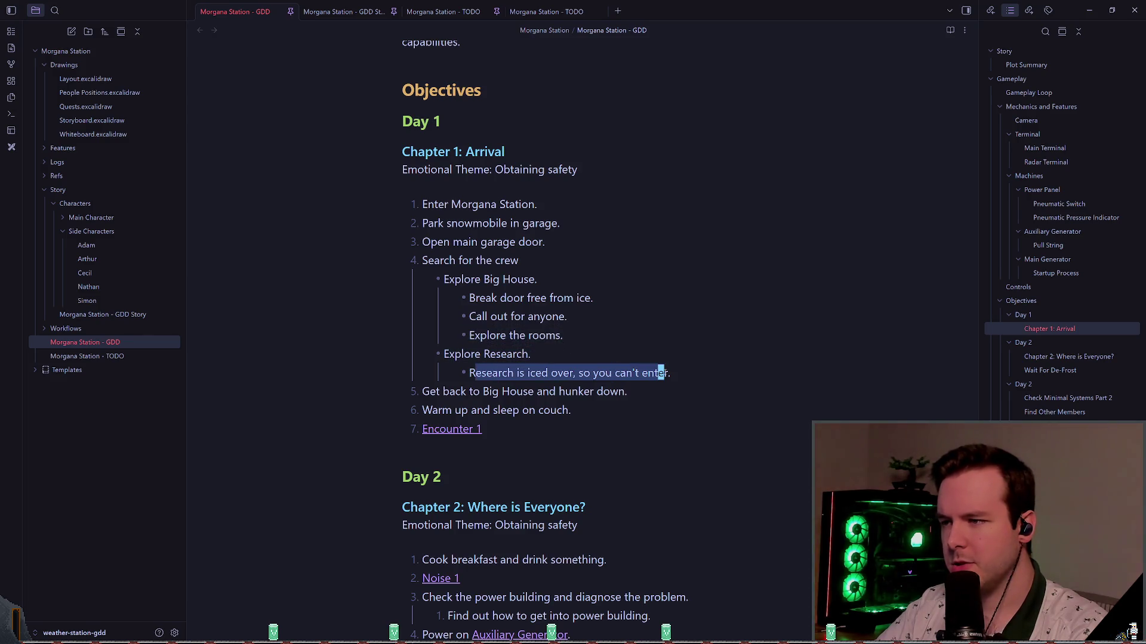
left_click(666, 373)
left_click_drag(470, 373, 672, 373)
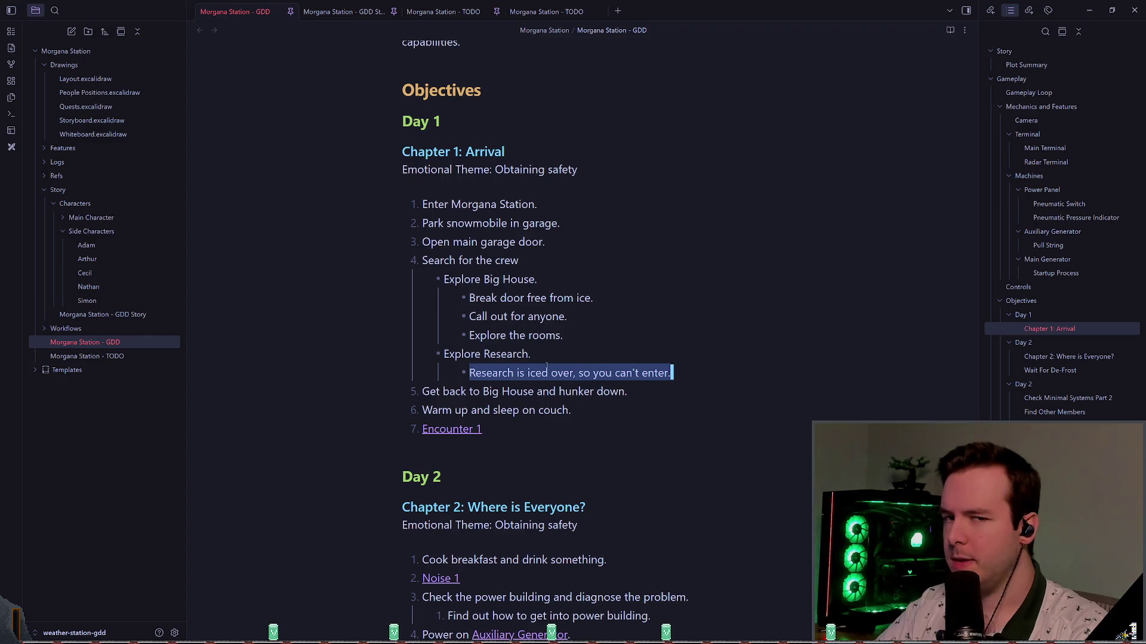
scroll(547, 368, "down", 1)
left_click_drag(422, 361, 661, 361)
mouse_move(560, 386)
left_mouse_down()
mouse_move(417, 382)
mouse_move(412, 358)
left_mouse_up()
left_click_drag(504, 399, 336, 357)
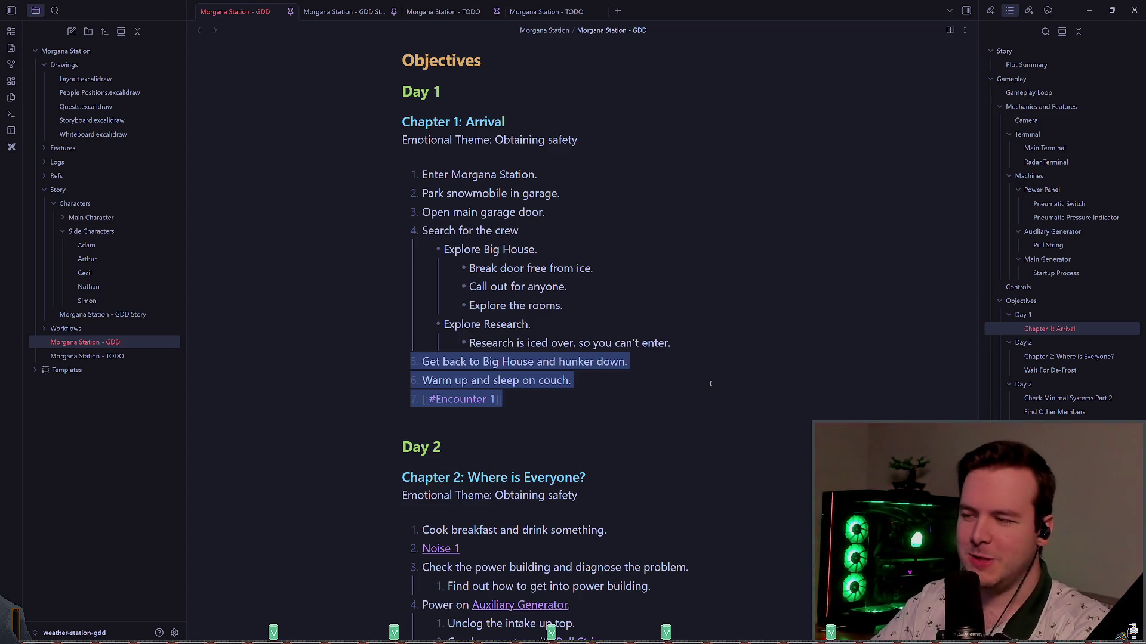
key("Left")
key("Down")
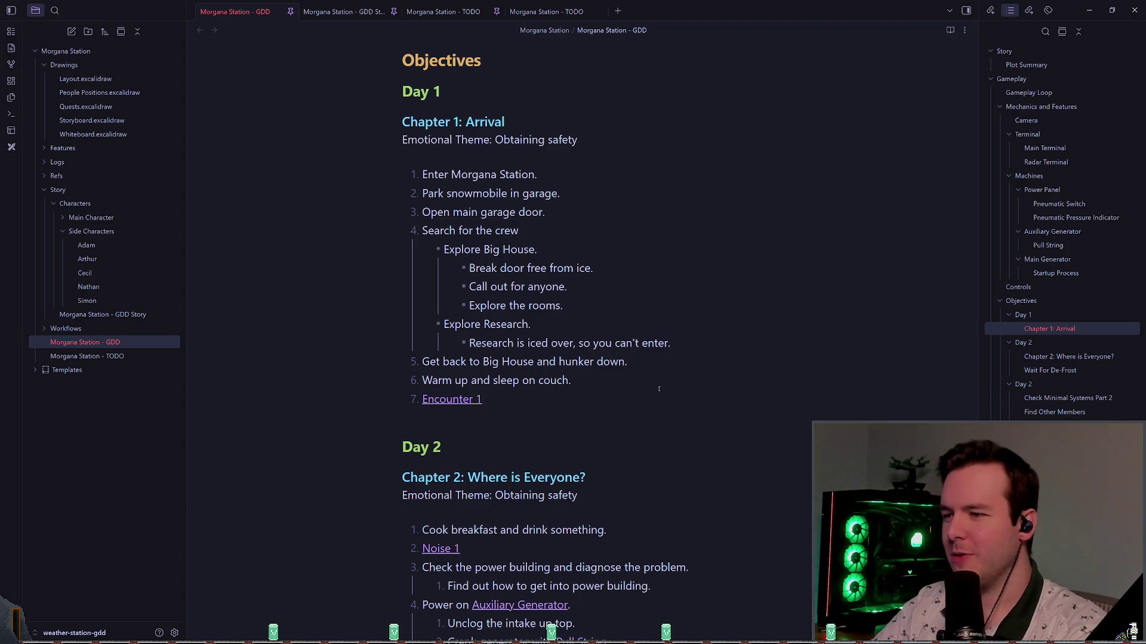
scroll(865, 313, "down", 1)
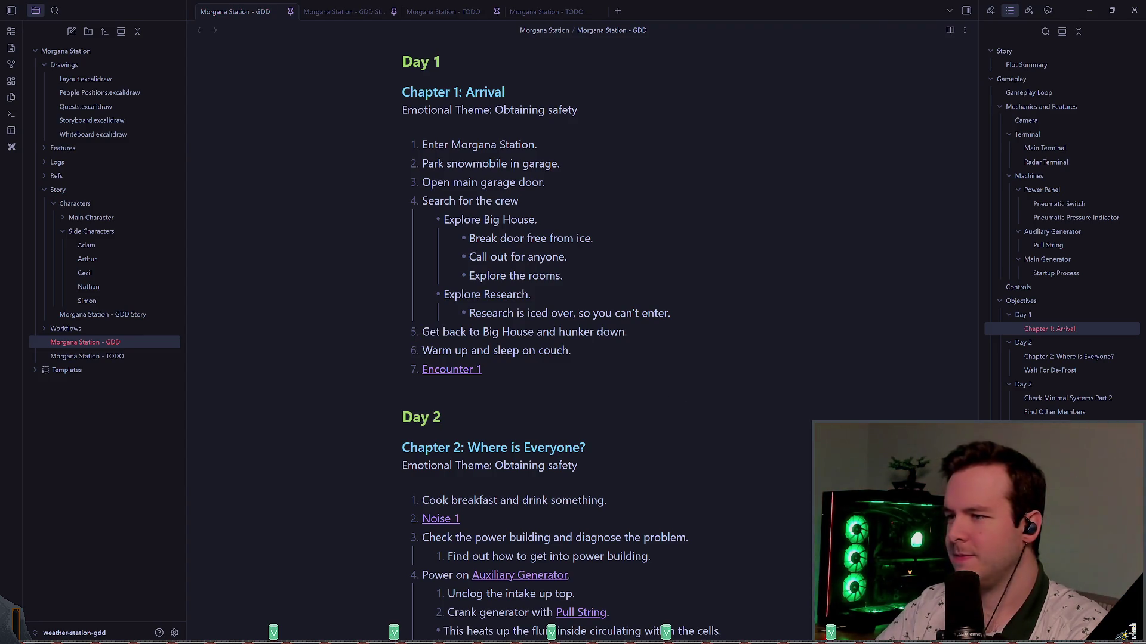
key("alt+Tab")
key("alt+Tab")
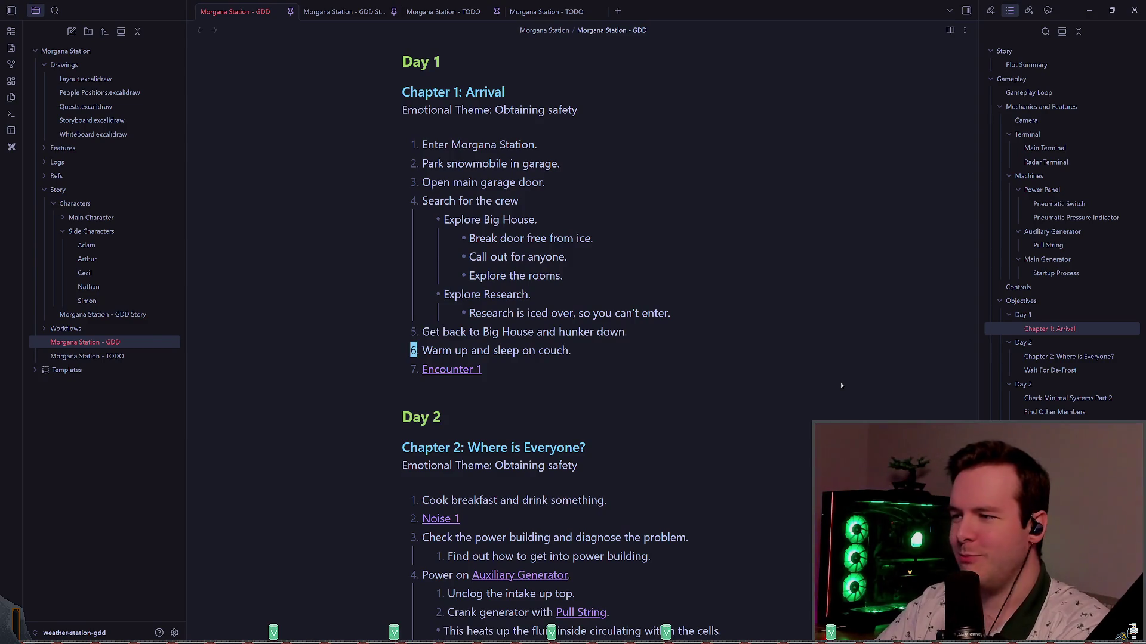
key("Down")
scroll(841, 385, "down", 1)
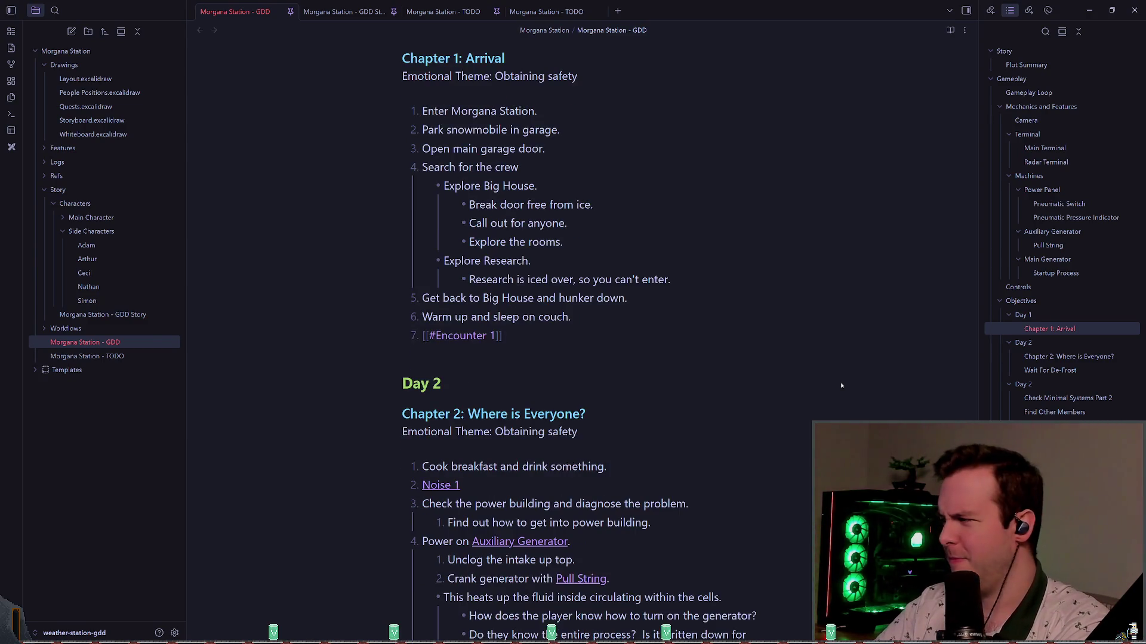
key("Up")
key("Up")
key("Down")
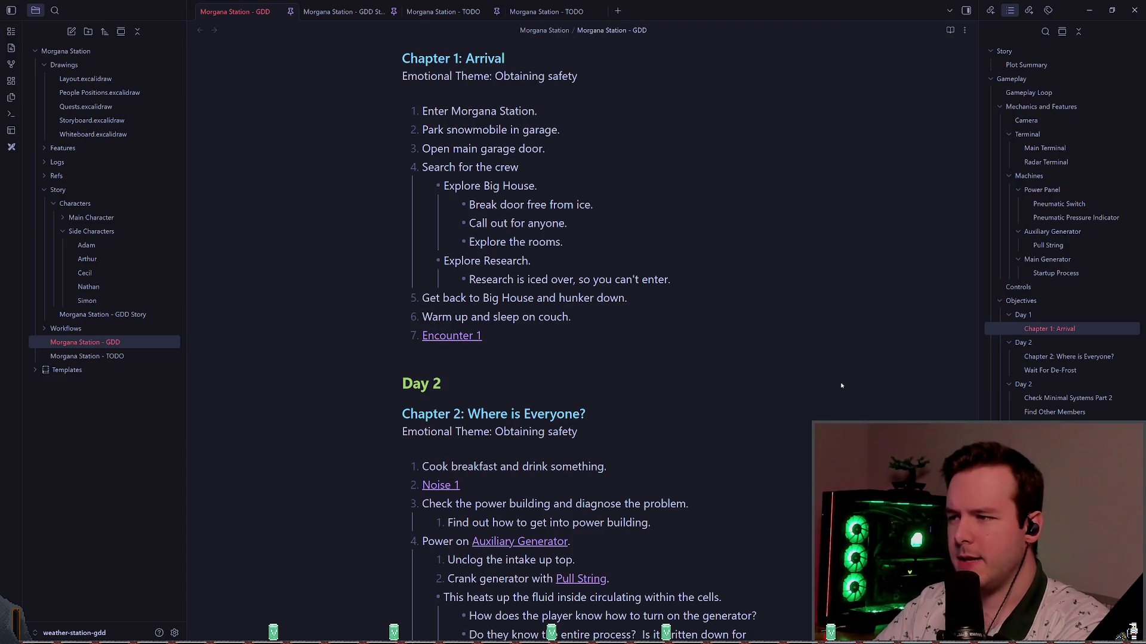
key("Down")
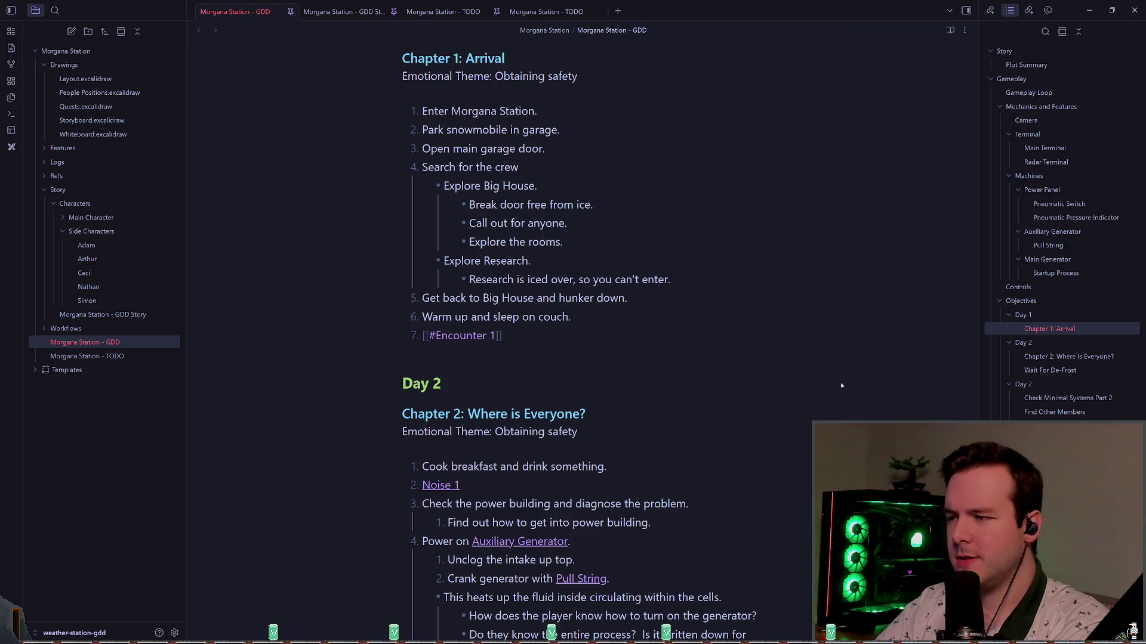
key("Down")
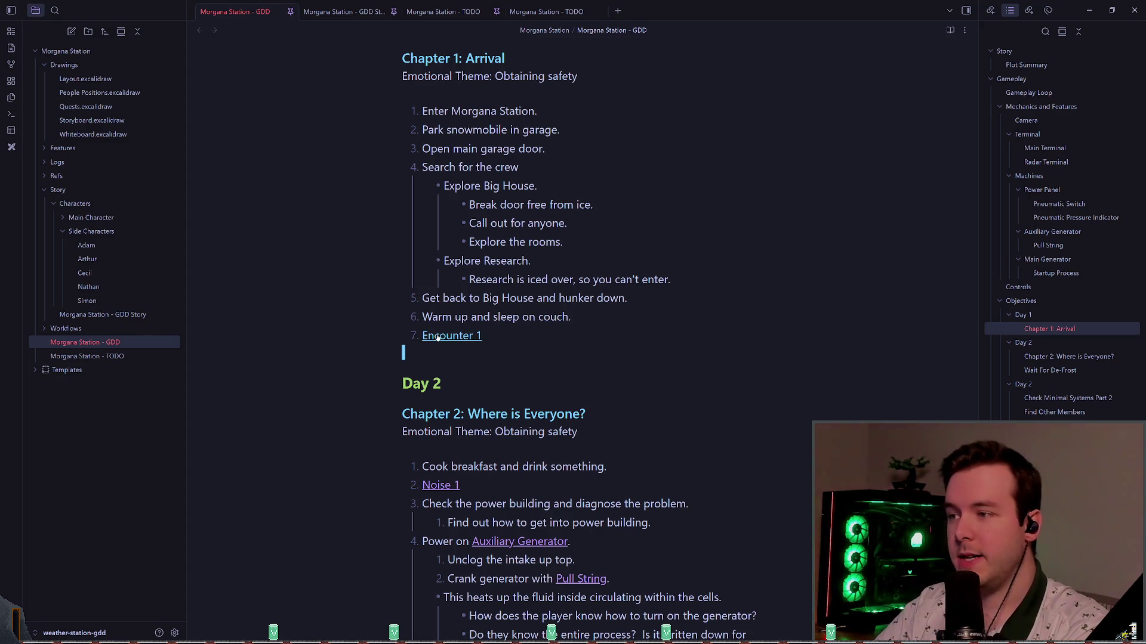
left_click(948, 30)
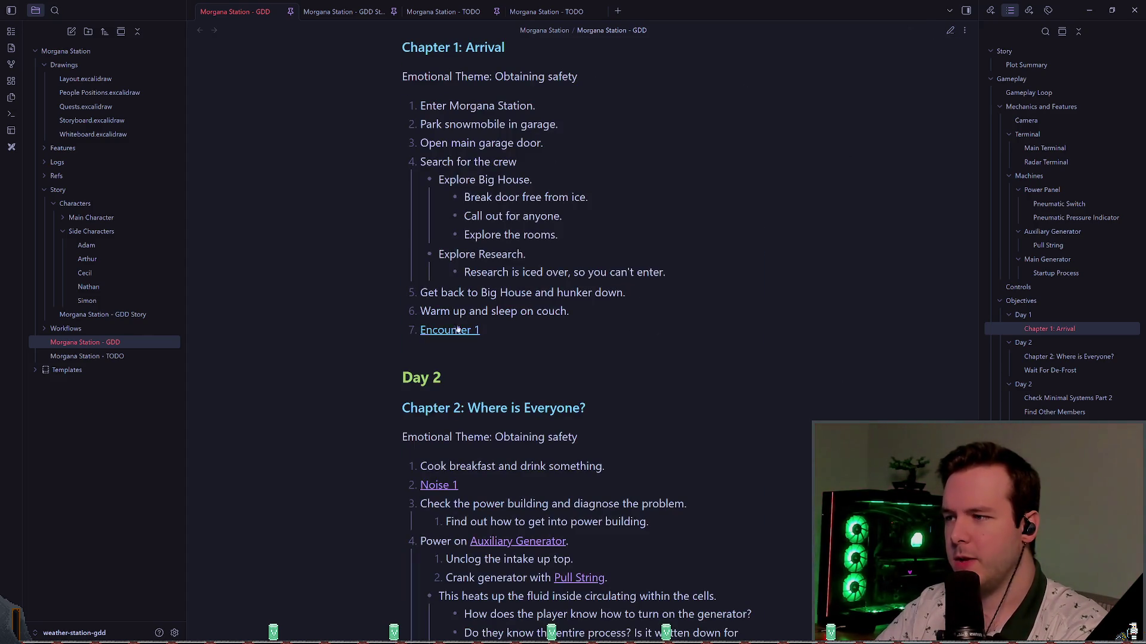
mouse_move(450, 335)
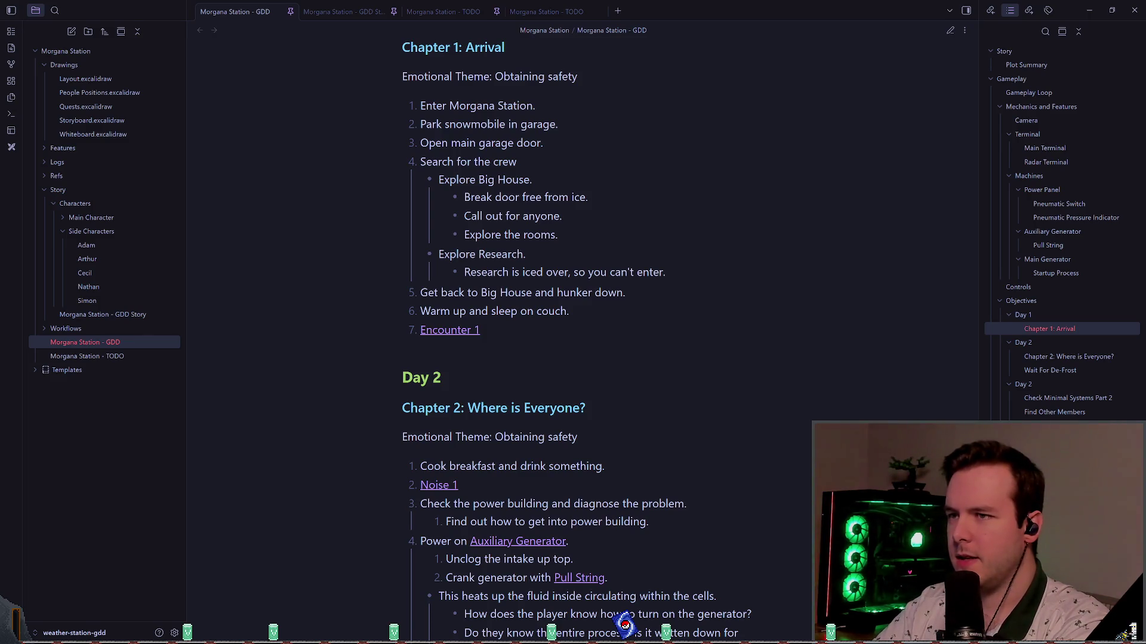
left_click(705, 324)
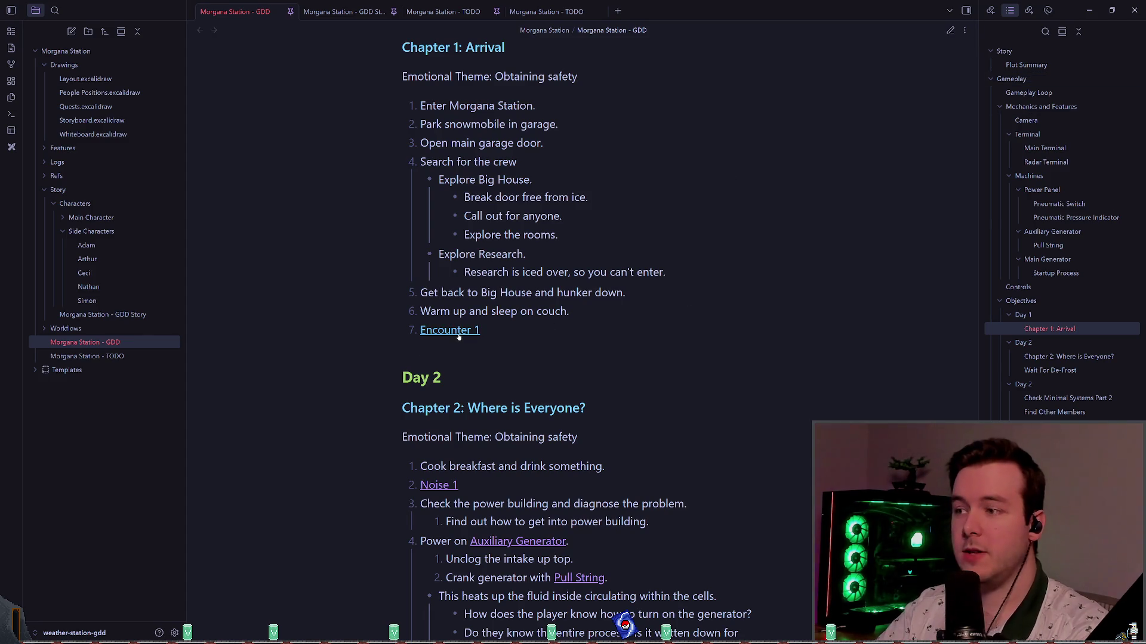
mouse_move(459, 337)
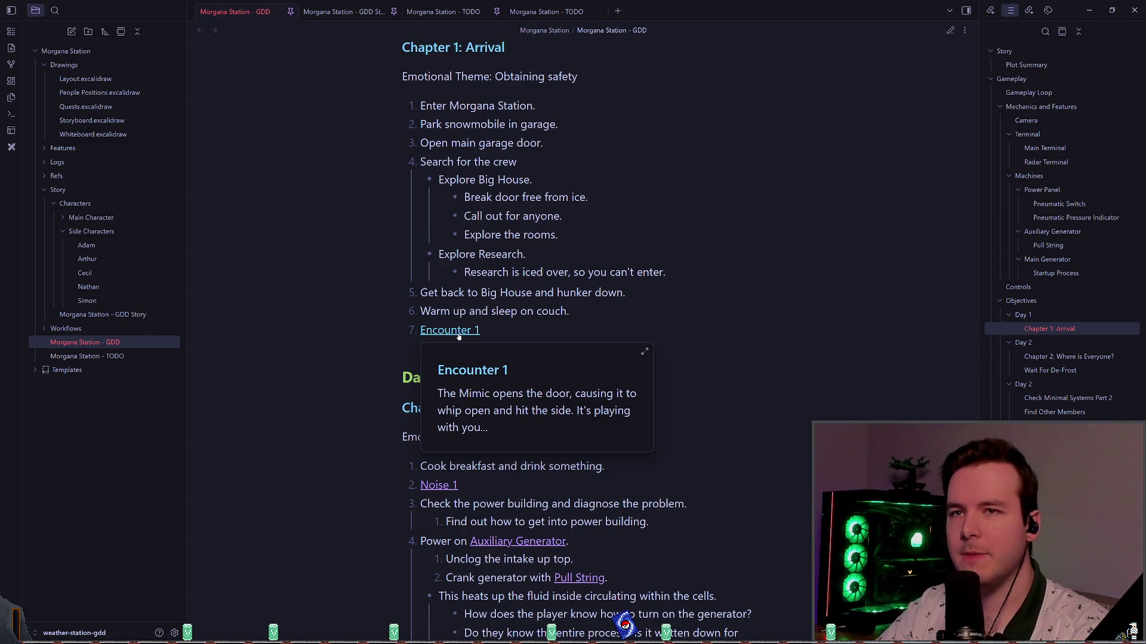
left_click(952, 30)
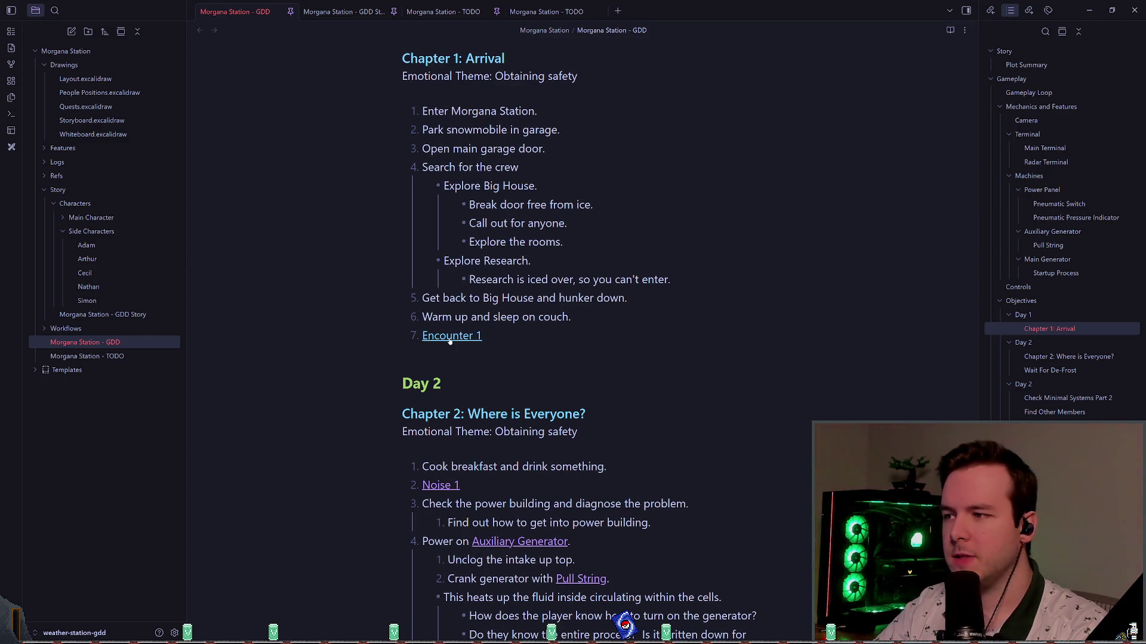
left_click(450, 337)
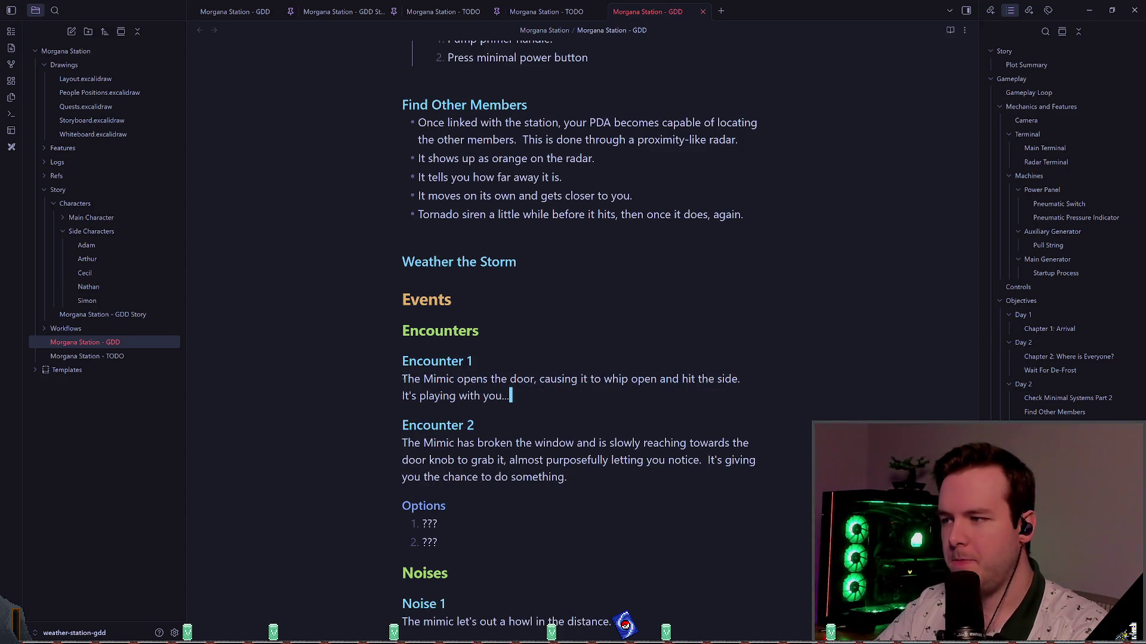
left_click_drag(403, 380, 524, 394)
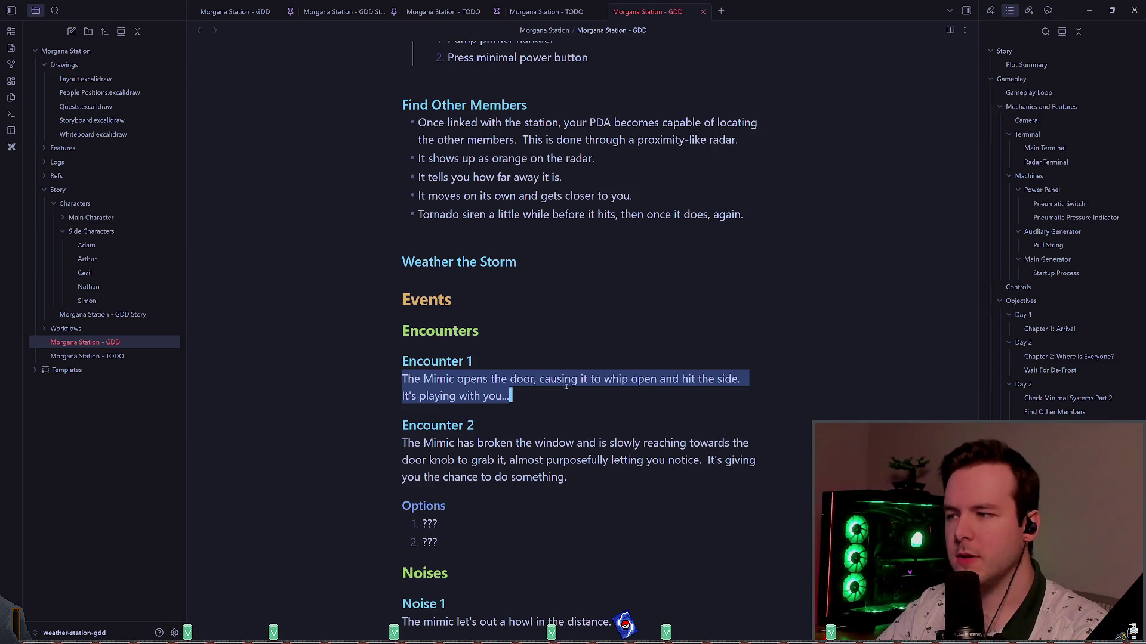
left_click(543, 397)
left_click(508, 361)
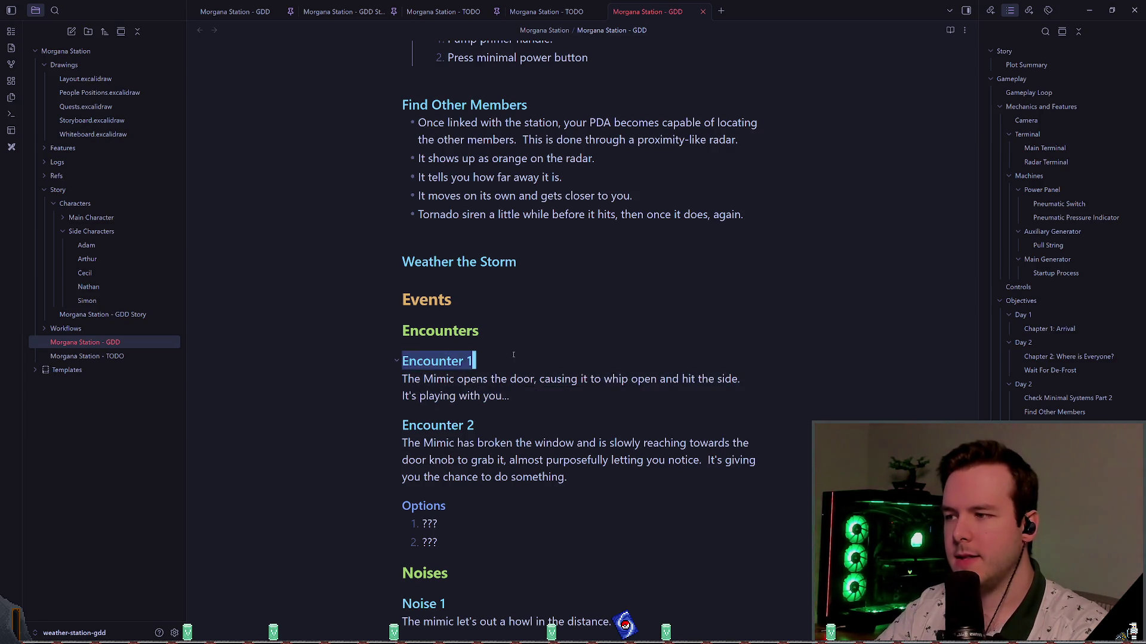
scroll(535, 359, "down", 1)
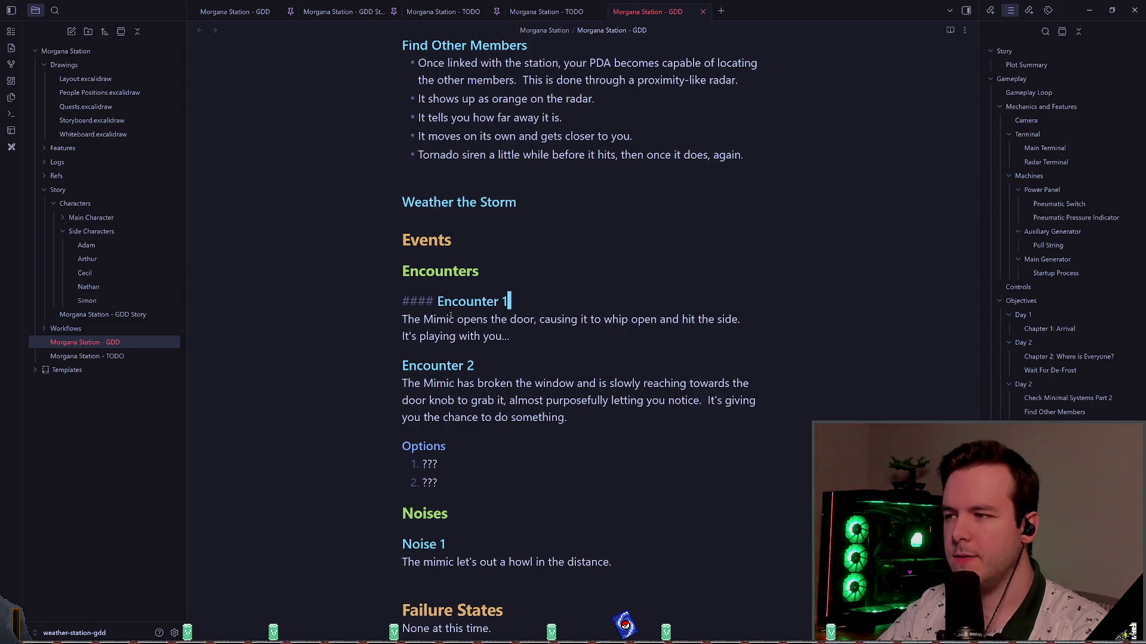
mouse_move(436, 302)
left_mouse_down()
mouse_move(545, 317)
mouse_move(446, 302)
left_mouse_up()
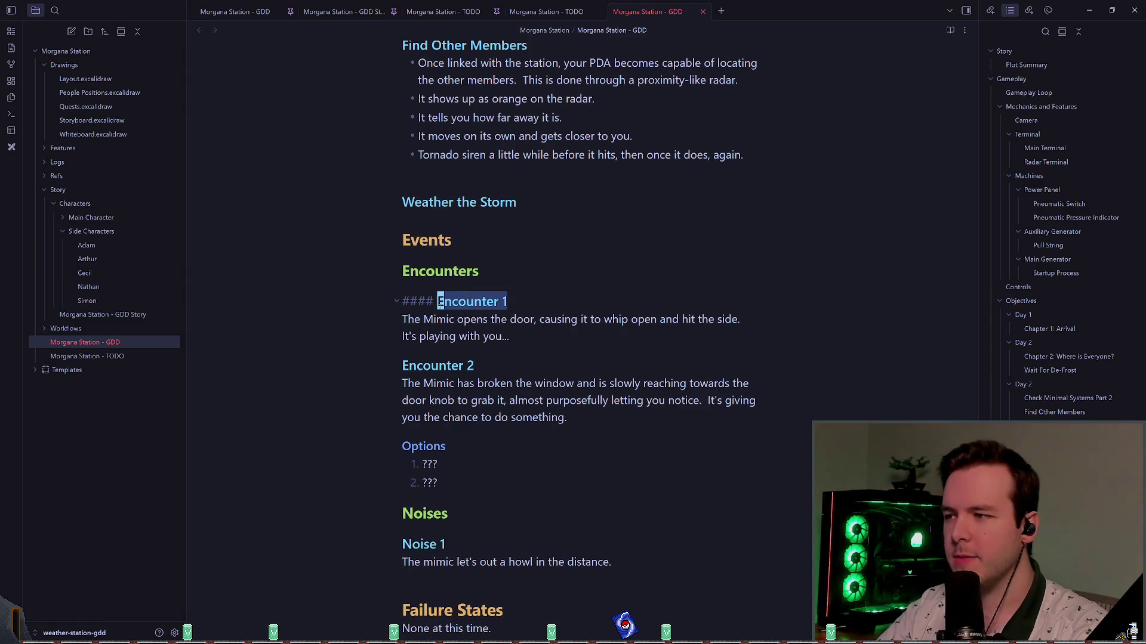
left_click(512, 365)
left_click(525, 336)
scroll(549, 268, "down", 3)
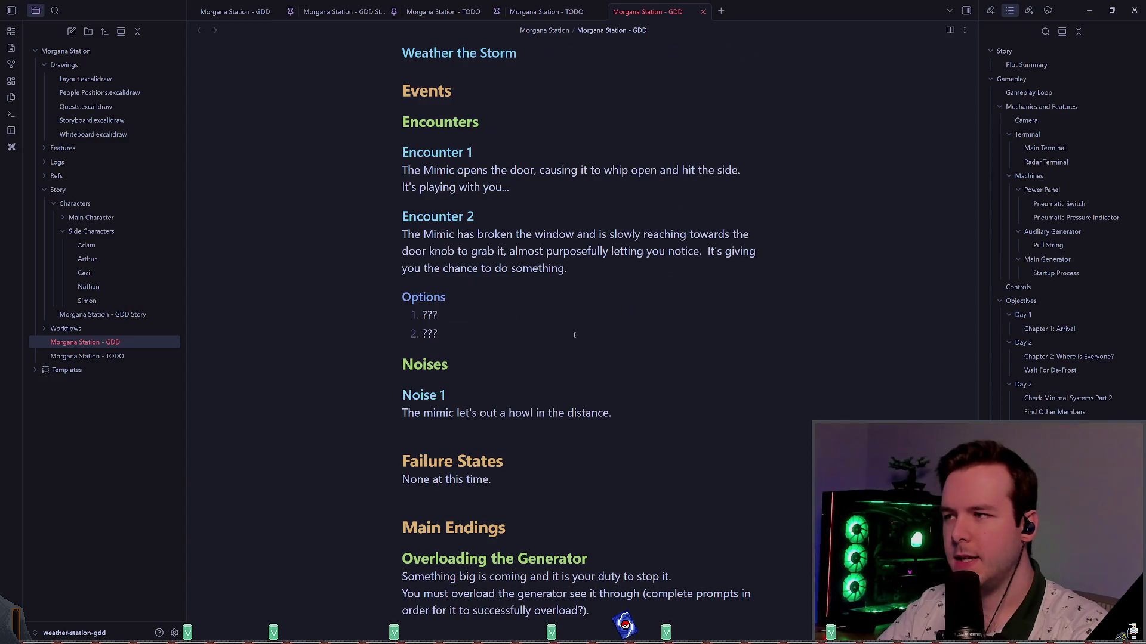
mouse_move(551, 210)
left_mouse_down()
mouse_move(358, 169)
mouse_move(353, 144)
left_mouse_up()
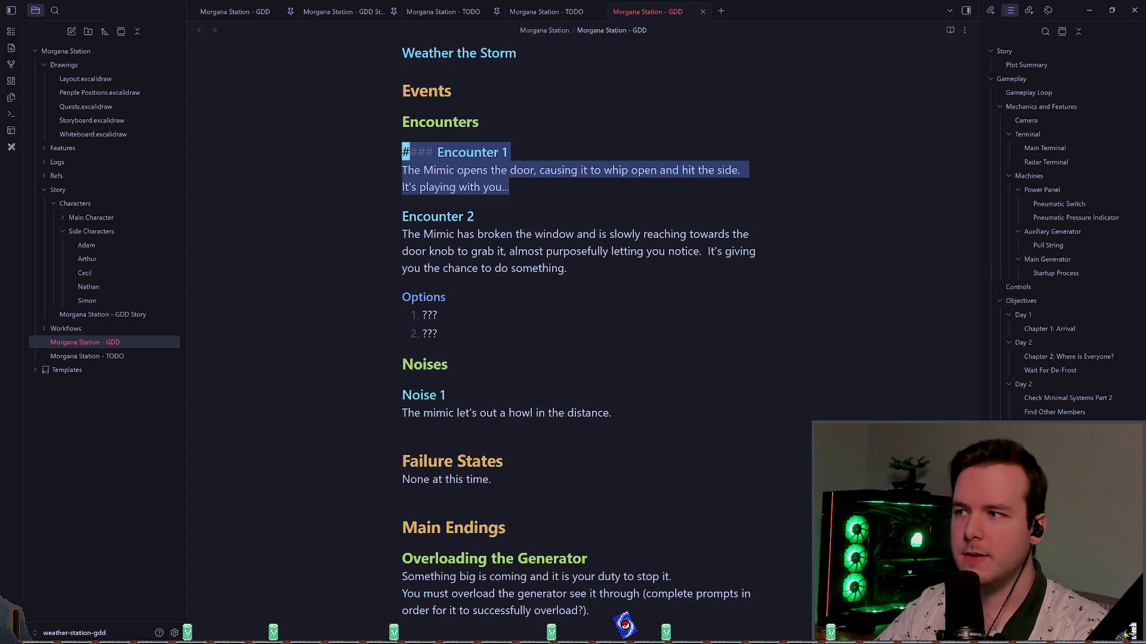
left_click(555, 199)
scroll(555, 199, "down", 5)
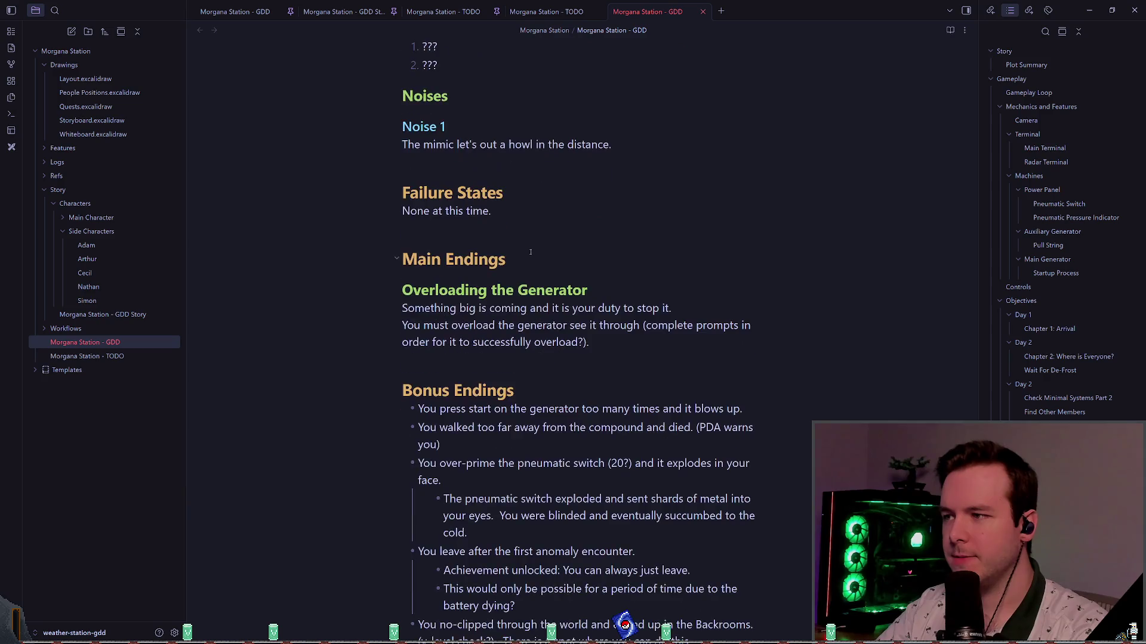
scroll(525, 273, "up", 2)
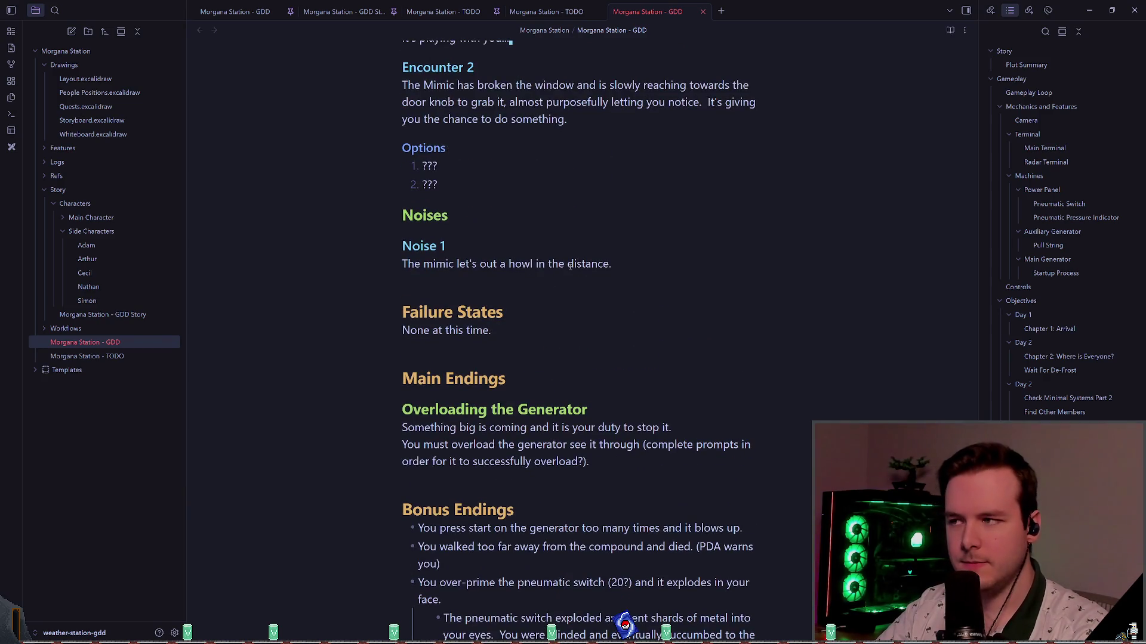
scroll(555, 245, "up", 10)
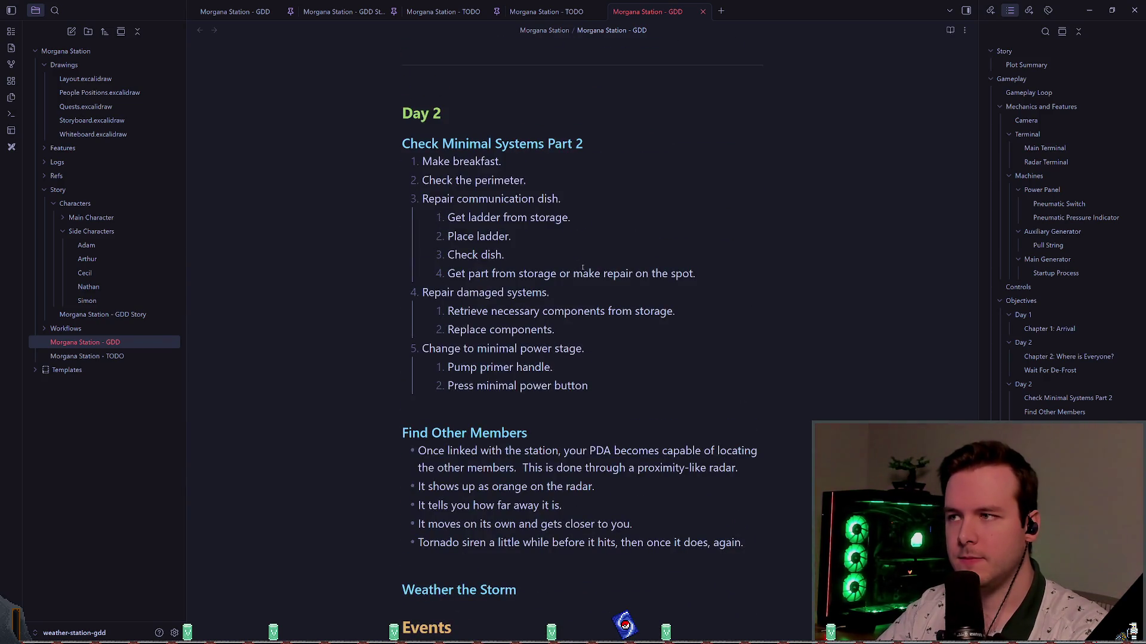
scroll(582, 268, "up", 7)
scroll(585, 272, "down", 17)
scroll(580, 267, "down", 7)
scroll(615, 245, "up", 11)
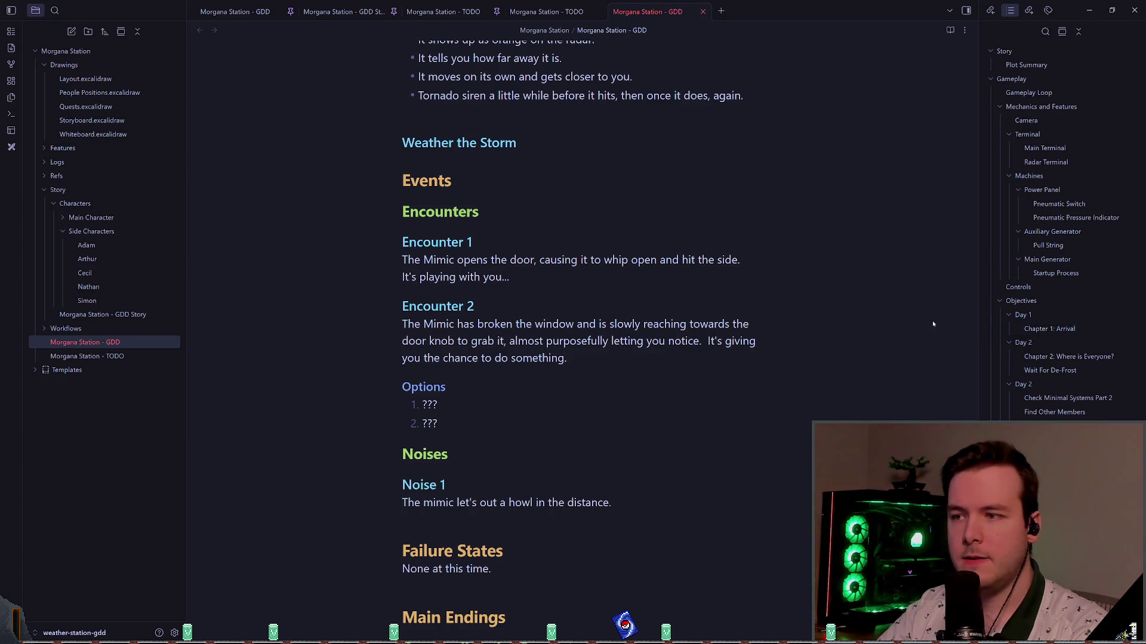
scroll(639, 327, "up", 8)
scroll(639, 327, "up", 3)
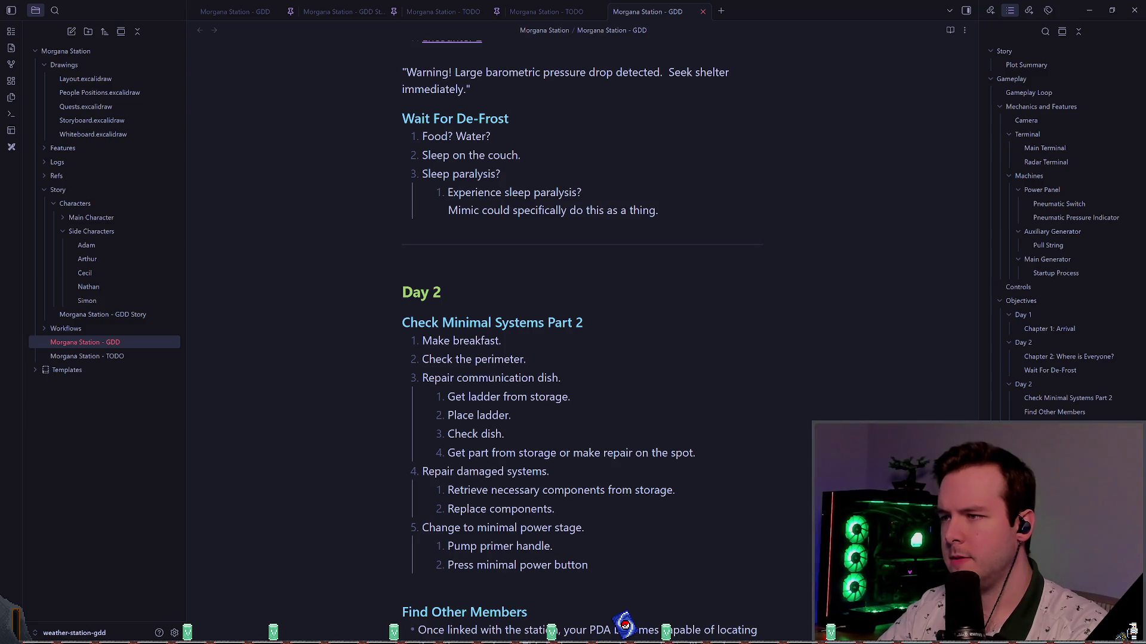
scroll(469, 270, "up", 11)
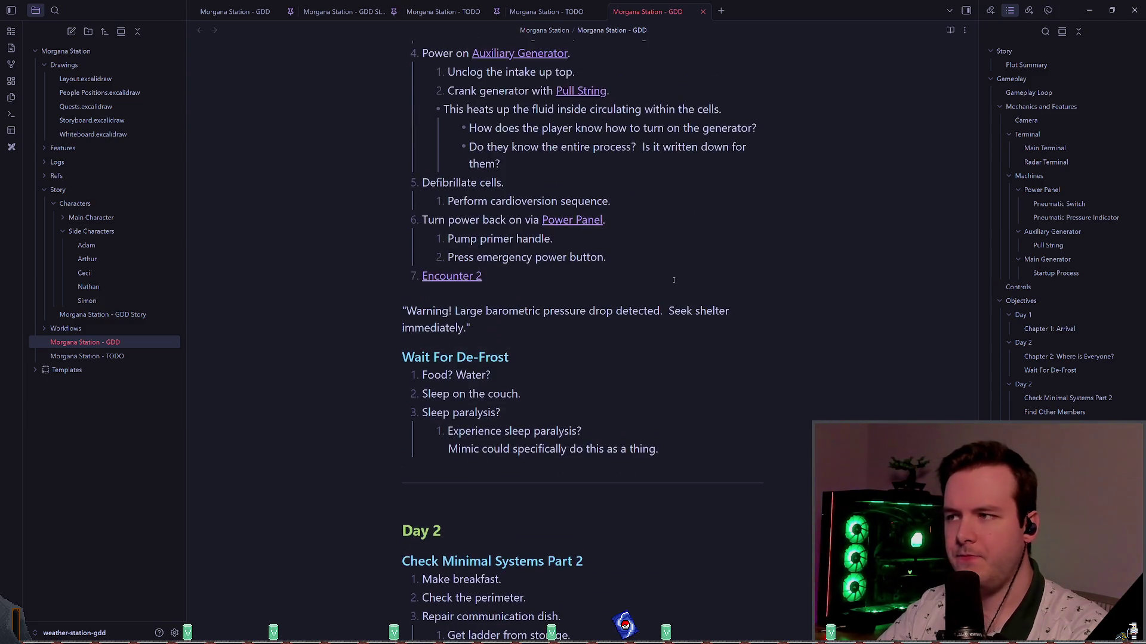
scroll(470, 269, "up", 5)
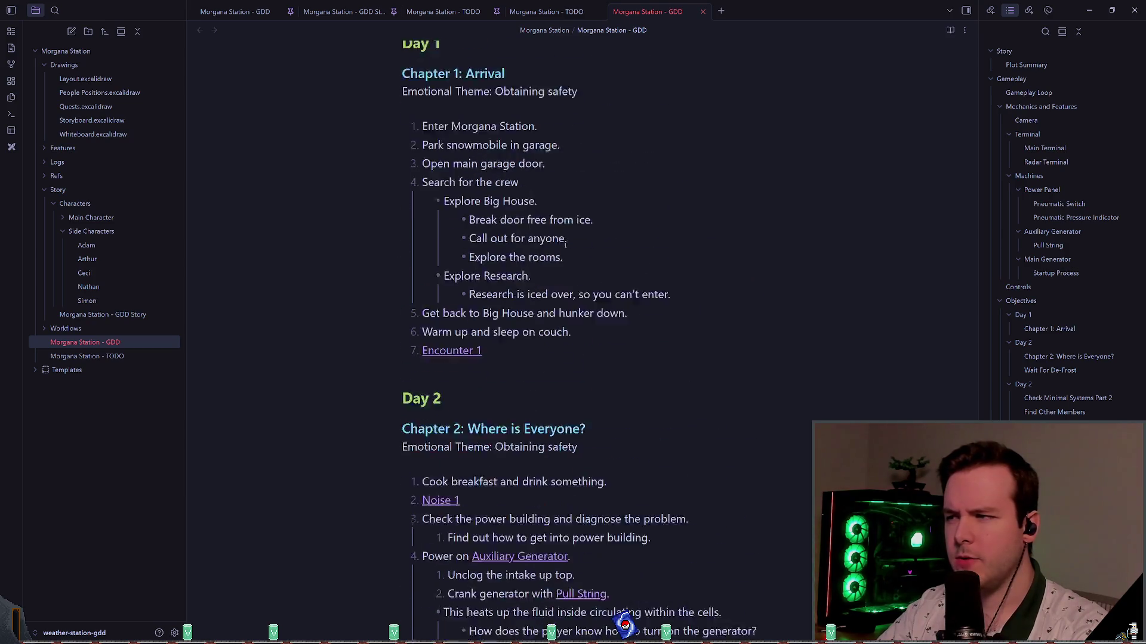
scroll(462, 326, "down", 2)
scroll(462, 327, "down", 4)
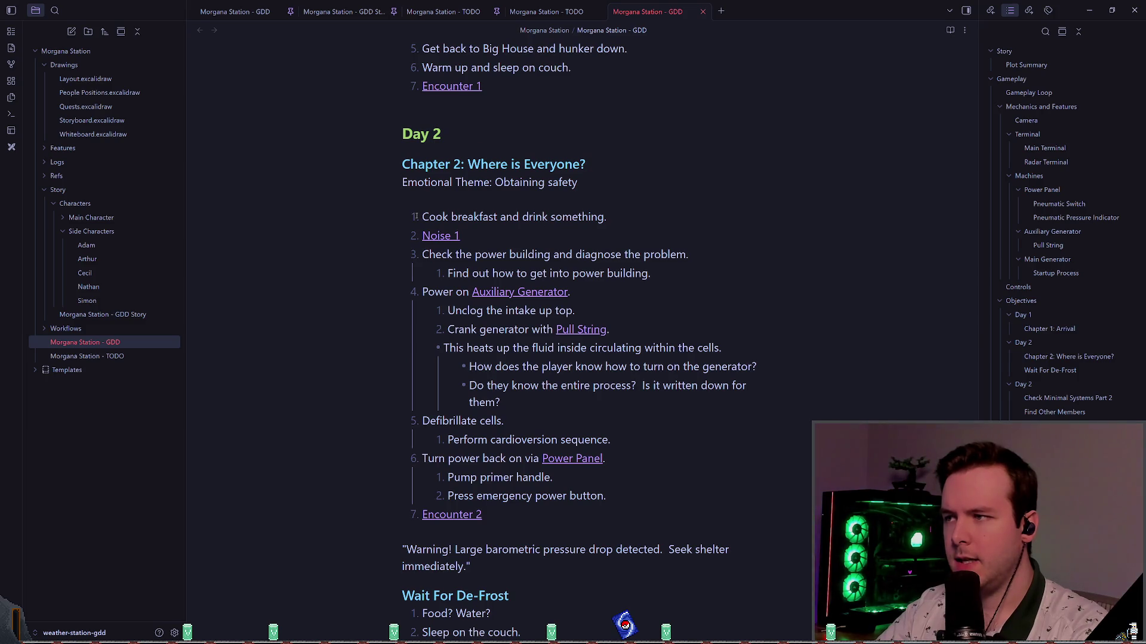
- Put the caret at the end of the Cook breakfast objective and start a new line
left_click_drag(416, 216, 607, 217)
left_click(606, 217)
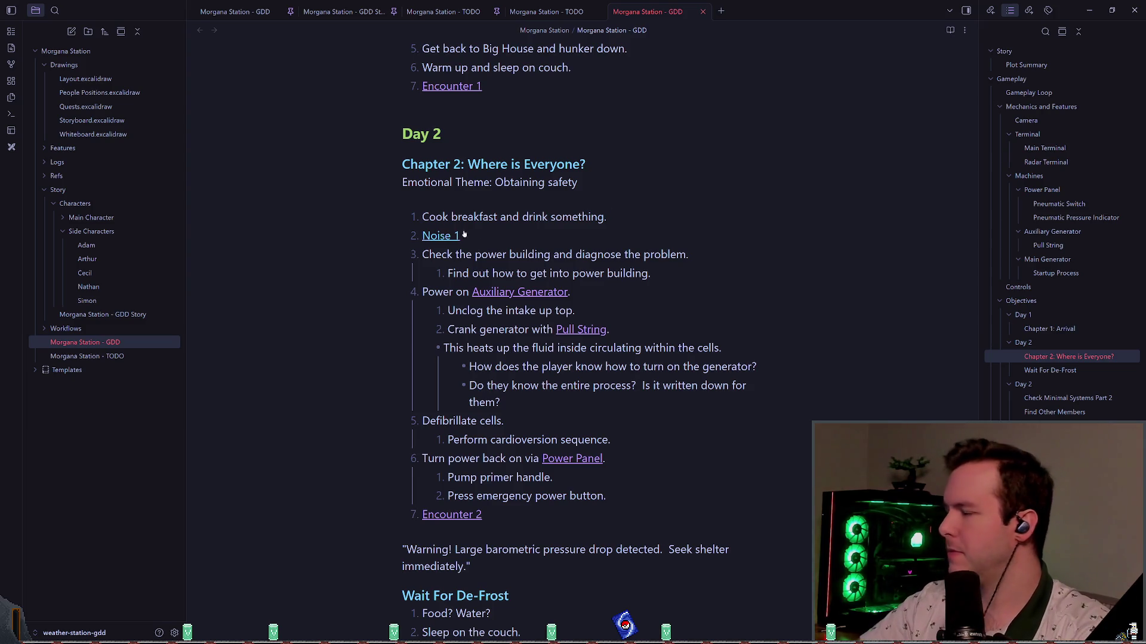
left_click(577, 242)
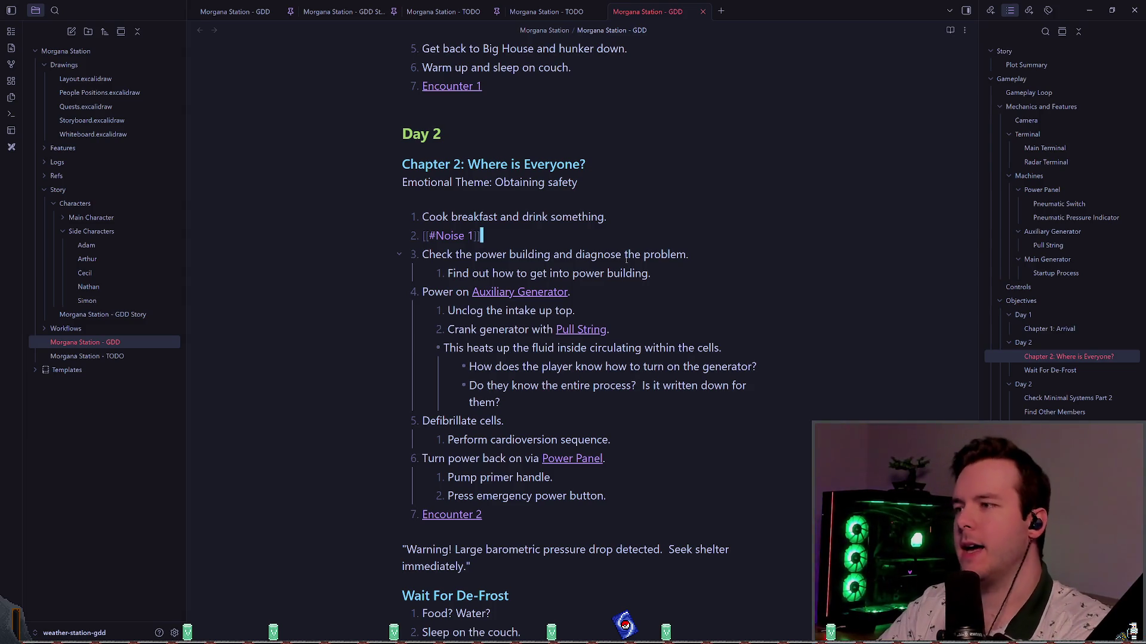
key("Up")
key("End")
key("Return")
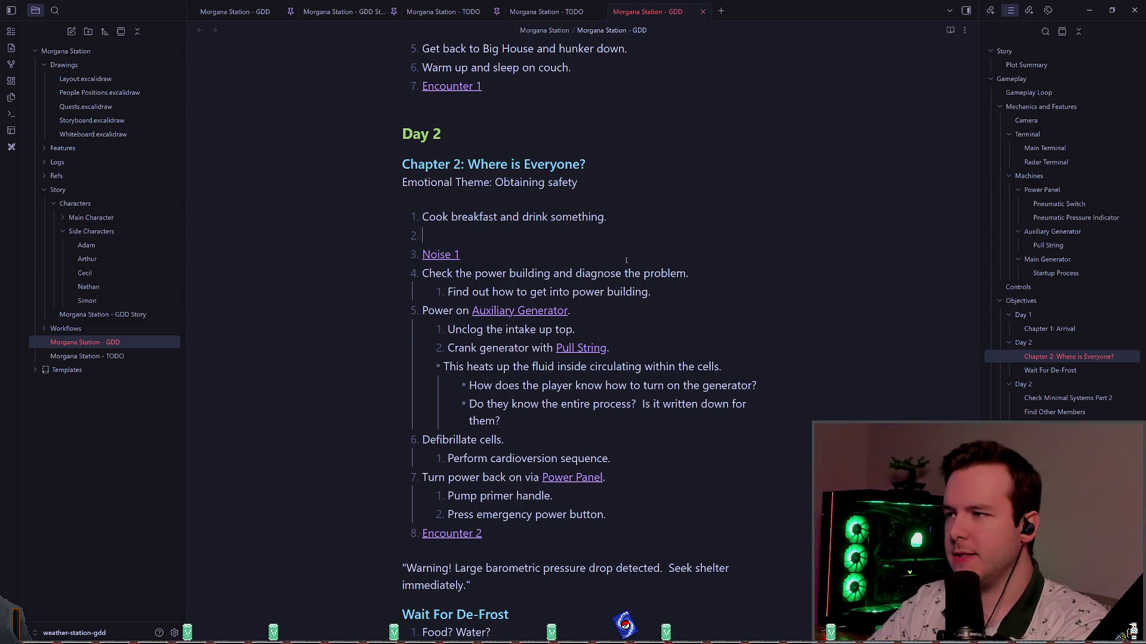
- Type 'Go fix the water collector' as the nested sub-item, correcting the typo
type("Go fix the water collect")
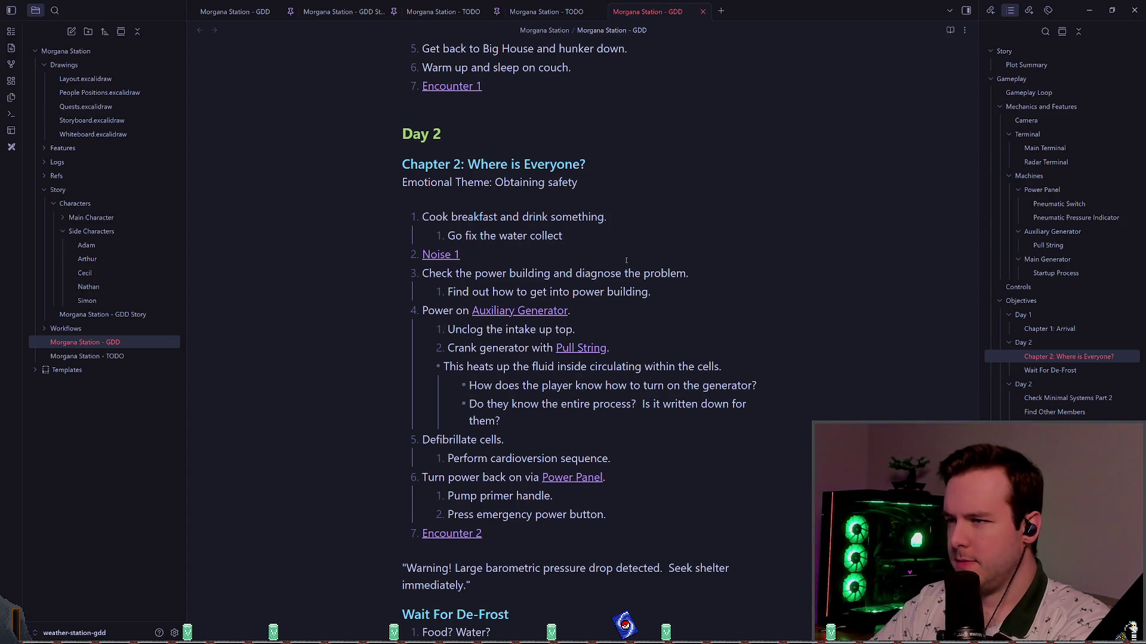
type("or")
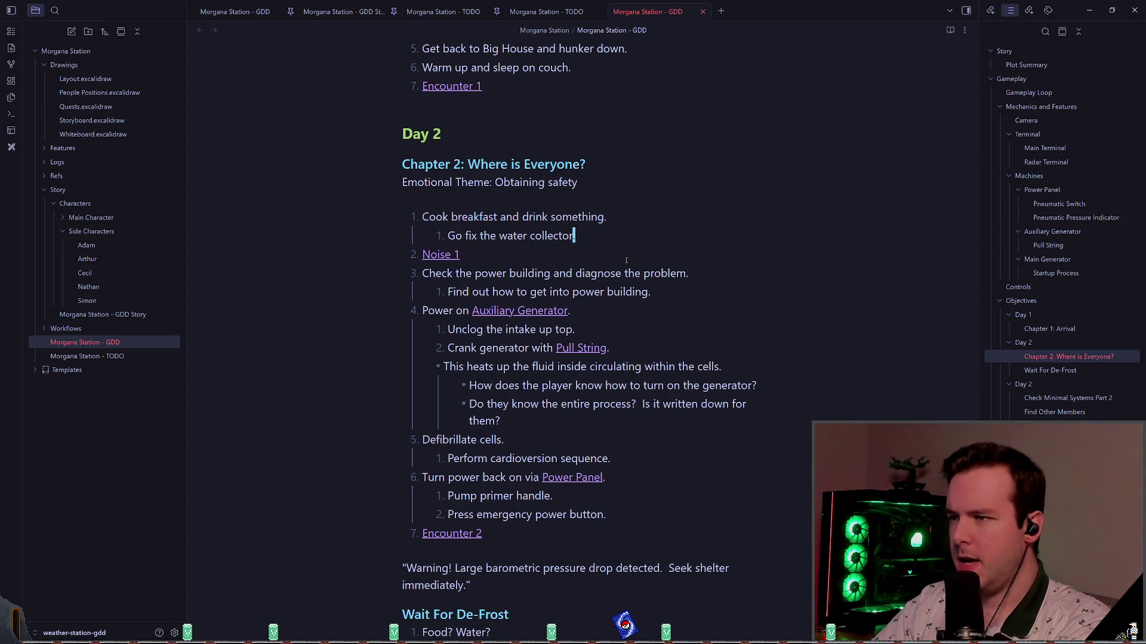
key("ctrl+shift+Tab")
key("ctrl+shift+Tab")
key("ctrl+shift+Tab")
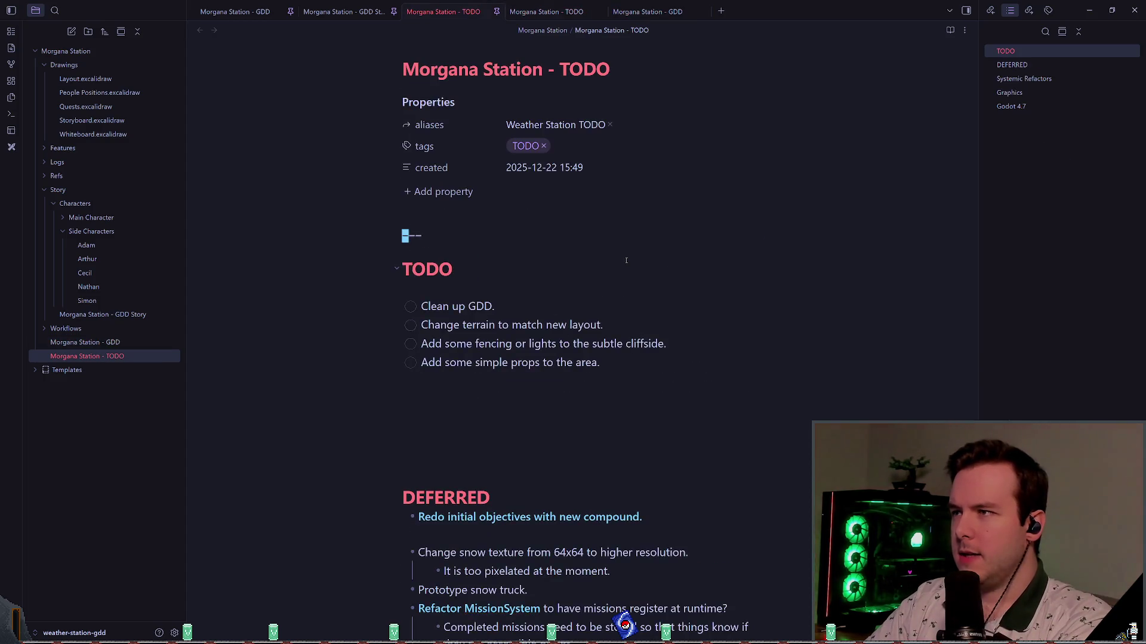
- Close the duplicate GDD tab, open Layout.excalidraw, and return to the GDD note
key("ctrl+Tab")
key("ctrl+Tab")
key("ctrl+Tab")
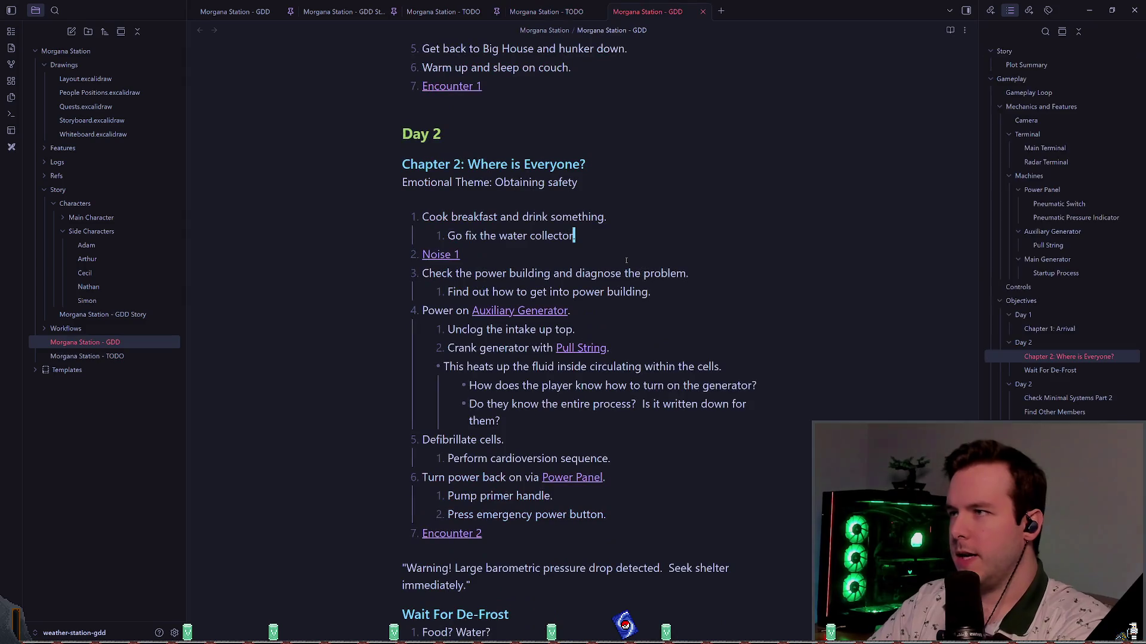
left_click(702, 12)
key("ctrl+Tab")
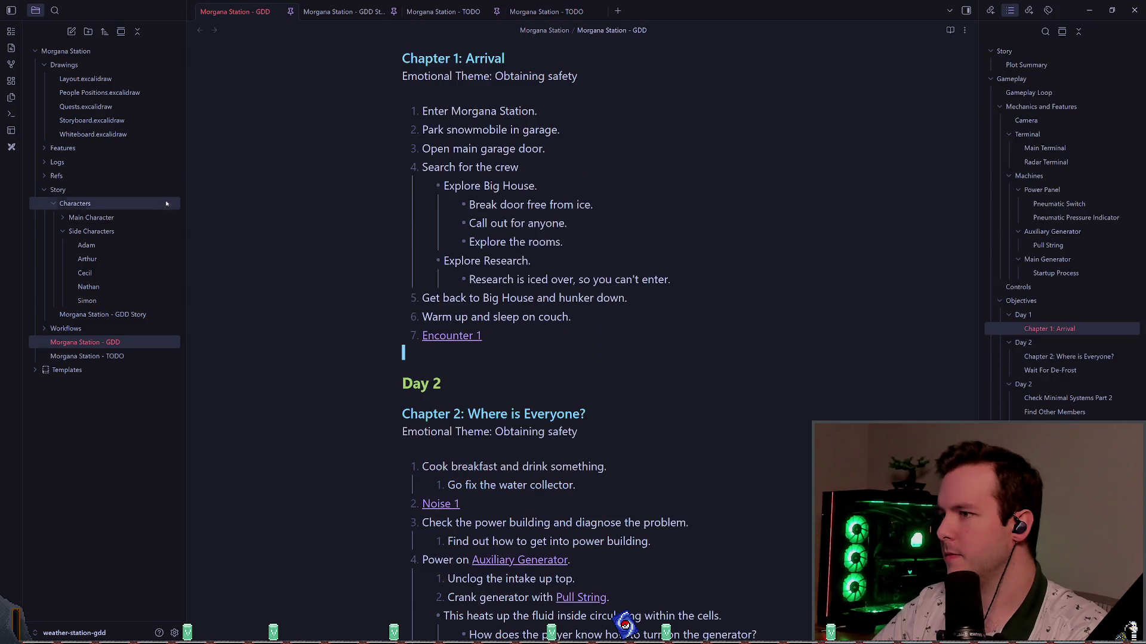
left_click(107, 78)
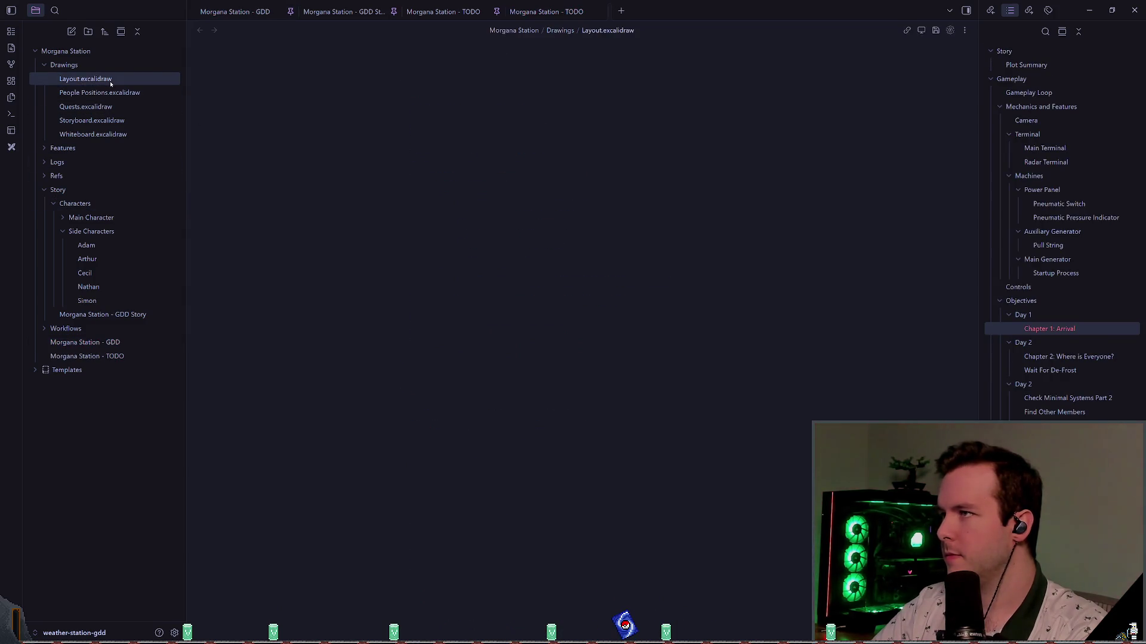
scroll(369, 218, "up", 10)
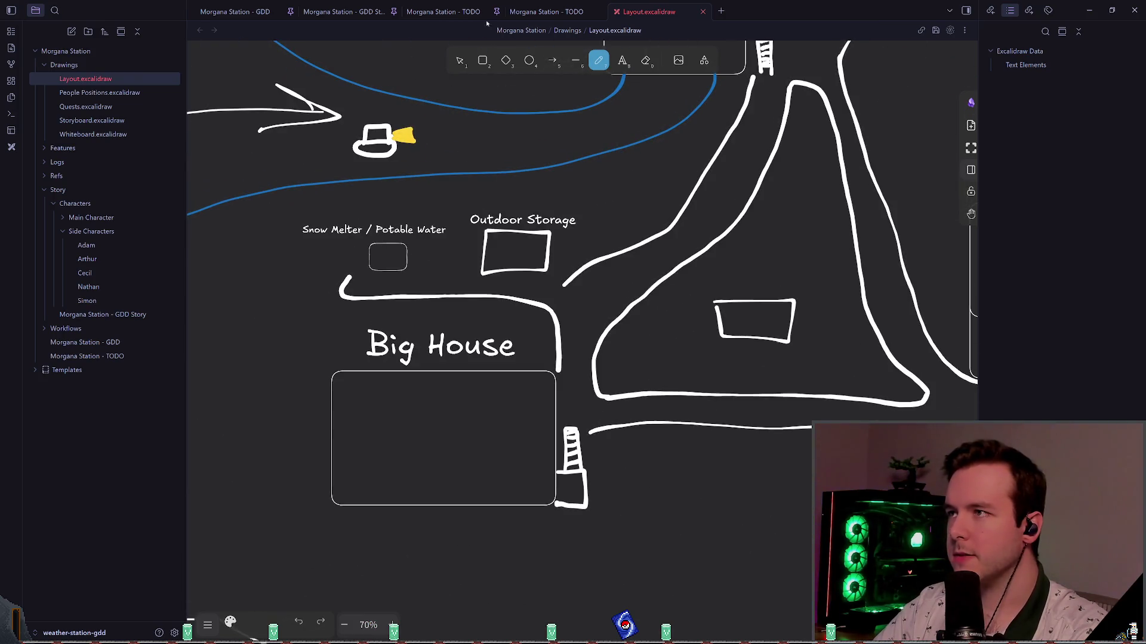
left_click(546, 12)
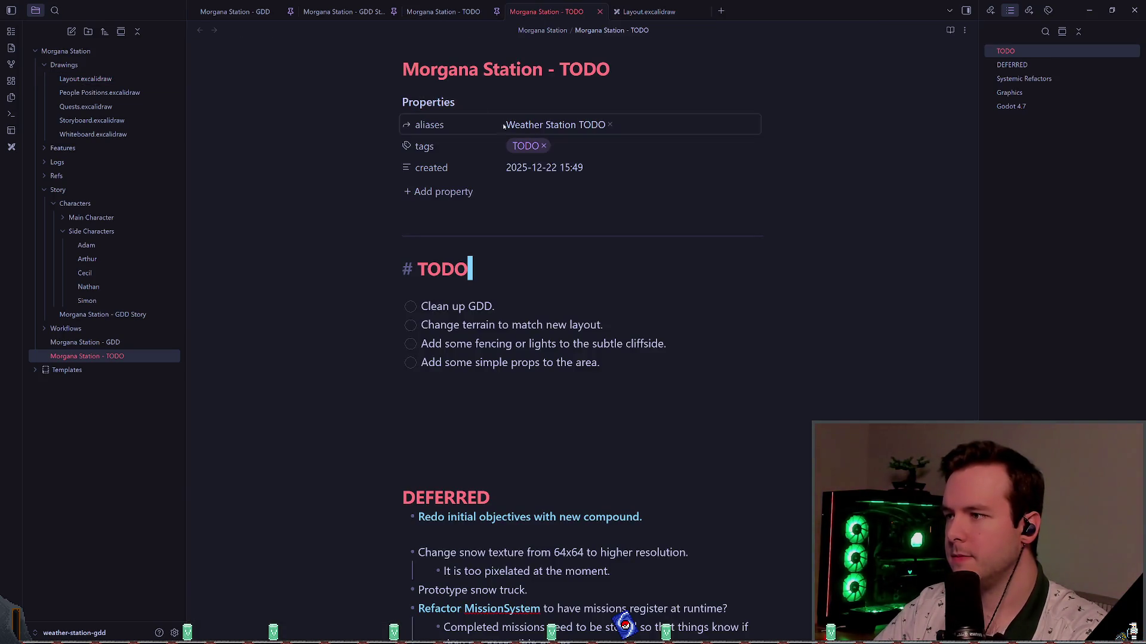
left_click(289, 13)
- Move down to the sub-item under Cook breakfast in the Chapter 2 list
key("Down")
key("Down")
key("Down")
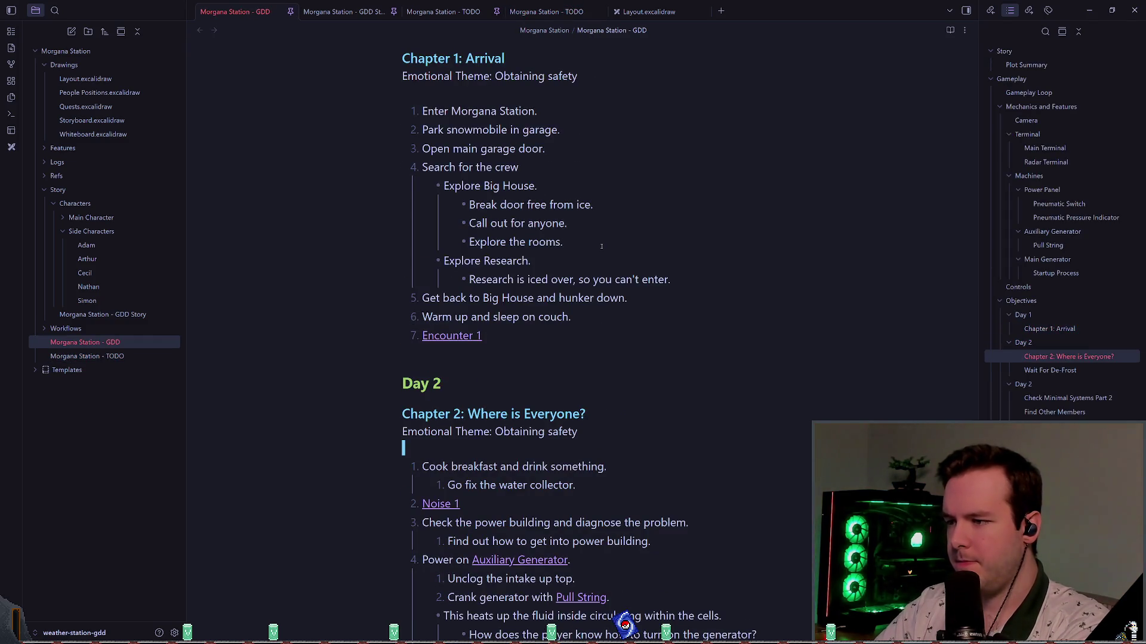
key("Down")
key("Down")
key("Down")
scroll(602, 246, "down", 3)
key("Up")
key("Up")
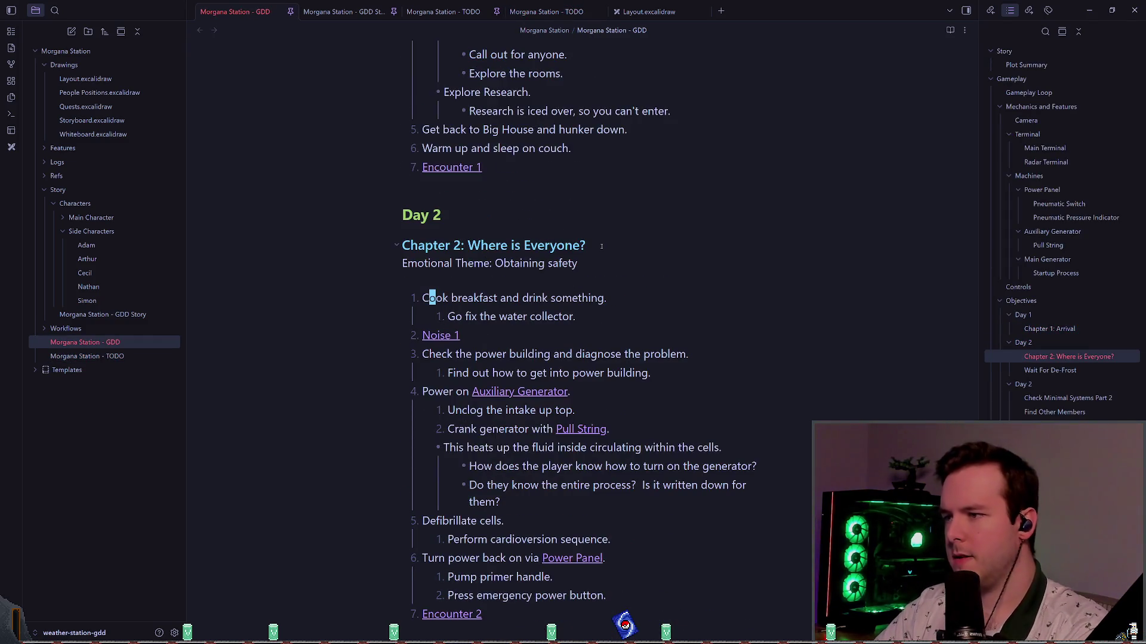
key("j")
key("w")
key("w")
key("w")
key("w")
key("b")
key("b")
key("b")
- Rewrite the sub-item as 'Check the snow melter.' and start a second sub-item below
type("Ccheck the")
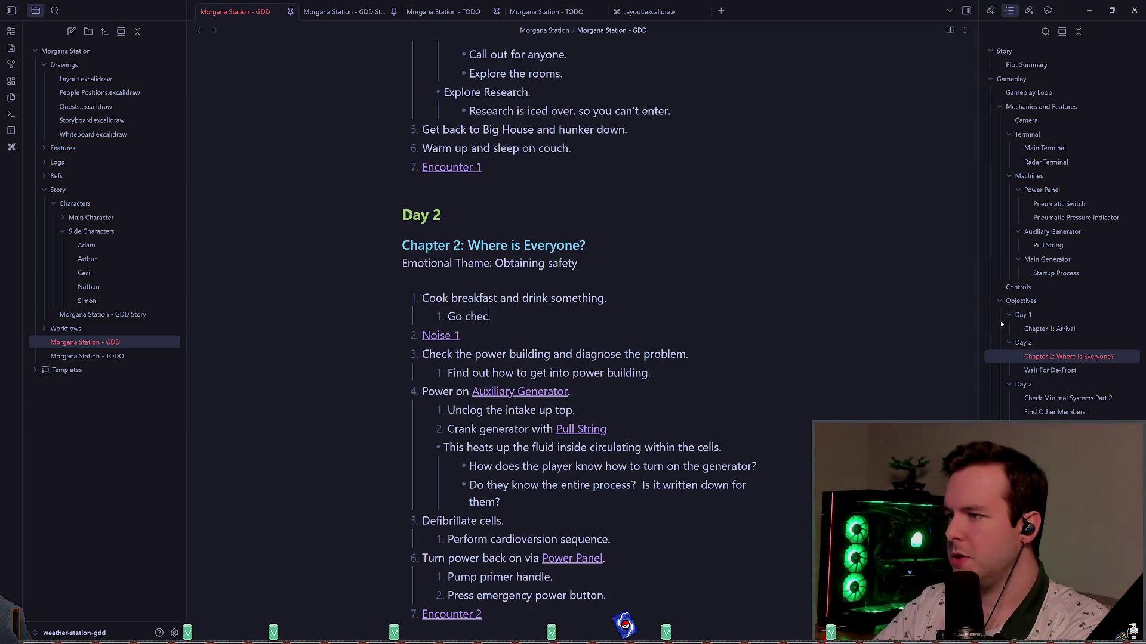
key("BackSpace")
key("BackSpace")
key("BackSpace")
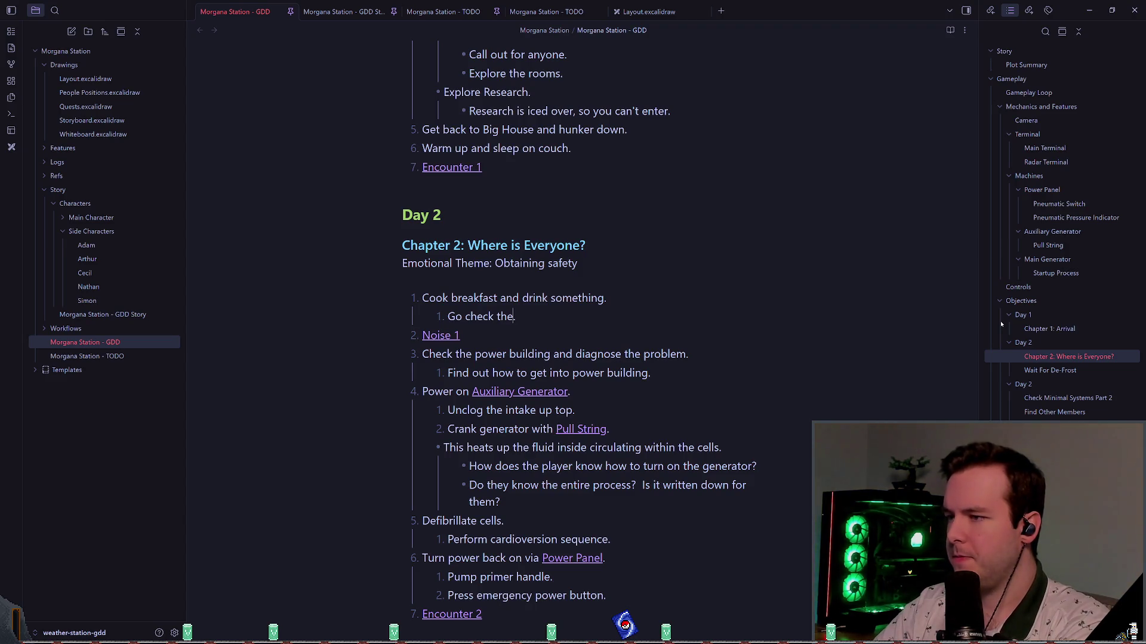
type("Check the snow melter")
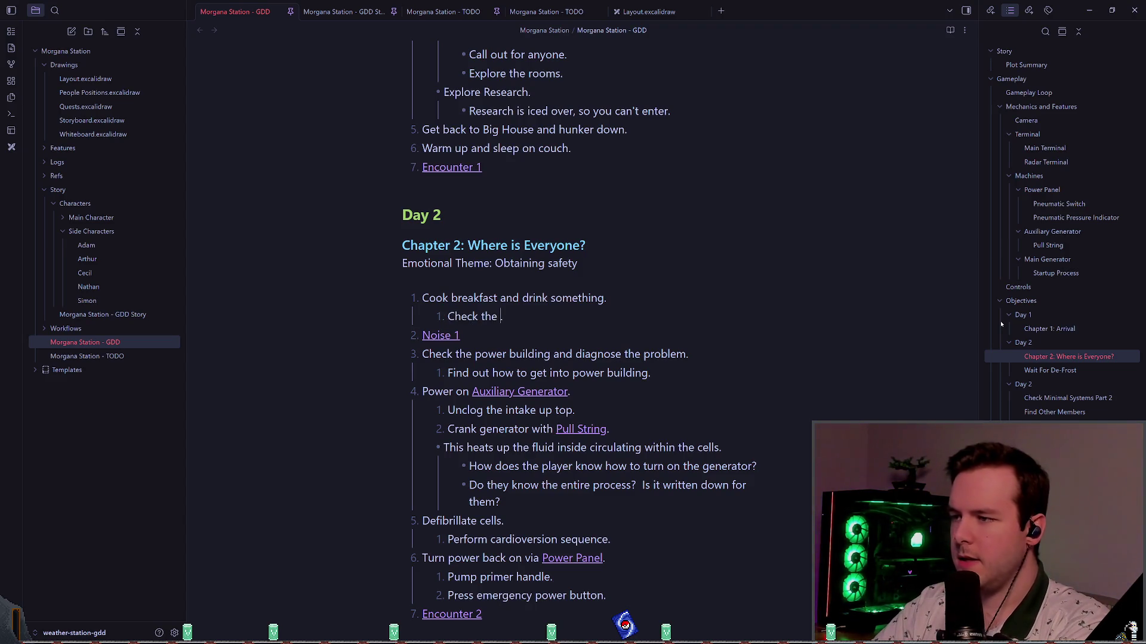
key("BackSpace")
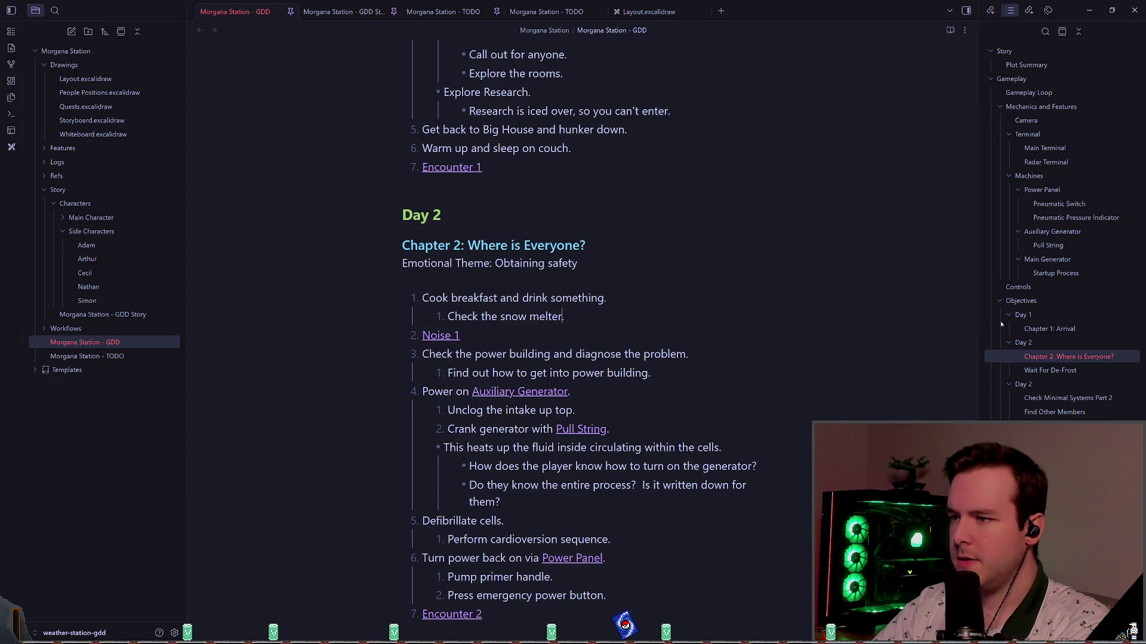
type(" .")
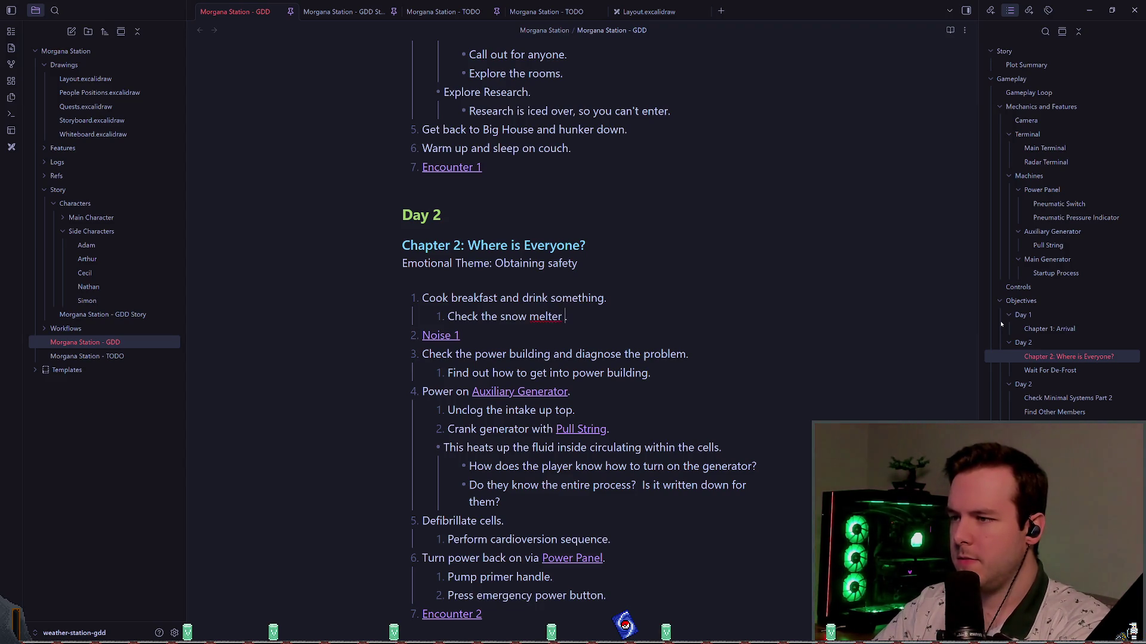
key("Left")
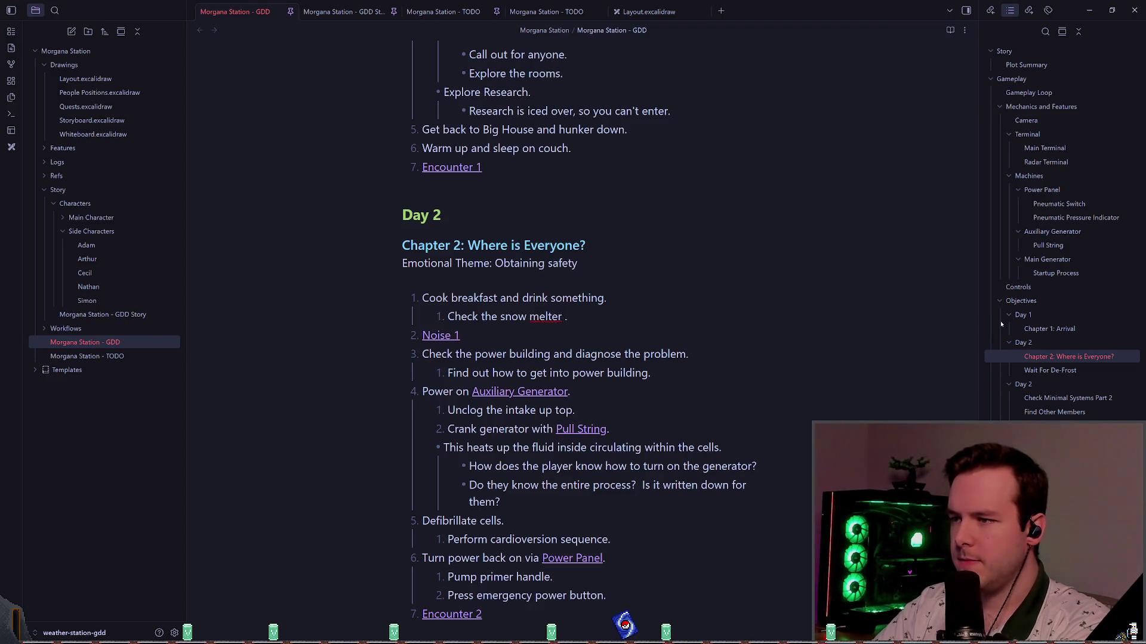
key("Return")
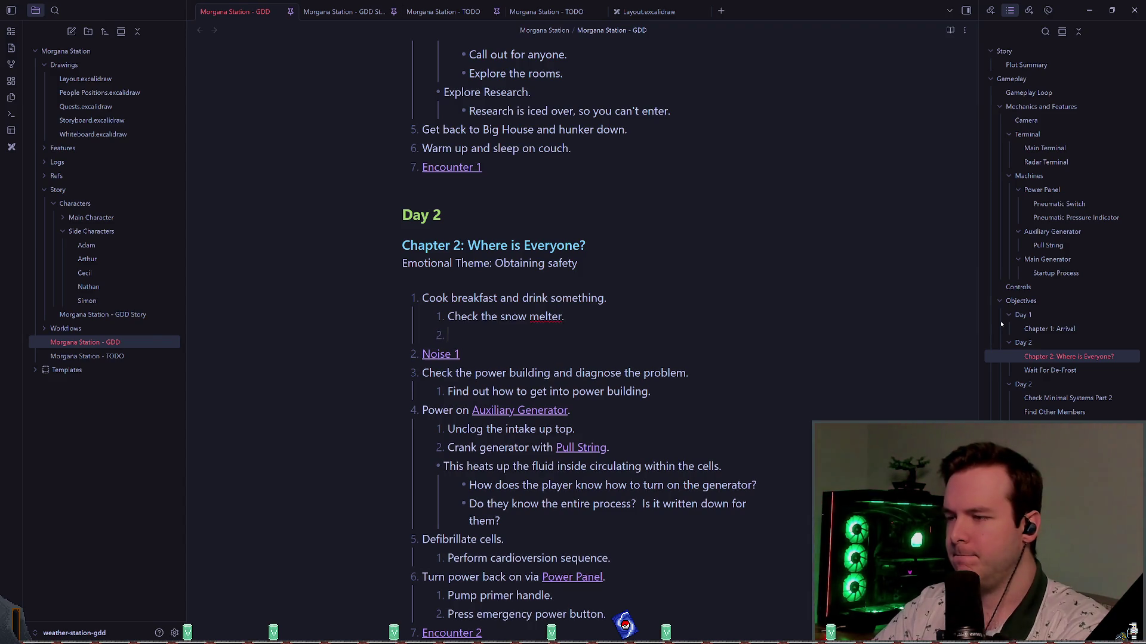
- Check spelling suggestions for 'melter', try joining it into 'snowmelter', then undo
right_click(547, 319)
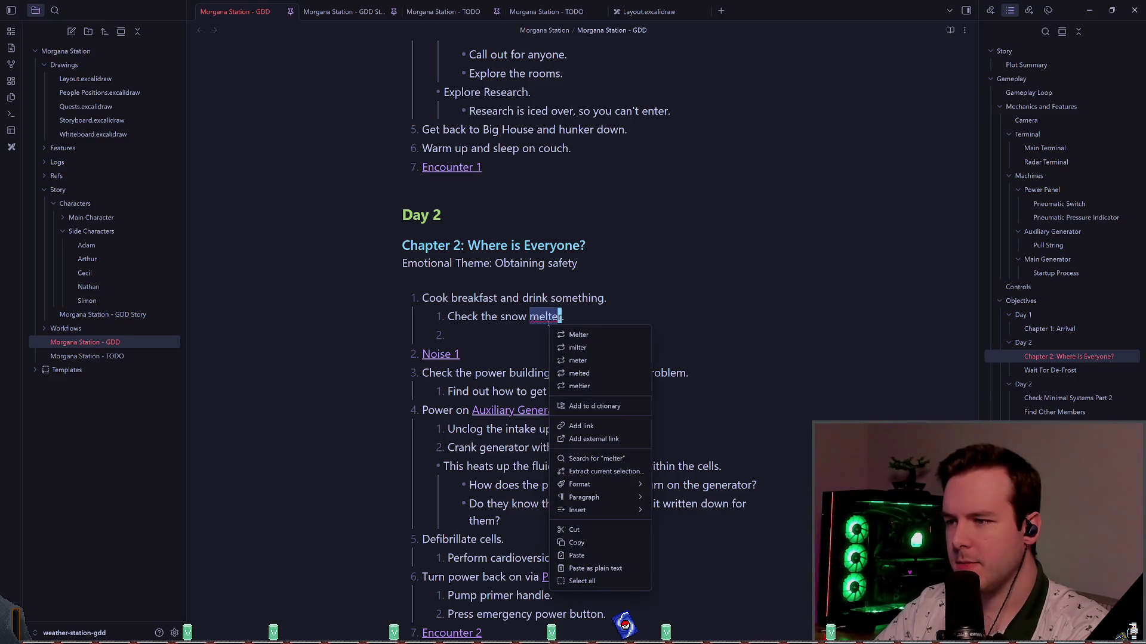
key("Escape")
left_click(564, 342)
key("Up")
key("ctrl+Right")
key("ctrl+Right")
key("ctrl+Right")
key("Right")
key("BackSpace")
key("Down")
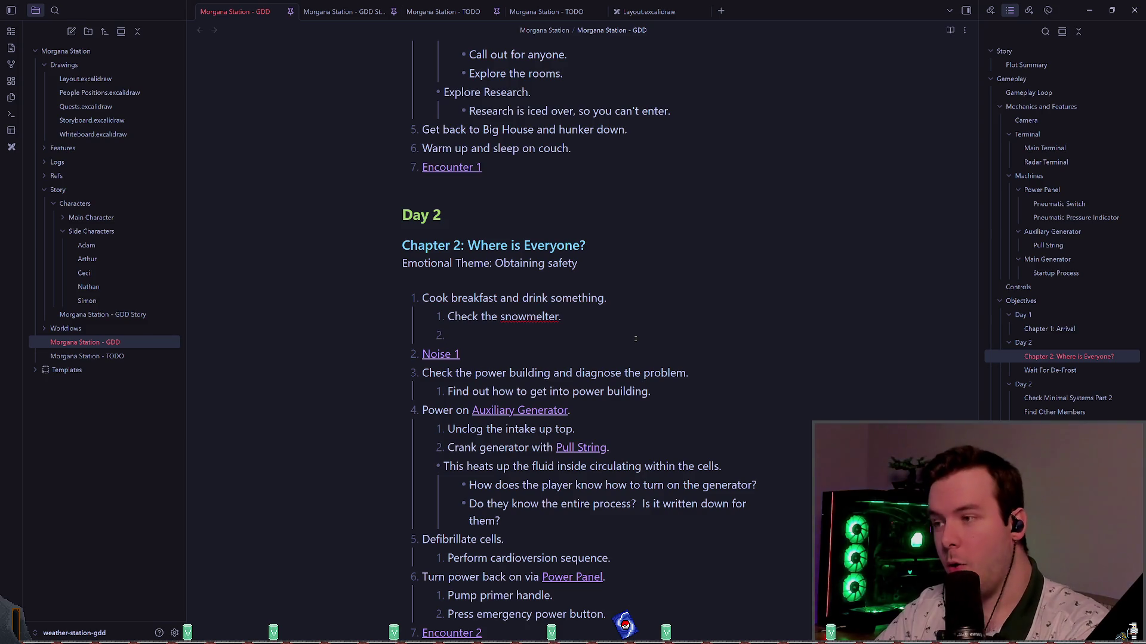
key("ctrl+z")
key("Down")
- Replace the space with a hyphen to make 'snow-melter', then undo the hyphen
key("Up")
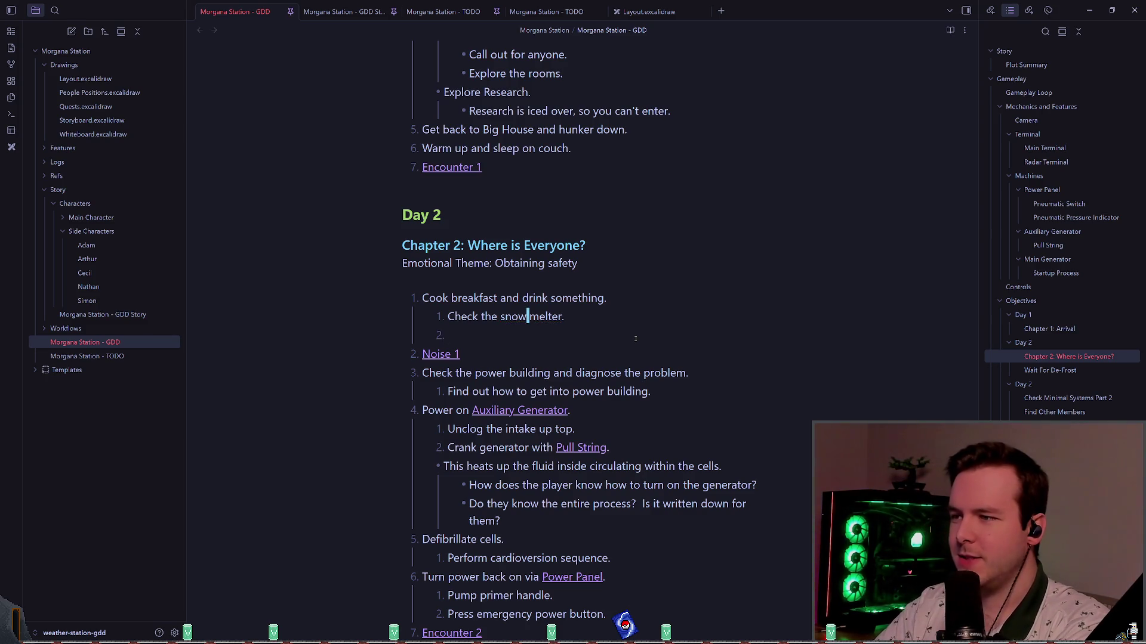
key("BackSpace")
type("-")
key("Down")
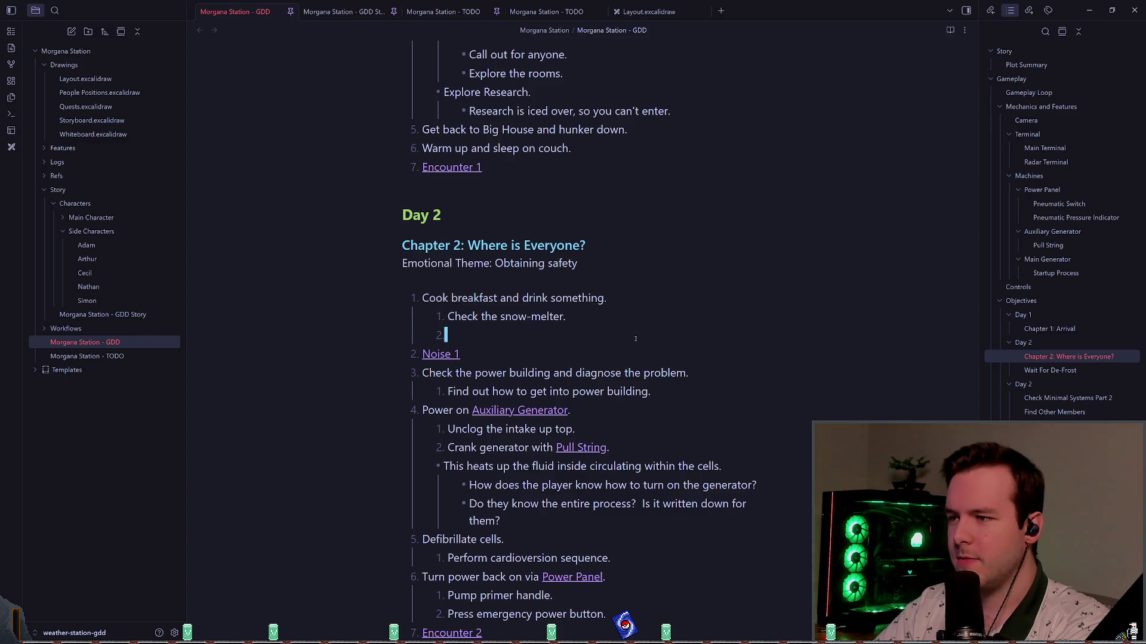
key("ctrl+z")
key("Down")
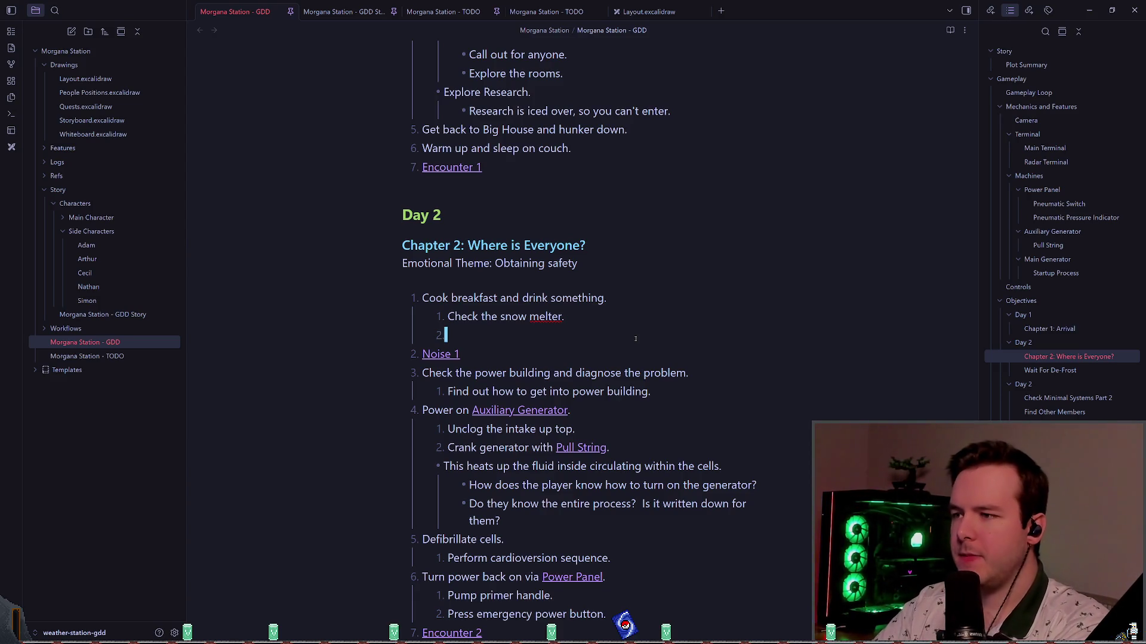
- Move the Cook breakfast block and its sub-steps to follow Encounter 2 in Chapter 2
key("shift+Up")
key("shift+Up")
key("BackSpace")
key("Down")
key("Down")
key("Down")
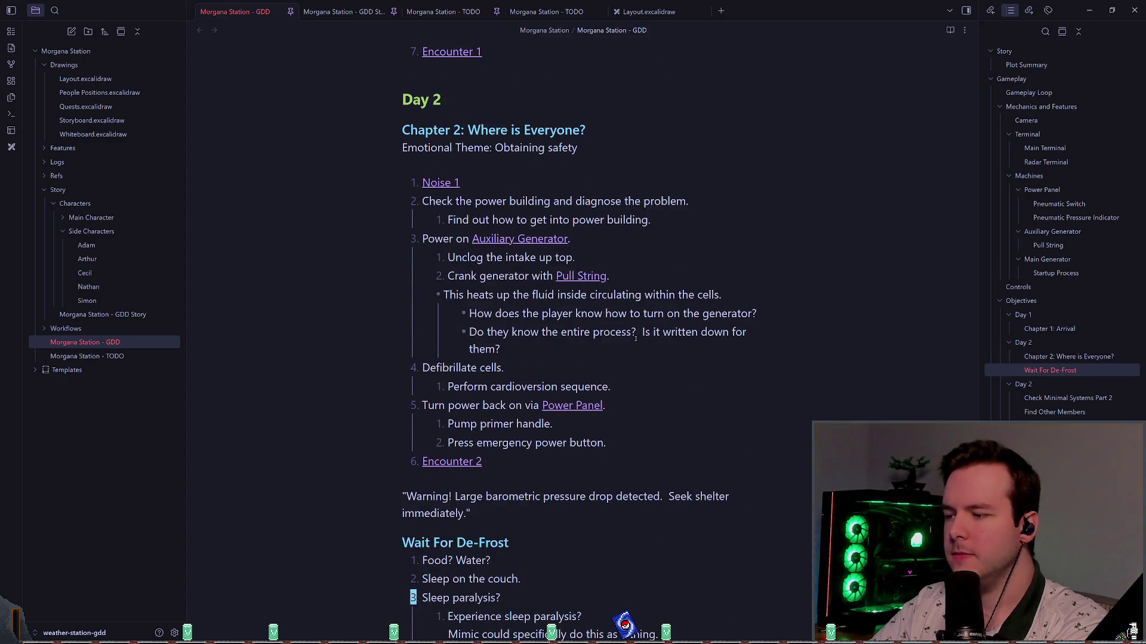
key("Up")
key("Up")
key("Up")
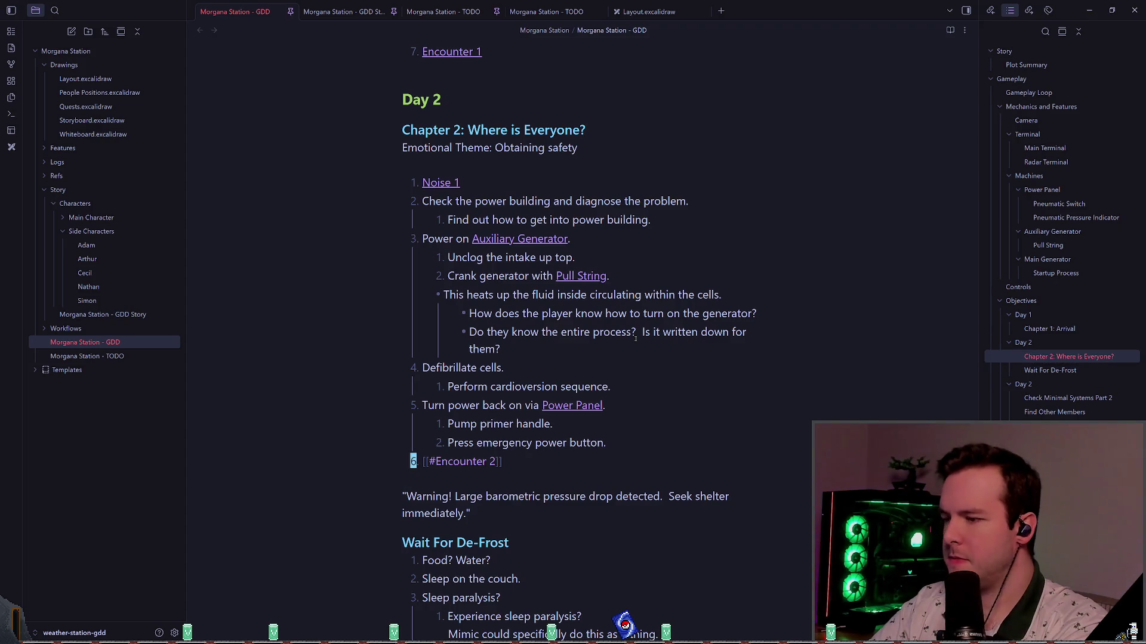
key("ctrl+v")
key("shift+Down")
key("shift+Down")
key("shift+Down")
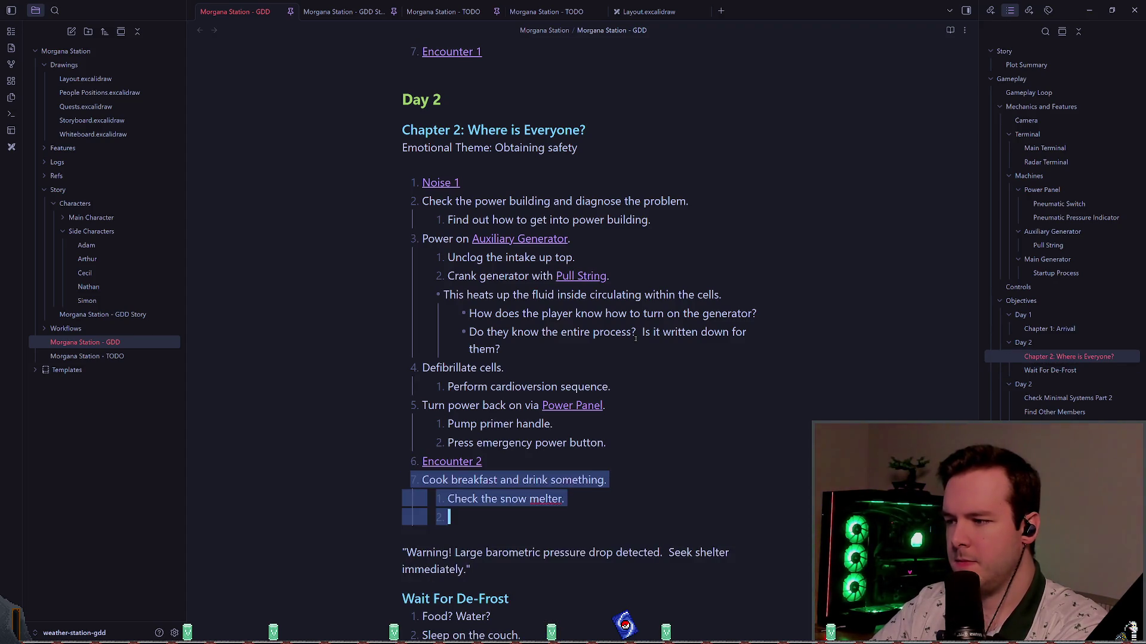
key("Right")
key("Up")
key("Up")
key("Up")
key("Return")
key("Return")
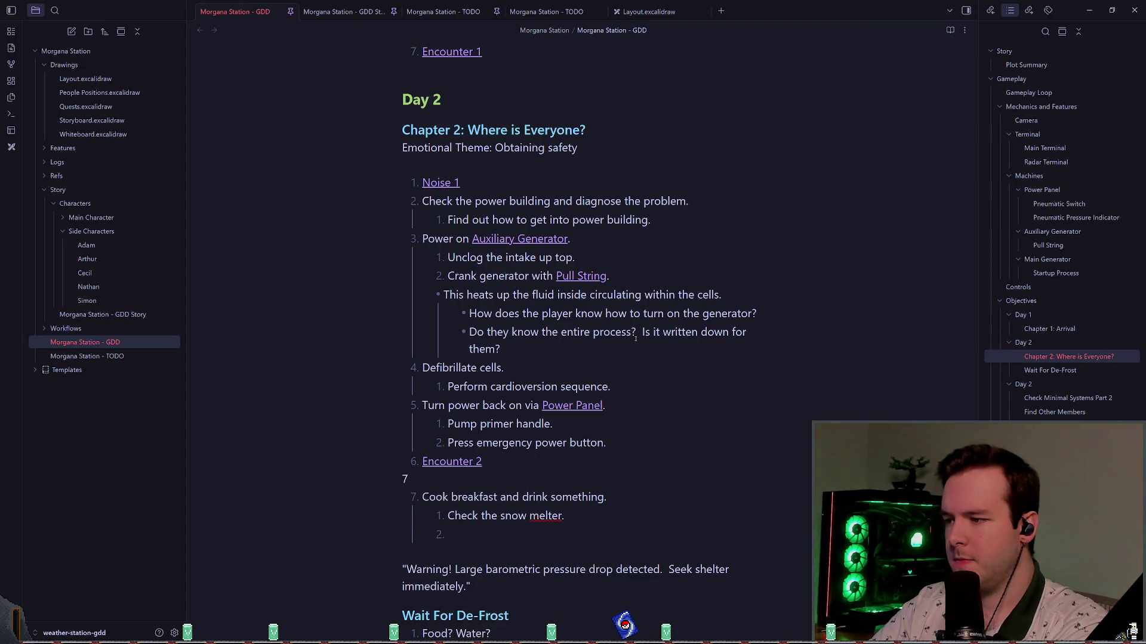
key("Return")
key("Down")
scroll(636, 339, "down", 3)
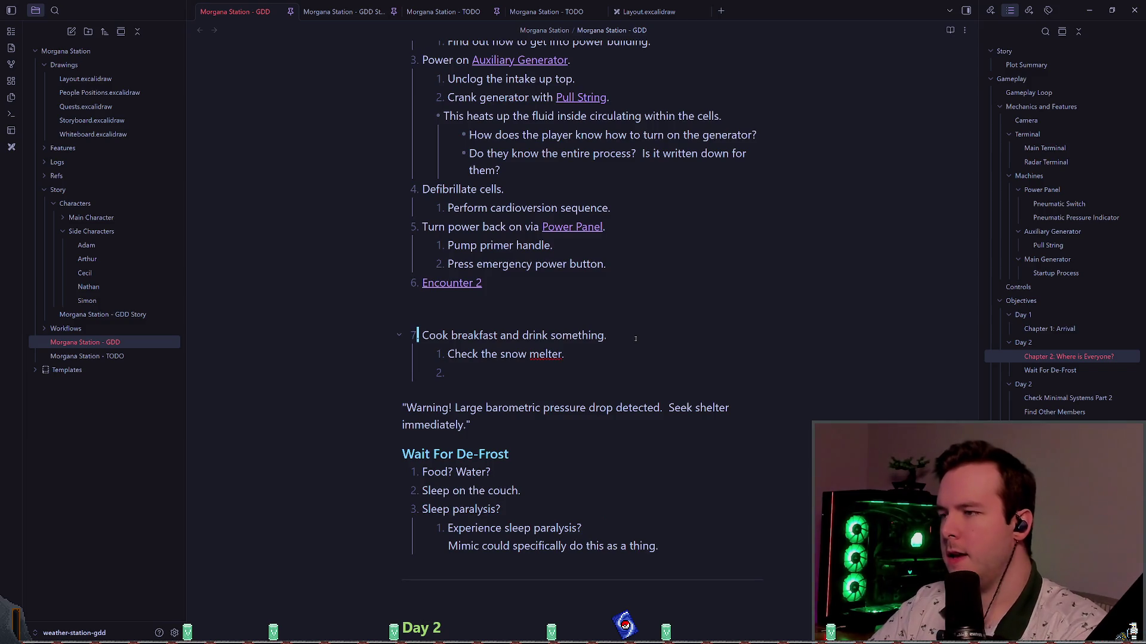
scroll(632, 335, "up", 4)
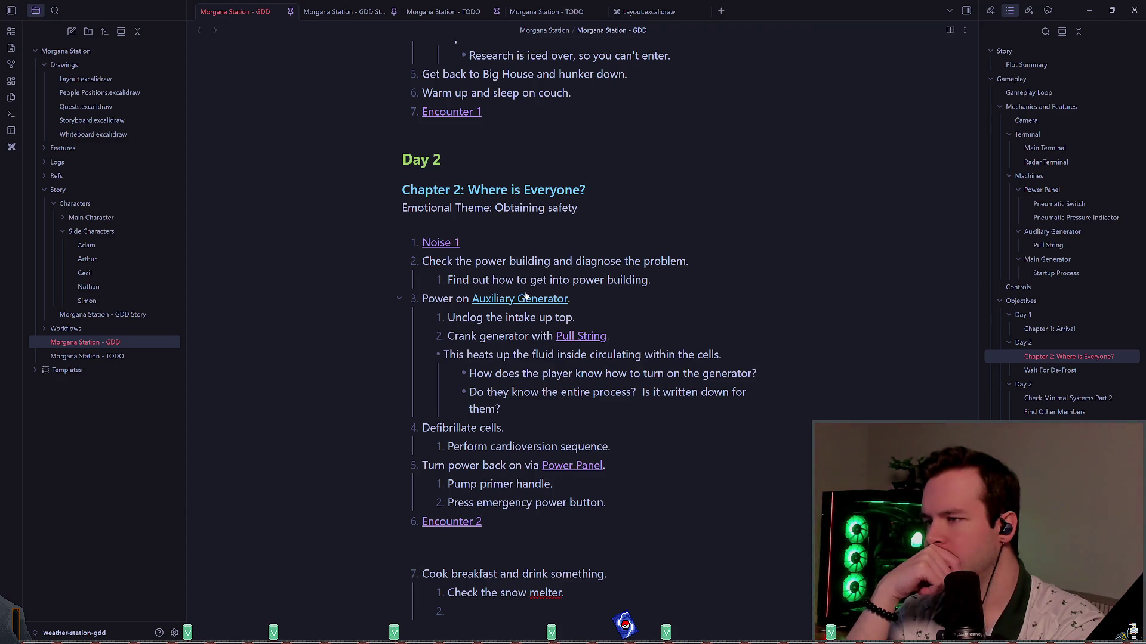
- Nest Noise 1 under the Check the power building step using Alt+Down
scroll(506, 246, "up", 3)
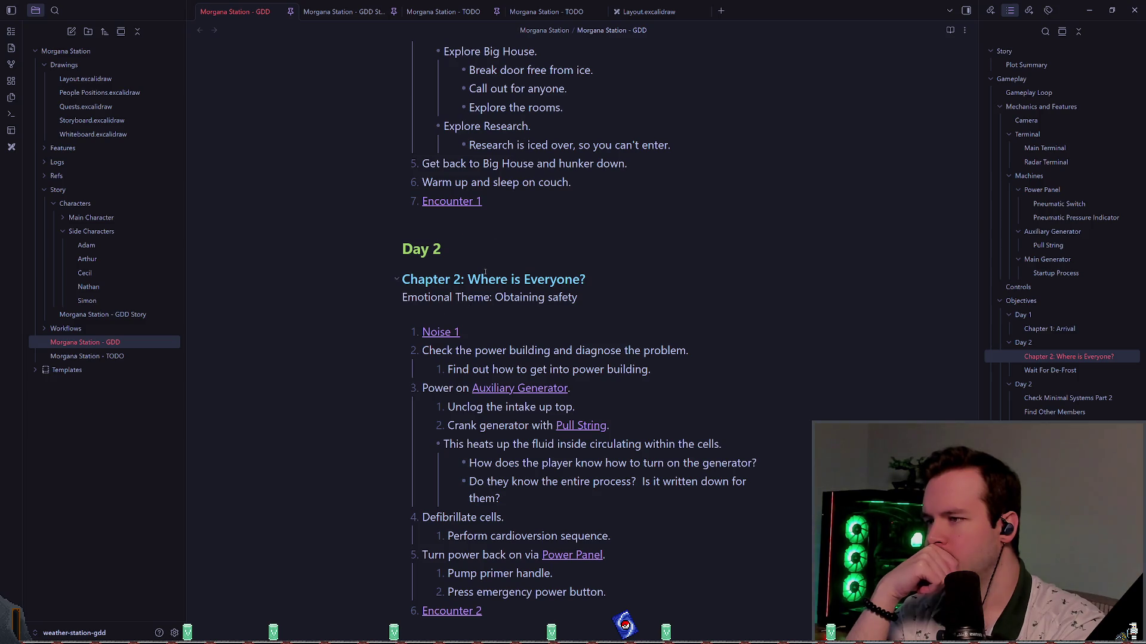
left_click(458, 316)
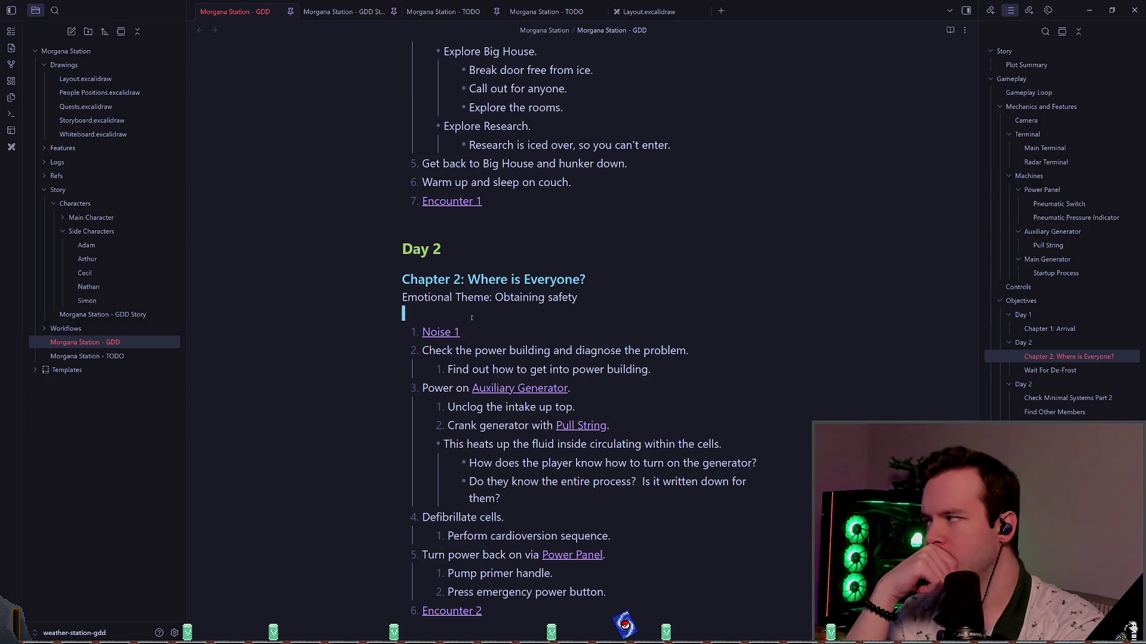
key("Return")
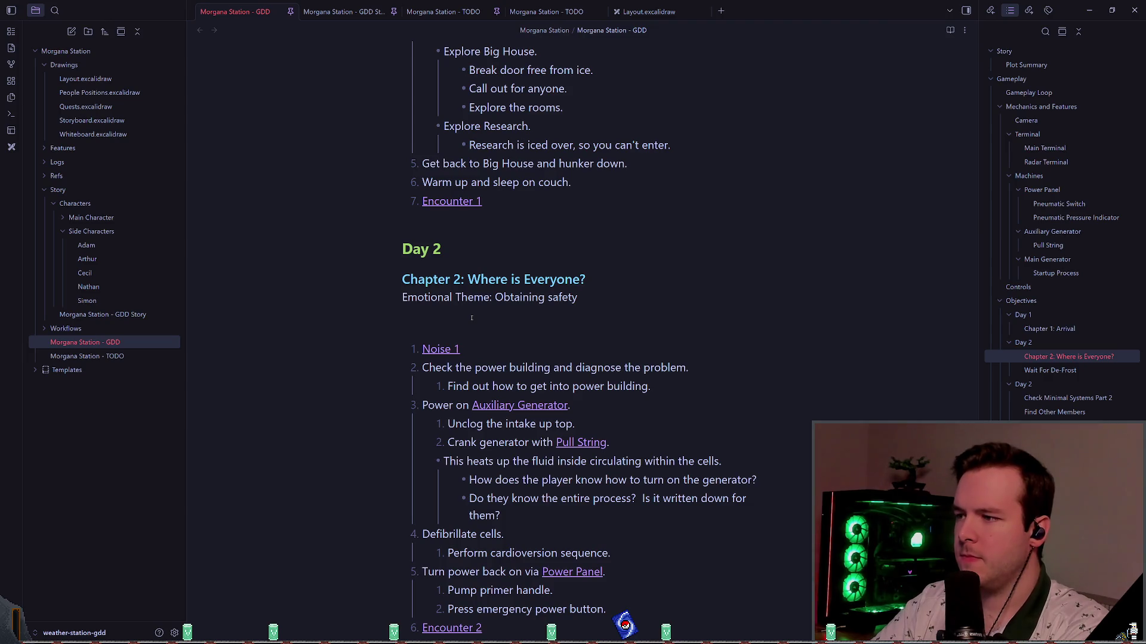
key("Delete")
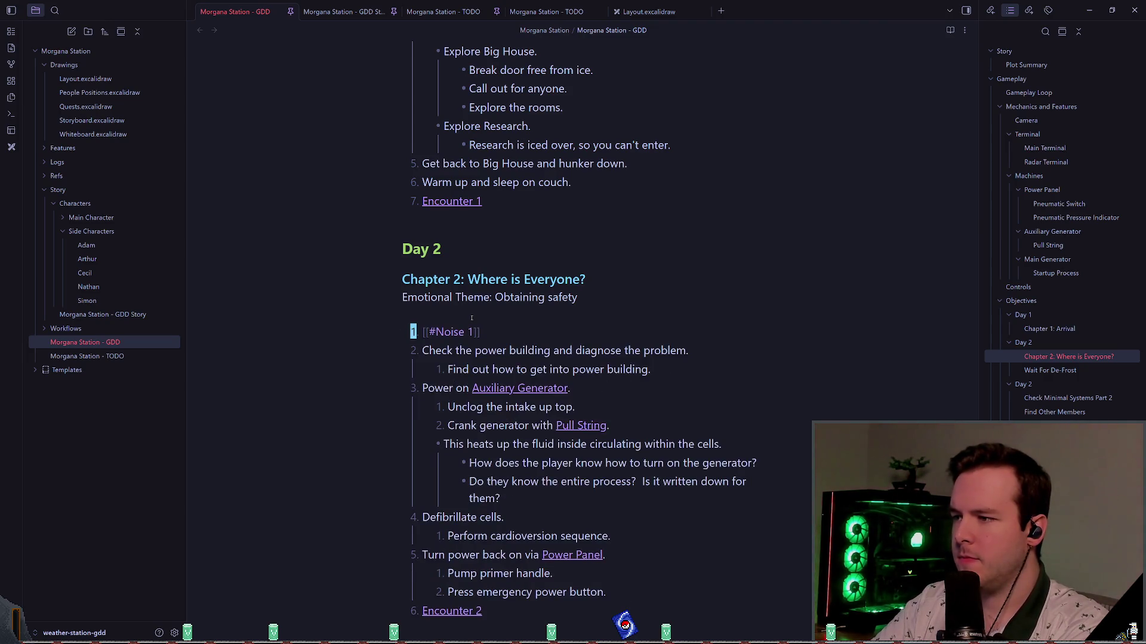
key("alt+Down")
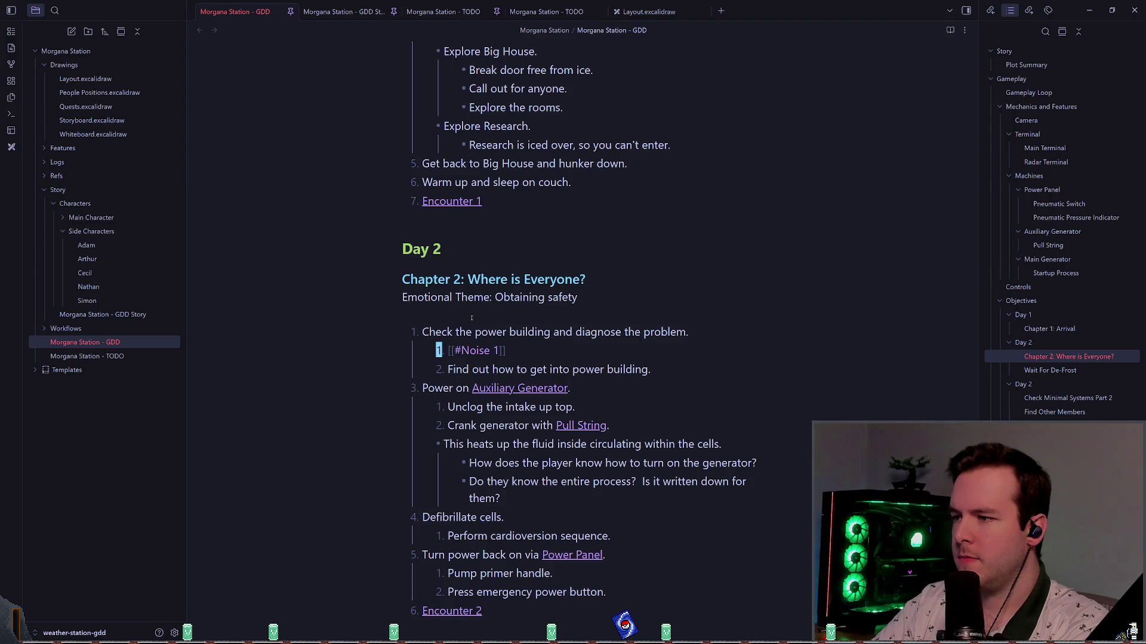
key("Down")
key("Down")
key("Down")
scroll(472, 318, "down", 1)
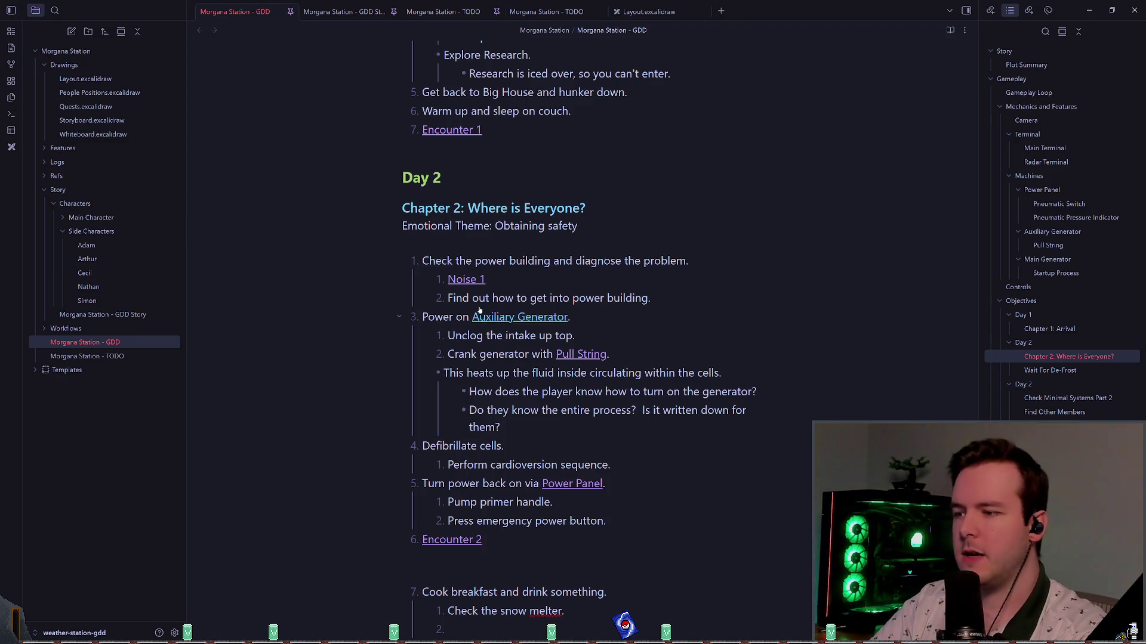
scroll(472, 317, "down", 2)
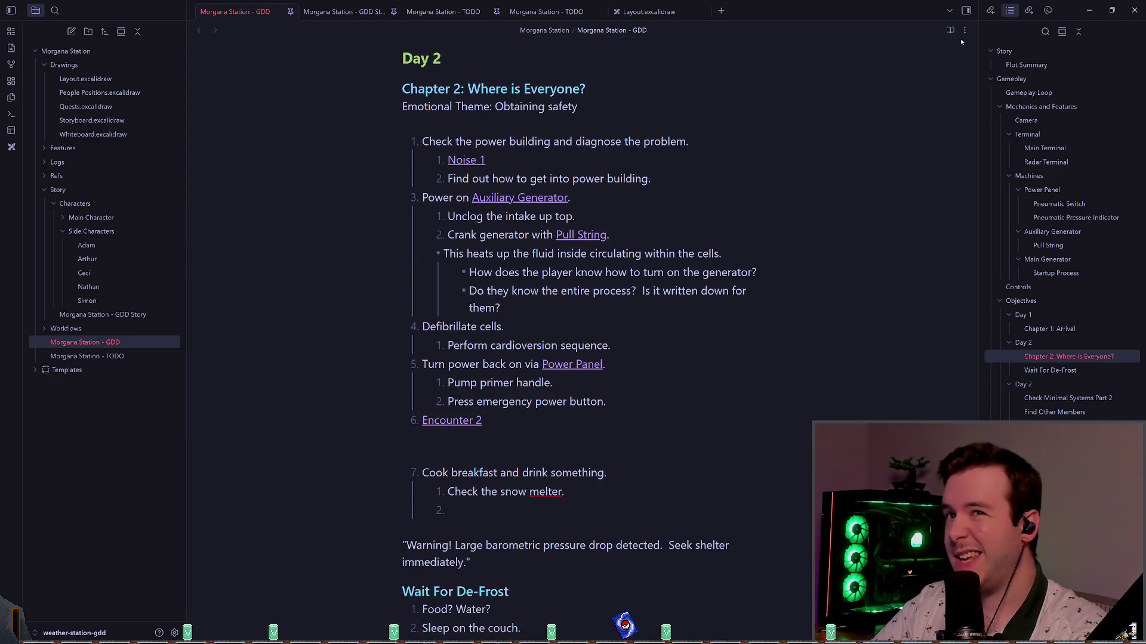
key("ctrl+e")
mouse_move(454, 416)
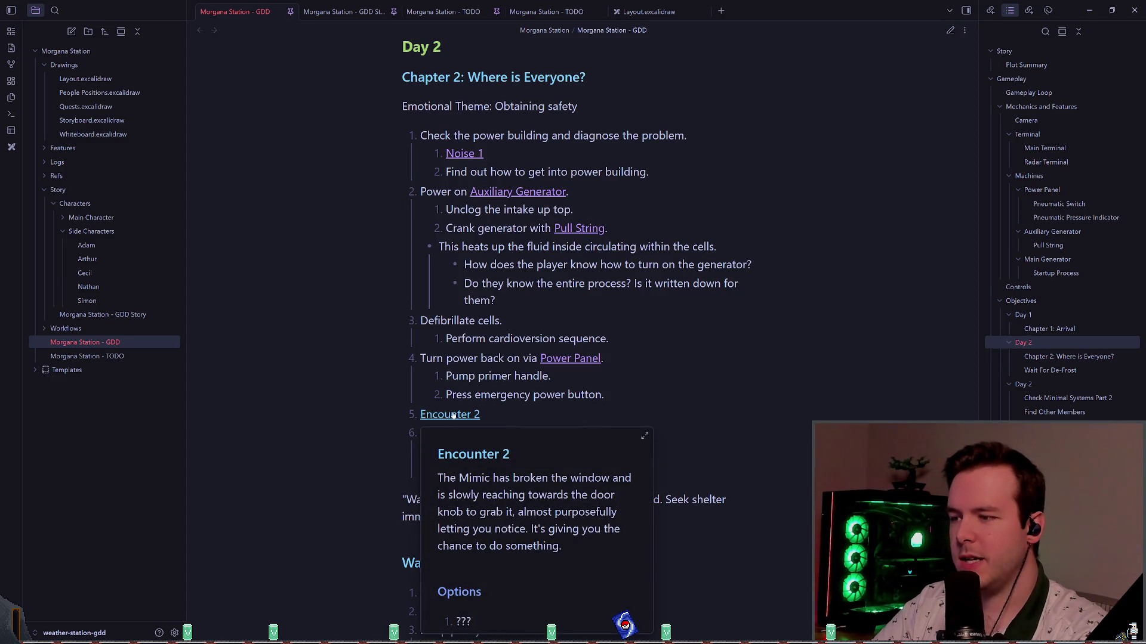
left_click(950, 30)
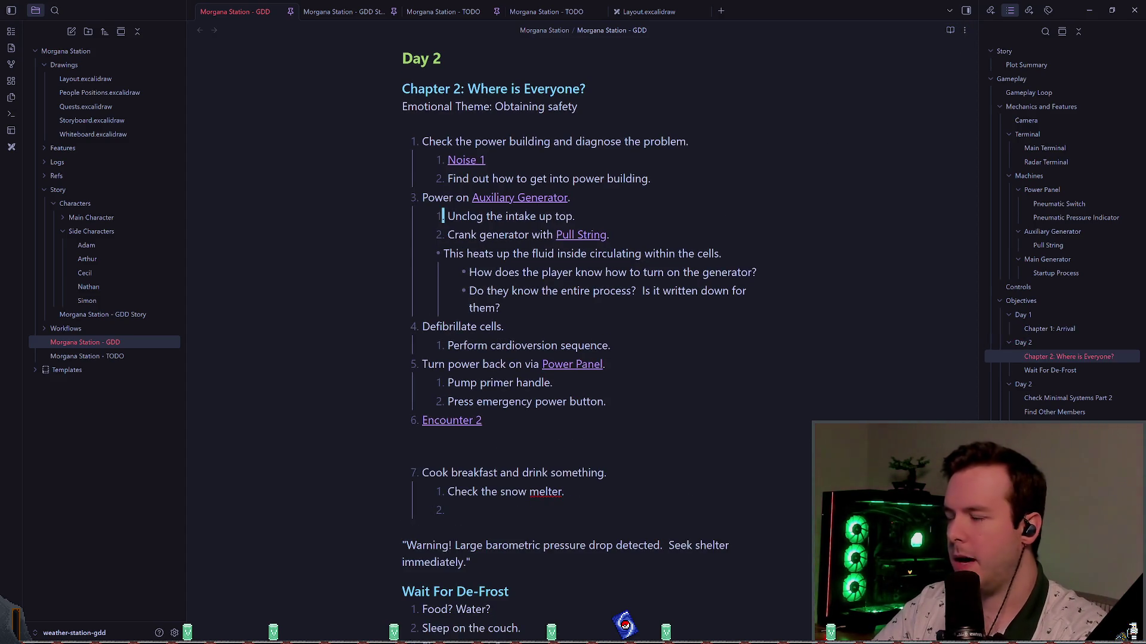
scroll(471, 334, "down", 2)
left_click(462, 349)
scroll(461, 286, "down", 1)
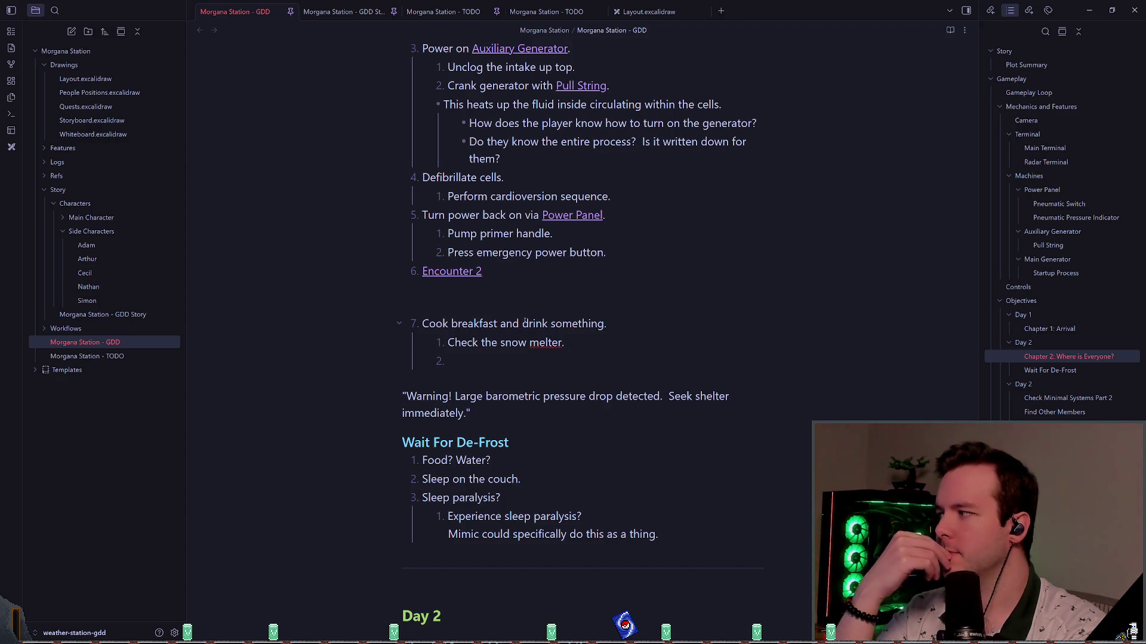
scroll(508, 329, "up", 10)
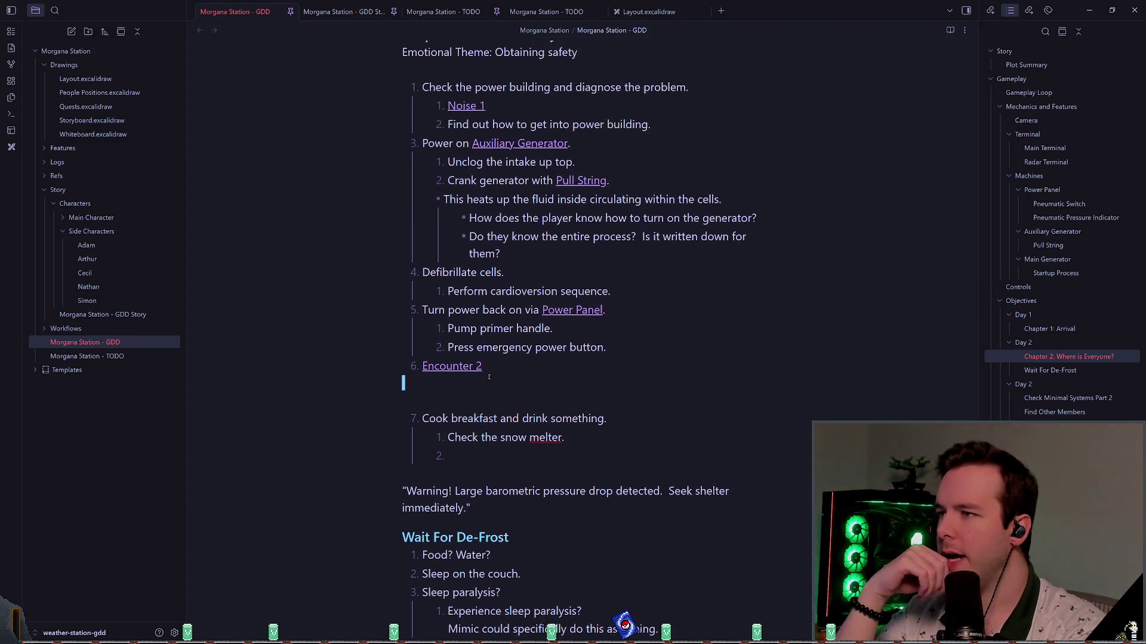
scroll(478, 365, "up", 2)
scroll(474, 364, "down", 1)
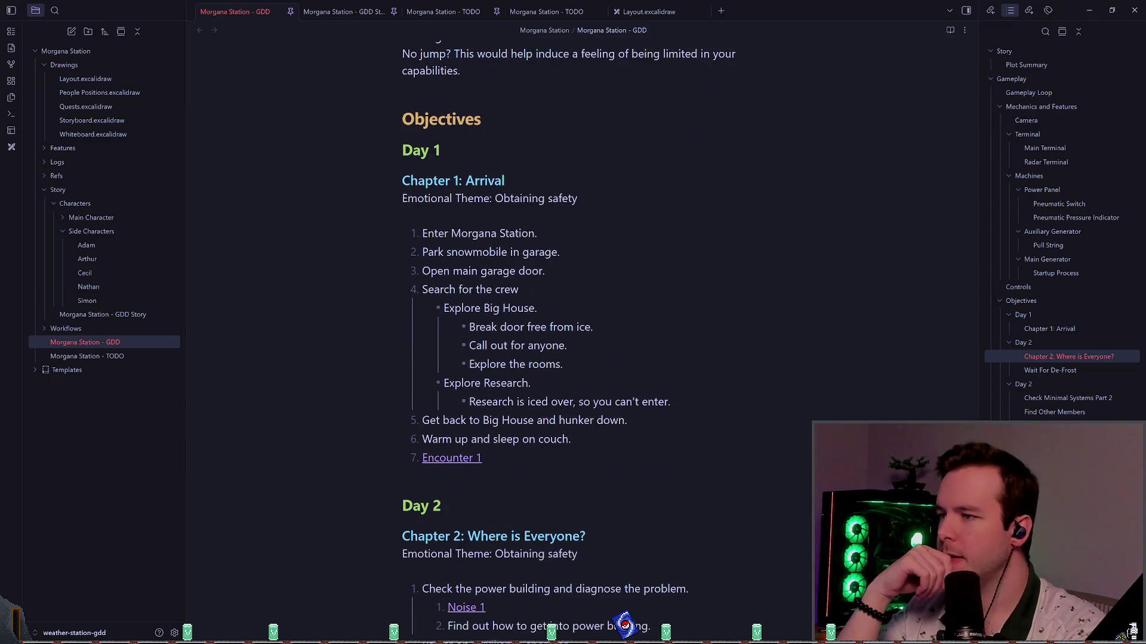
scroll(475, 355, "down", 10)
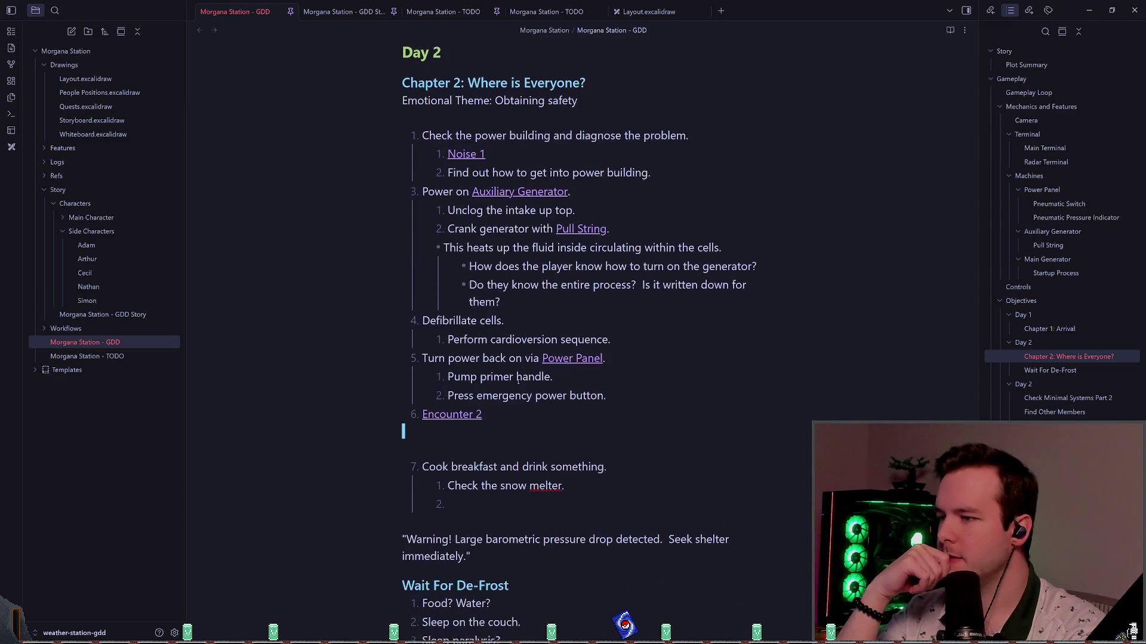
scroll(518, 358, "down", 2)
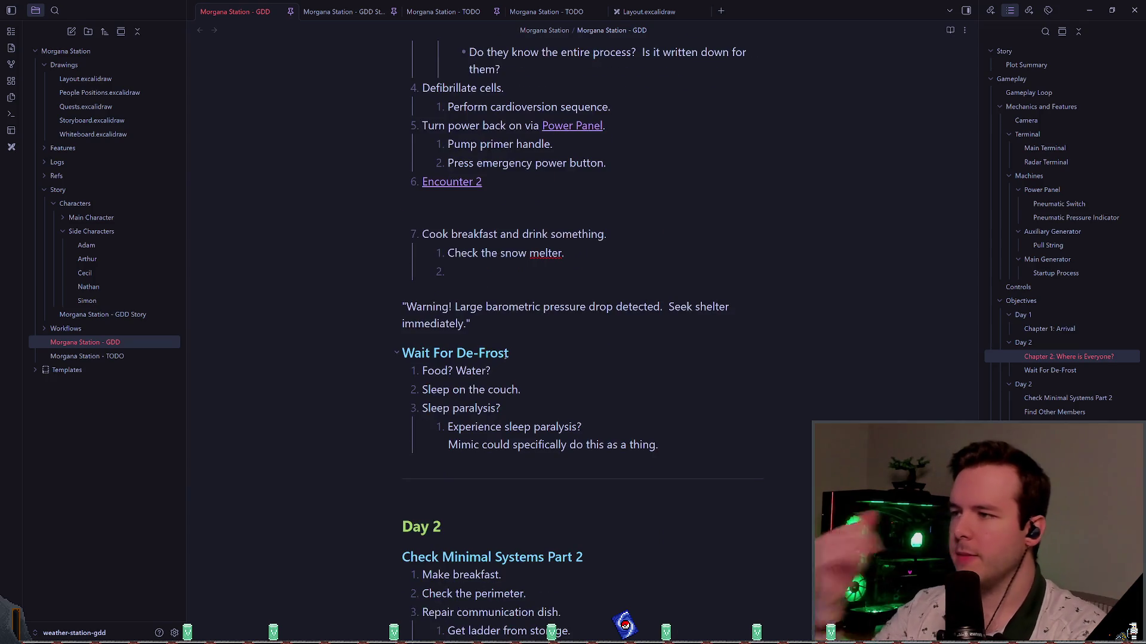
scroll(519, 329, "down", 2)
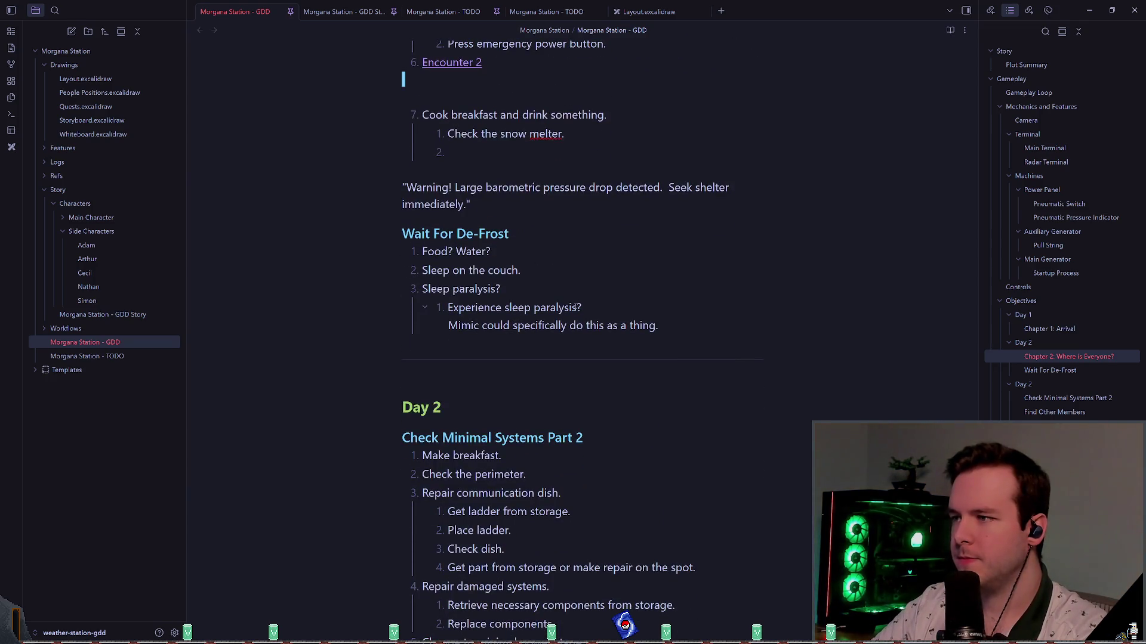
scroll(451, 213, "up", 1)
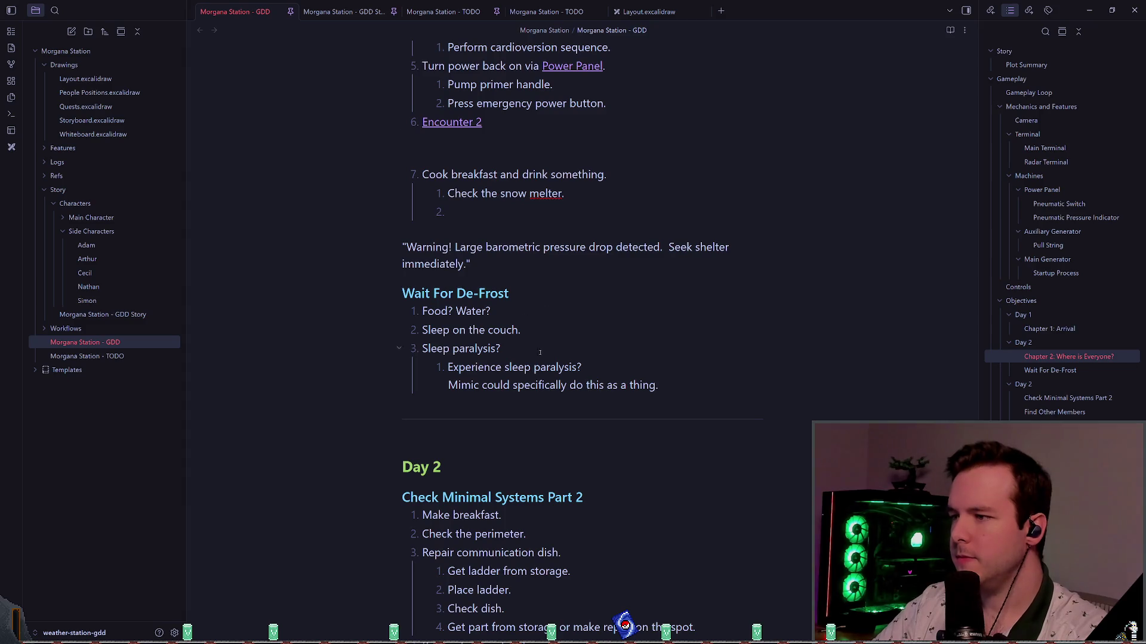
- Cut the Cook breakfast block and paste it as the first item under Wait For De-Frost
left_click(675, 379)
left_click_drag(674, 379, 306, 297)
scroll(537, 328, "up", 2)
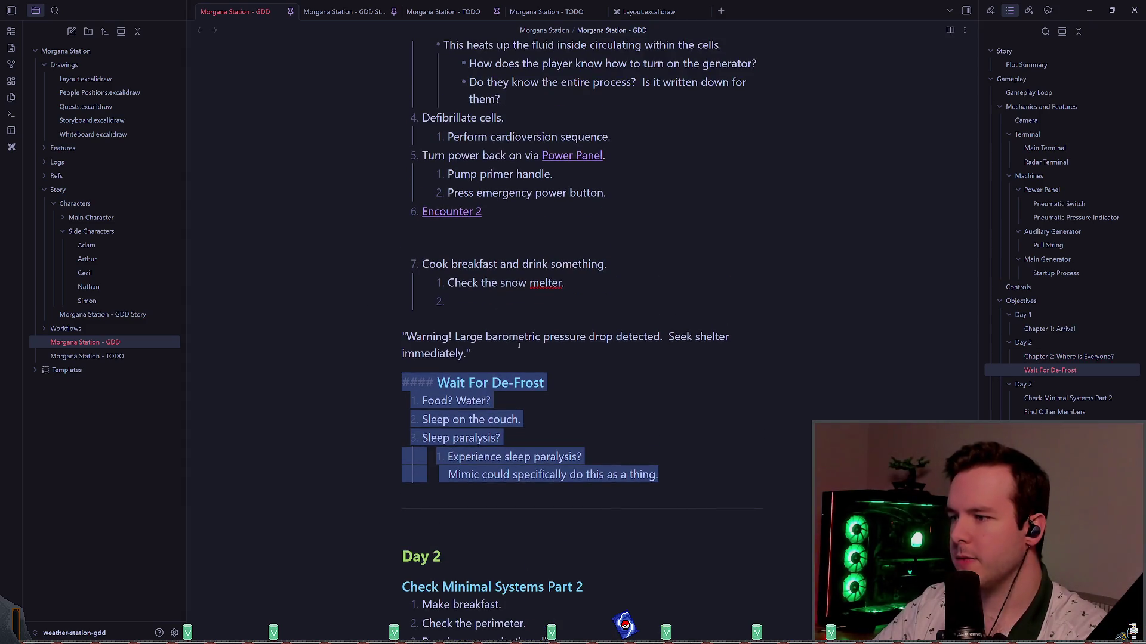
left_click(514, 401)
scroll(562, 339, "up", 3)
left_click_drag(477, 477, 412, 439)
left_click(417, 440)
scroll(491, 382, "down", 2)
left_click_drag(491, 383, 348, 323)
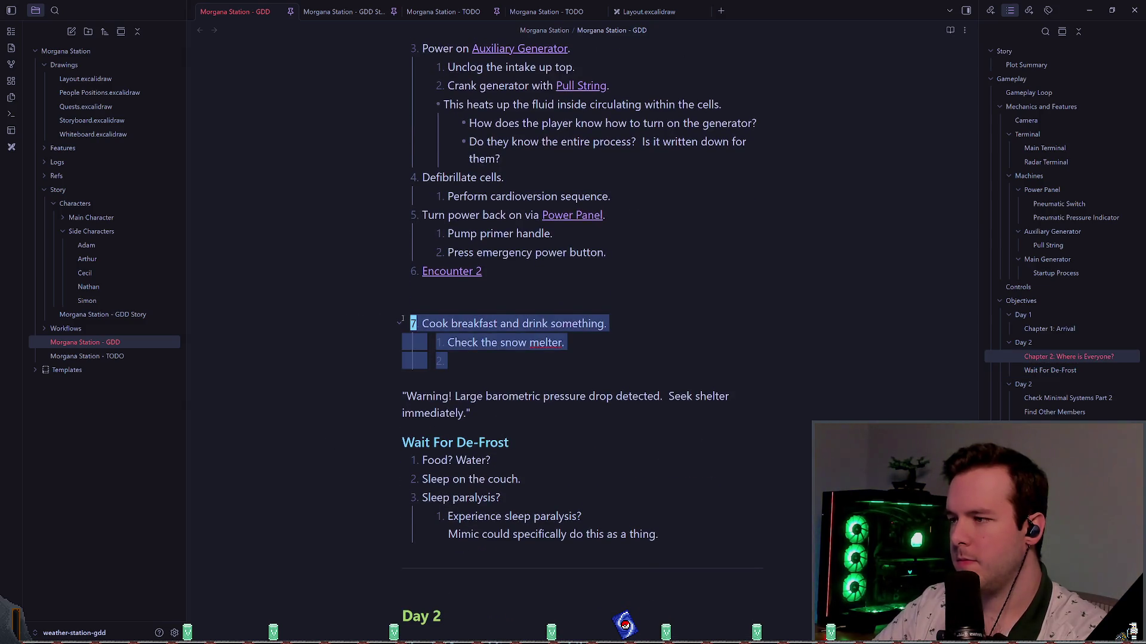
key("ctrl+x")
key("Down")
key("ctrl+v")
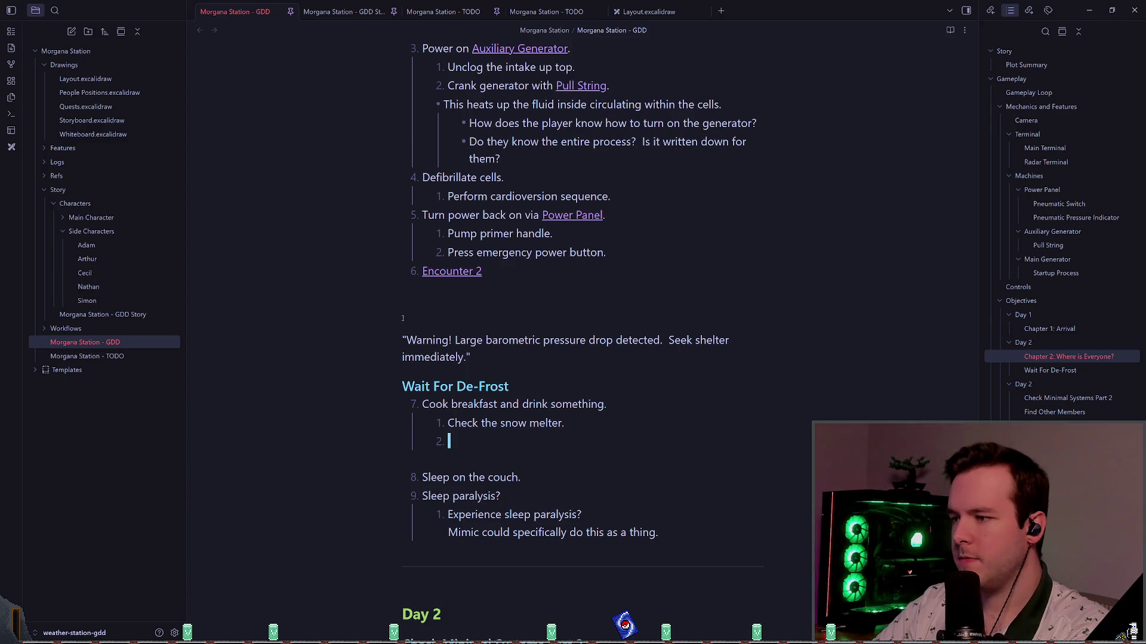
key("Up")
key("Up")
key("Up")
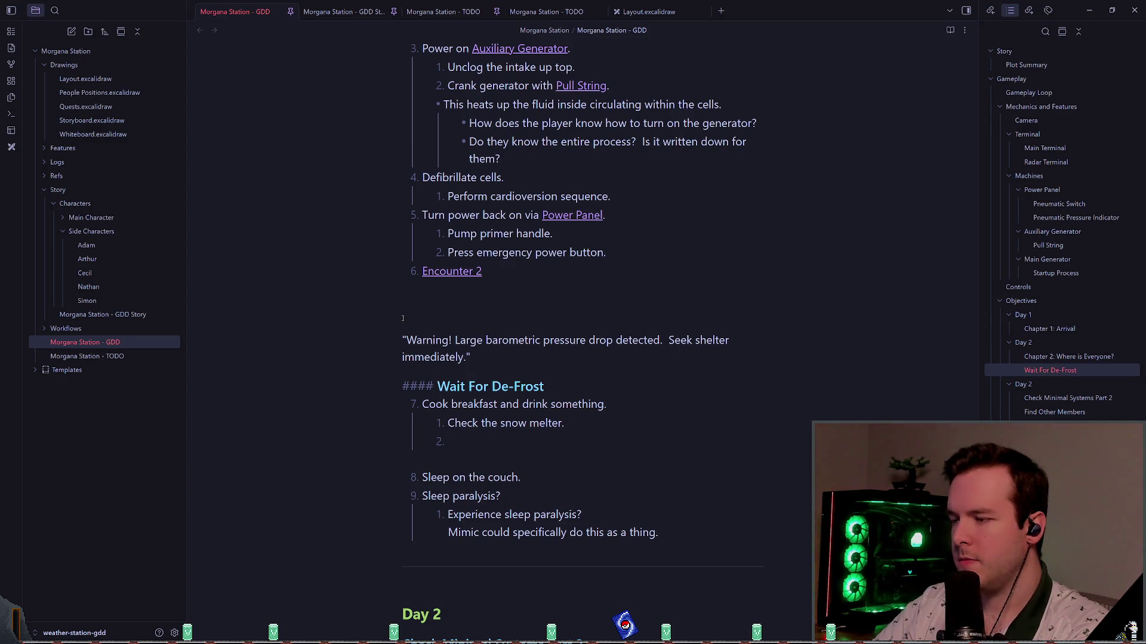
key("Down")
key("Left")
key("Left")
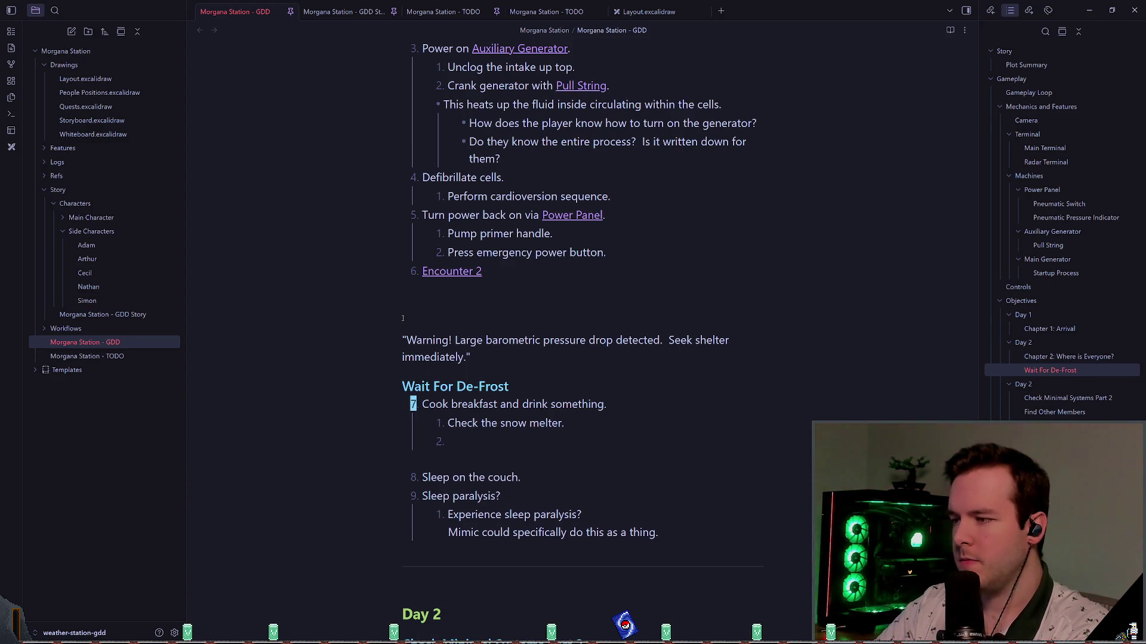
- Delete the blank line before Sleep on the couch and the empty second sub-item
key("Down")
scroll(402, 318, "down", 2)
key("Down")
key("BackSpace")
key("BackSpace")
key("Up")
key("Home")
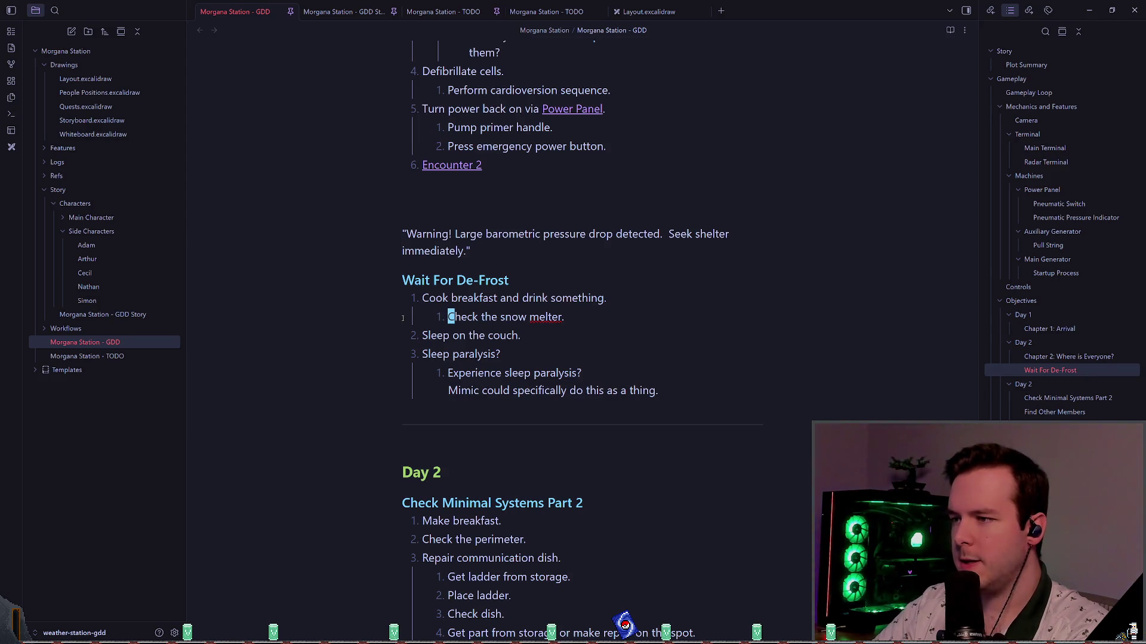
- Add sub-items 'Finish cooking and eat.' and a [[#Noise 2]] link under Cook breakfast
key("o")
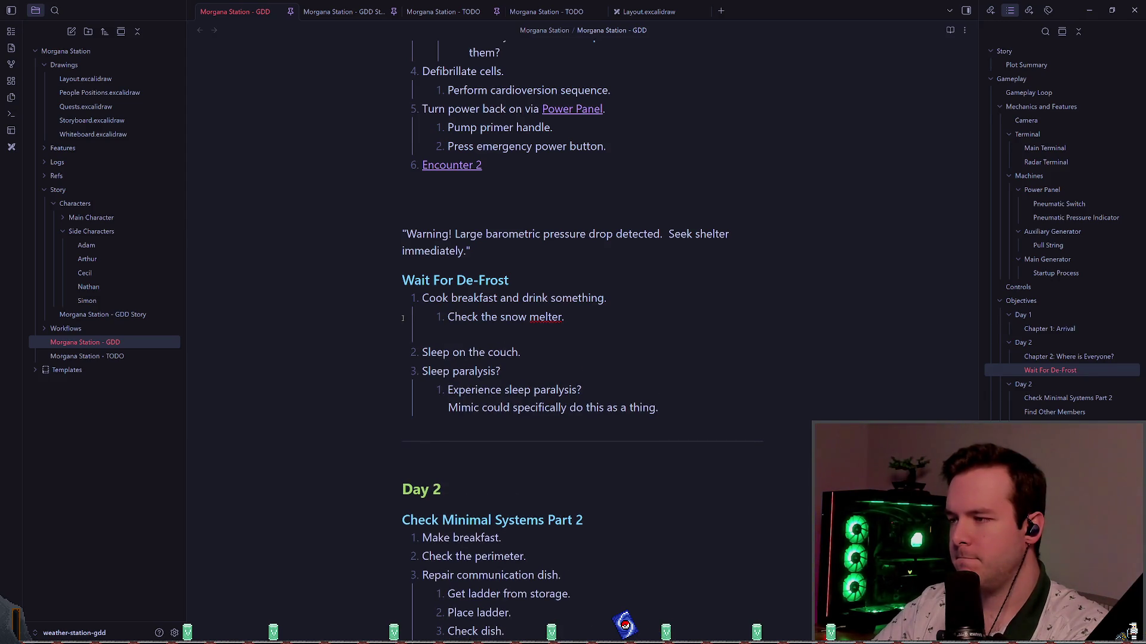
type("u")
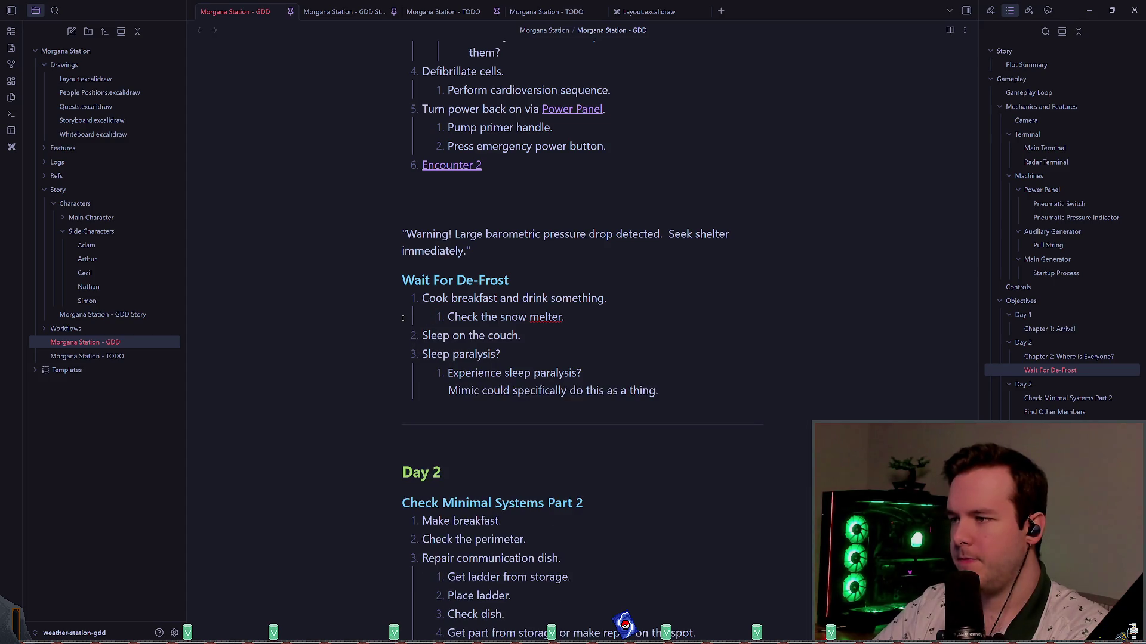
type("oFlihs ch cooking and eat.")
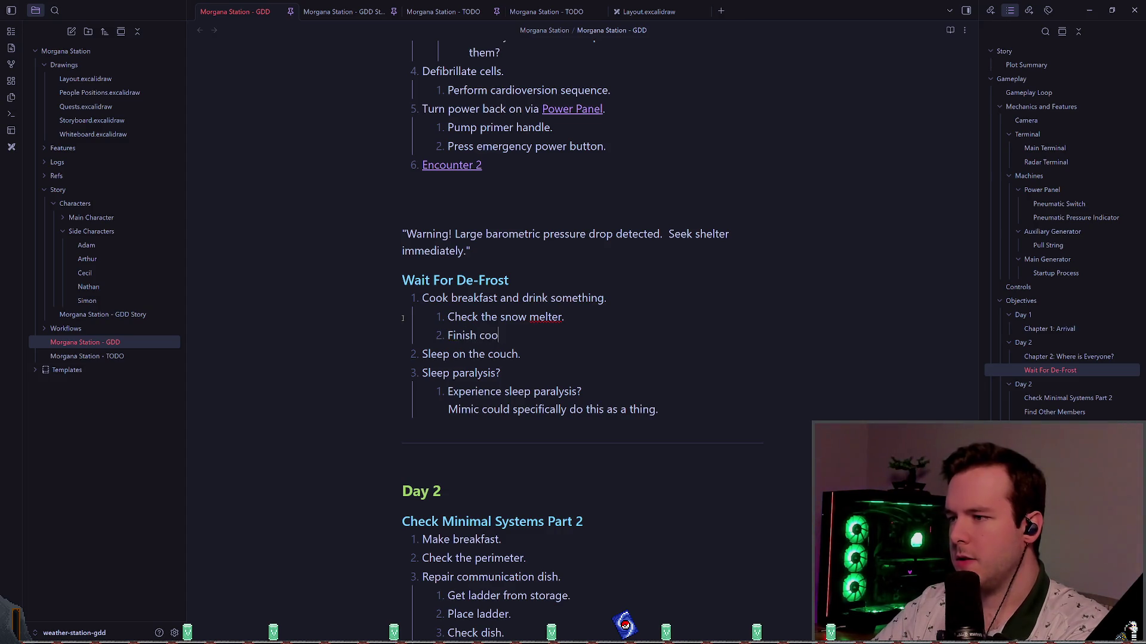
key("Return")
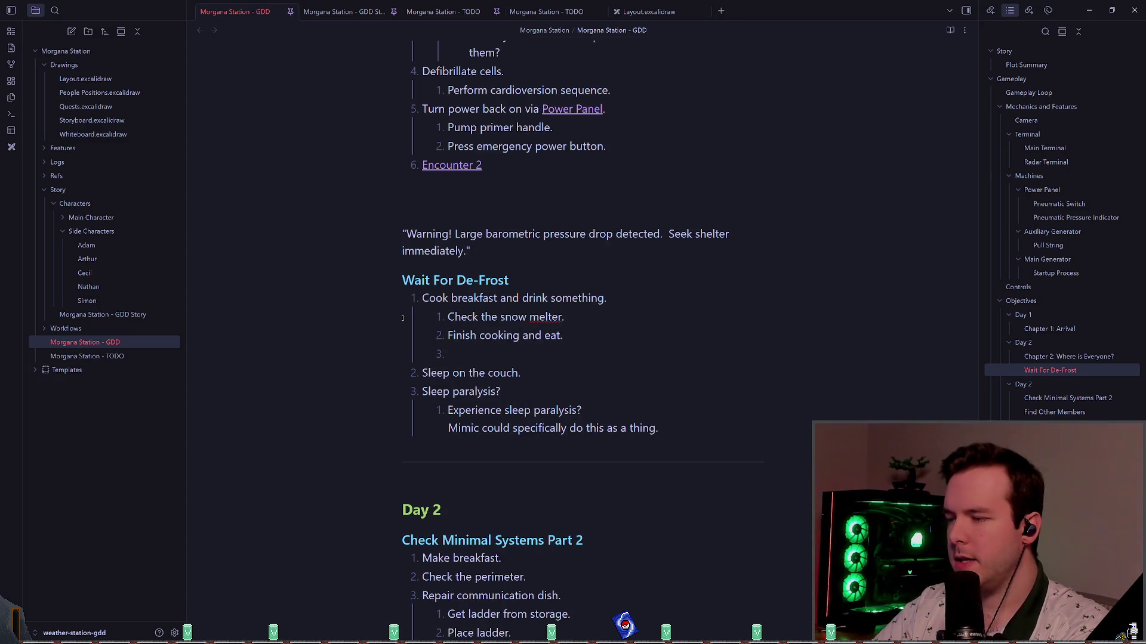
type("[[Noise")
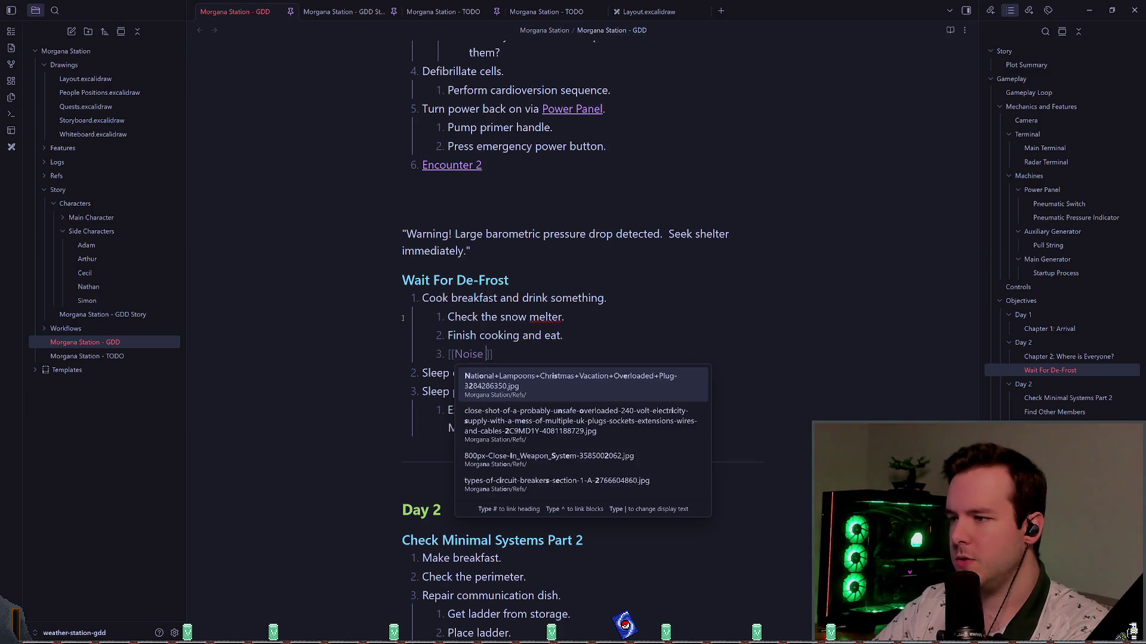
key("BackSpace")
key("BackSpace")
key("BackSpace")
type("#Noise 2")
key("Escape")
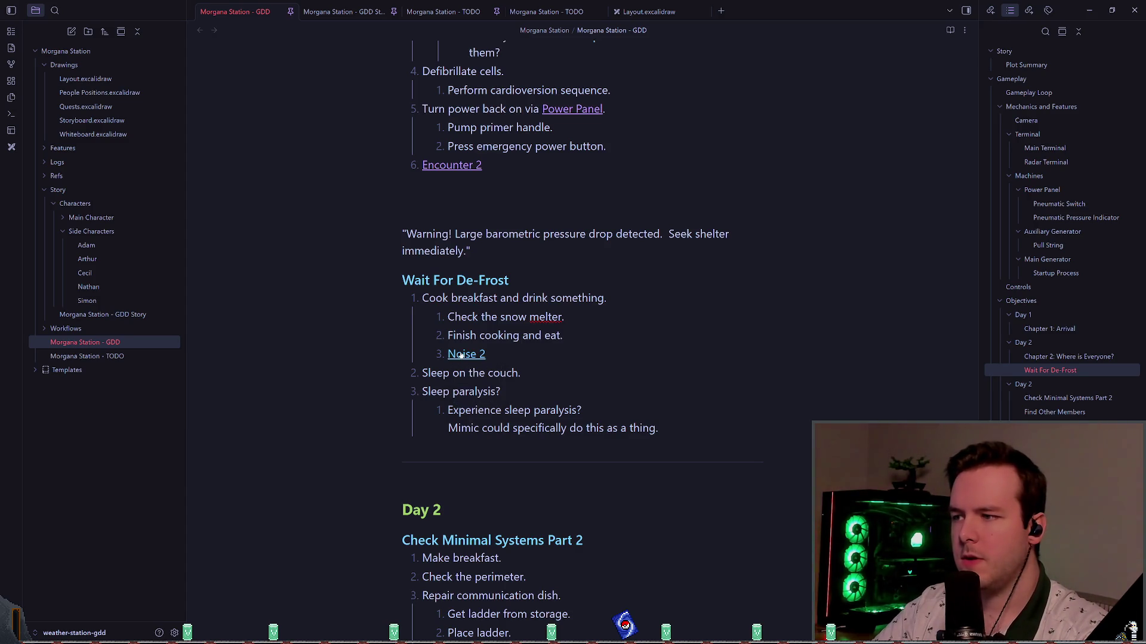
- Follow the Noise 2 link into a new GDD tab shown in reading view
left_click(472, 354, "ctrl")
key("ctrl+e")
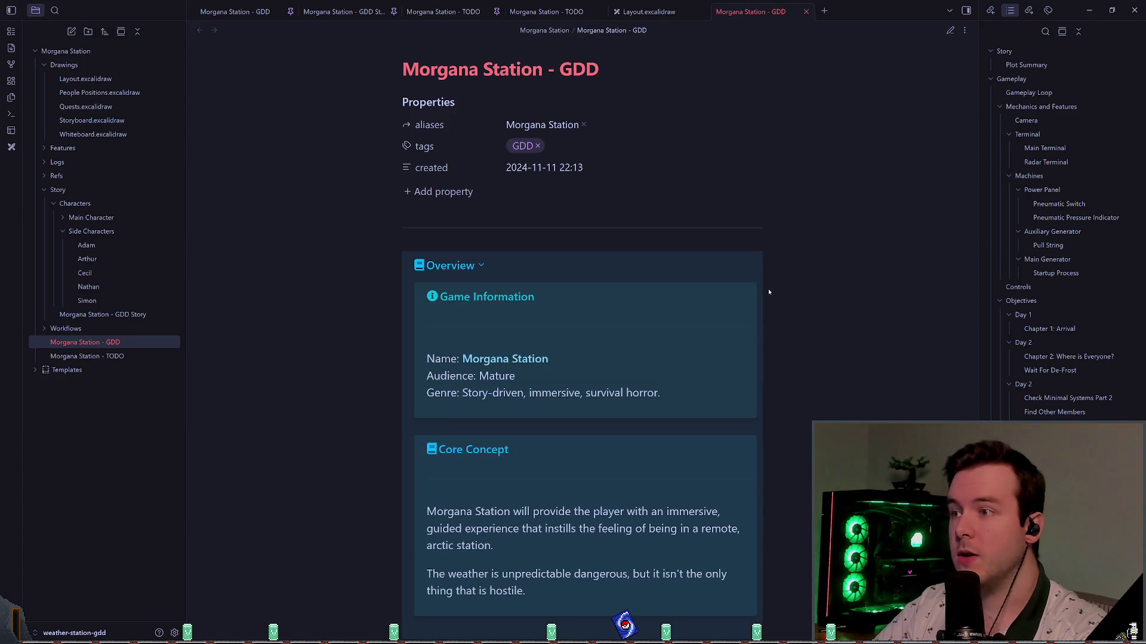
scroll(746, 286, "down", 7)
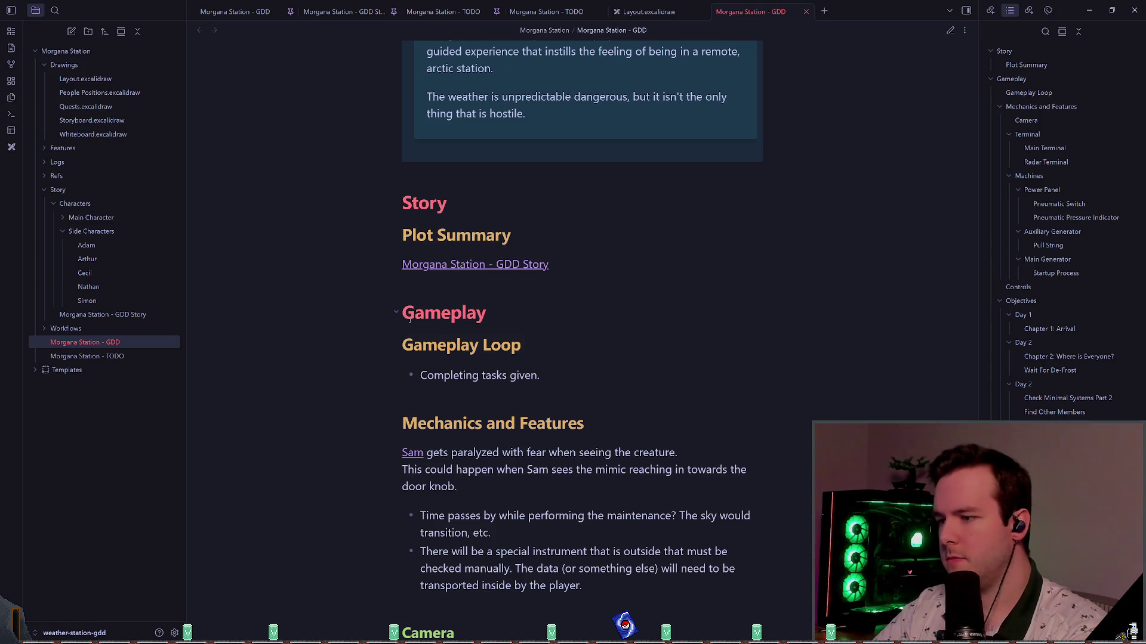
- Search the note for 'noise' to reach the Noise 1 heading and return to editing
key("ctrl+f")
type("noise")
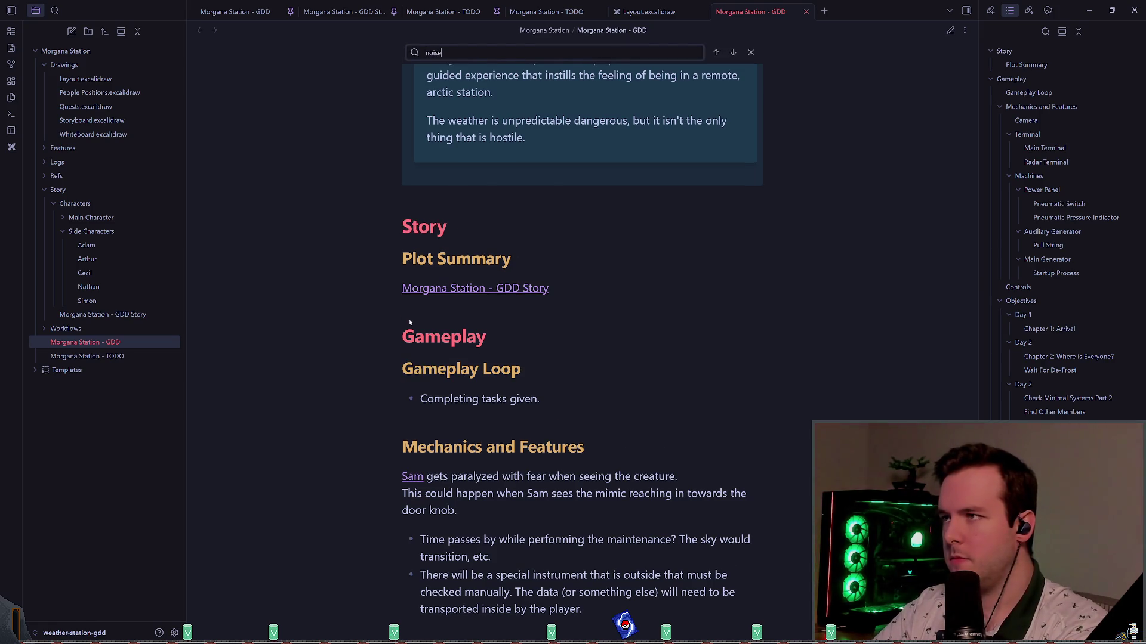
key("Return")
key("shift+Return")
key("shift+Return")
key("Escape")
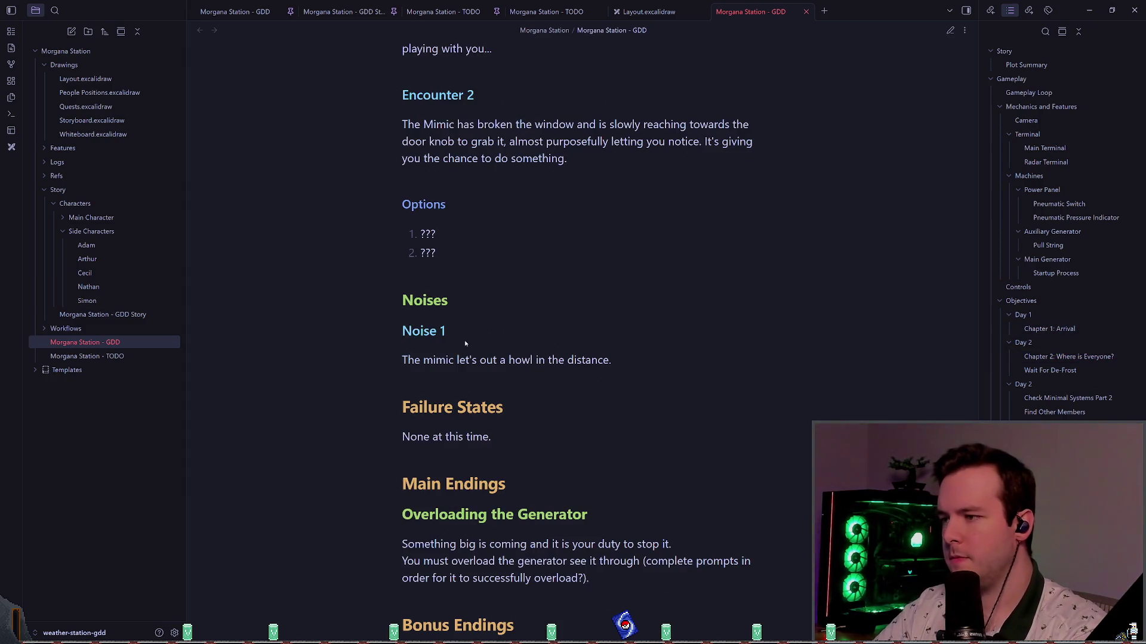
key("ctrl+e")
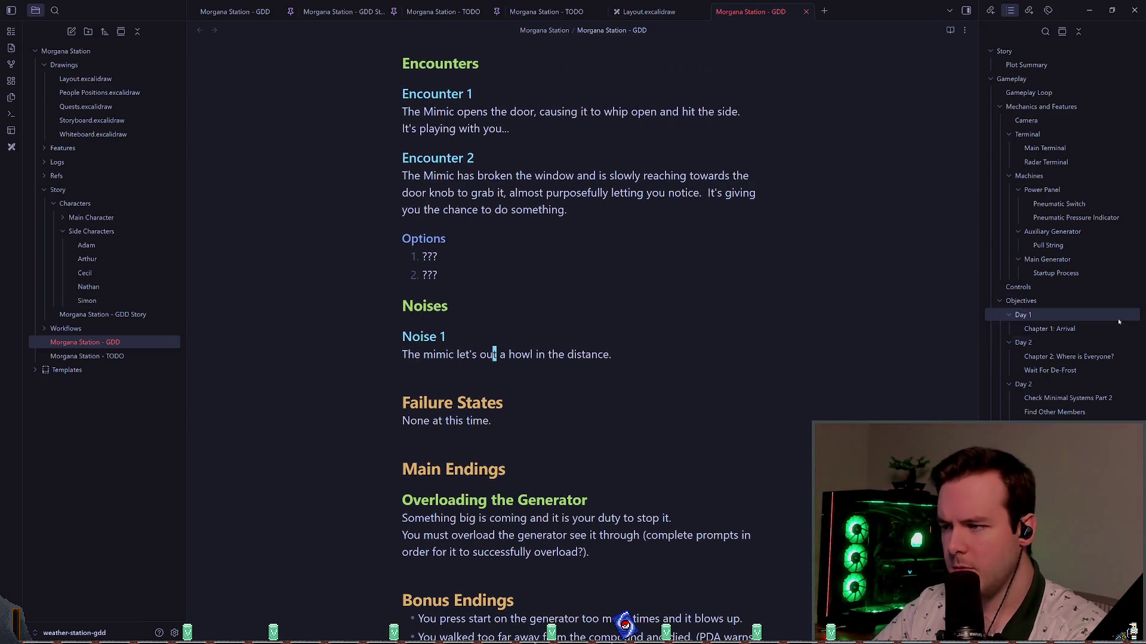
- Duplicate the Noise 1 heading block and renumber the copy to Noise 2
key("Up")
key("Home")
key("shift+Down")
key("shift+Down")
key("ctrl+c")
key("Left")
key("ctrl+v")
key("End")
key("r")
key("2")
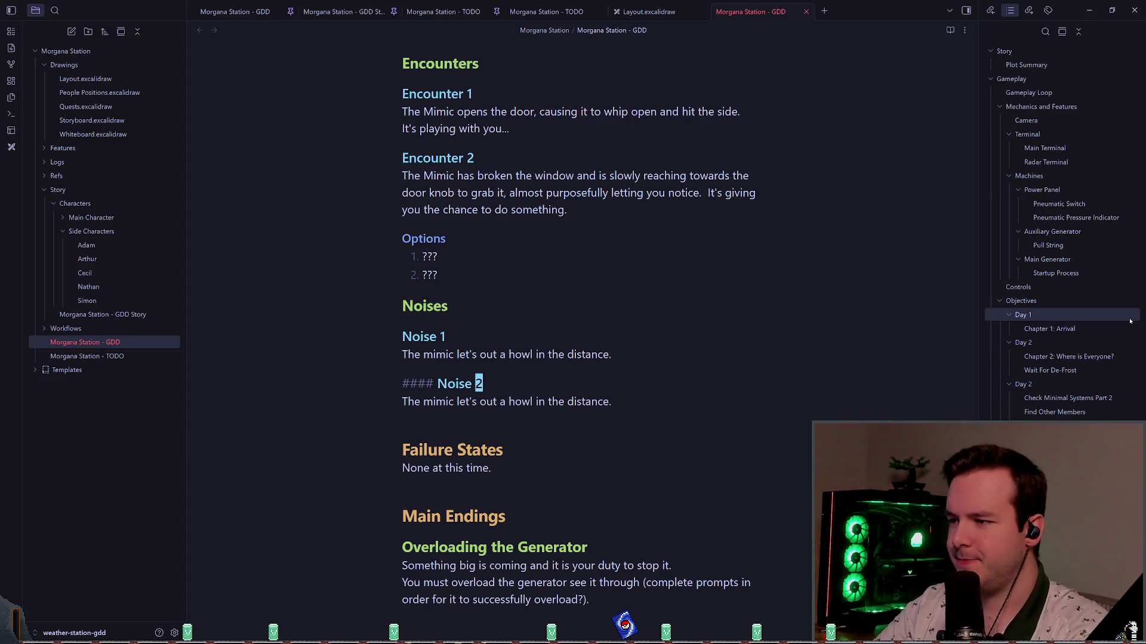
- Replace the copied text under Noise 2 with a '???????' placeholder
key("j")
key("c")
key("c")
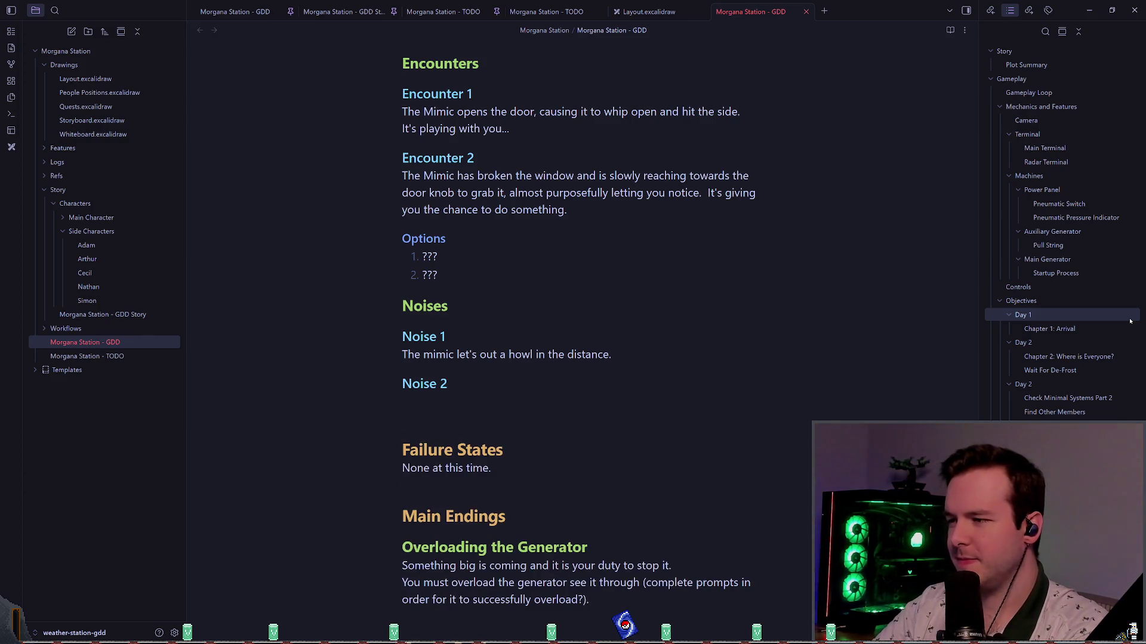
type("???????")
key("Escape")
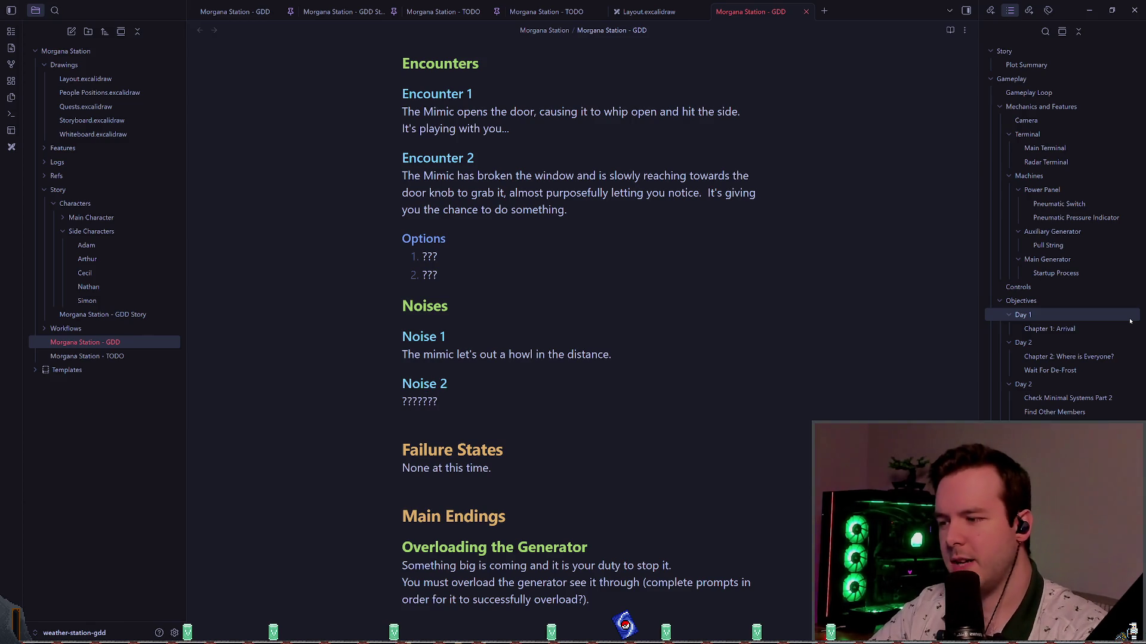
scroll(549, 268, "down", 4)
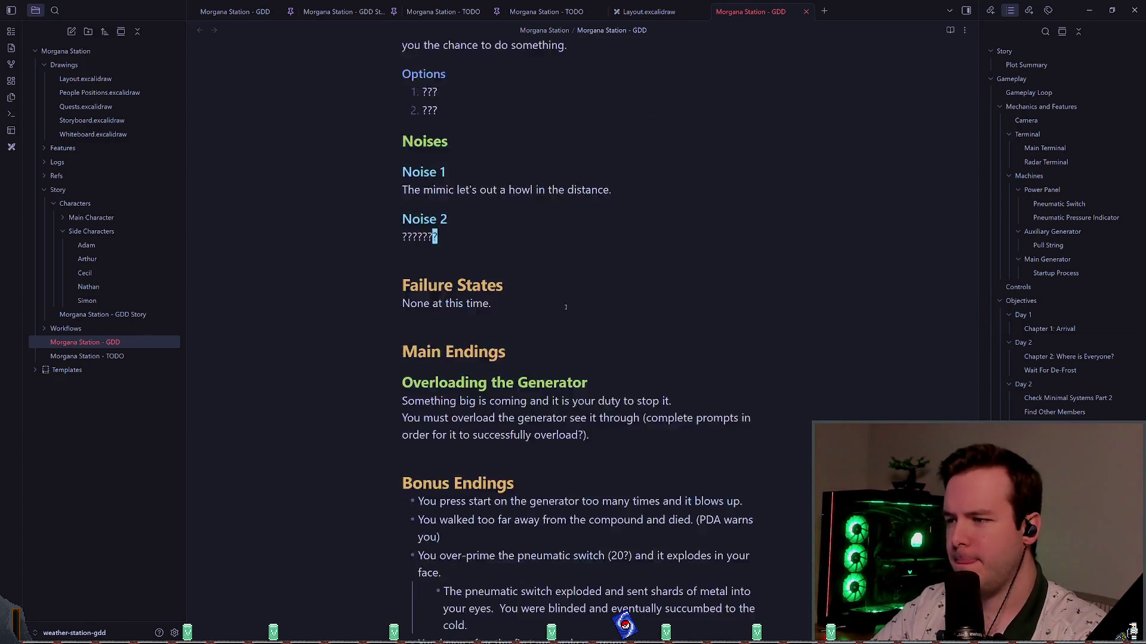
- Check off the 'Clean up GDD.' task in the TODO note
key("ctrl+Tab")
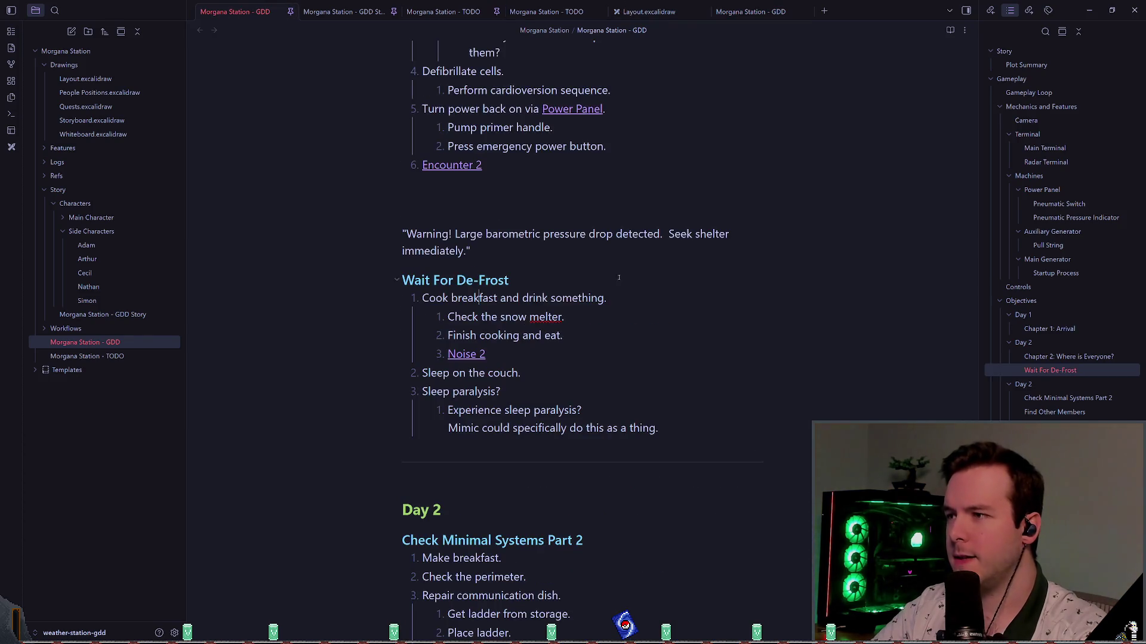
key("ctrl+Tab")
key("ctrl+Tab")
key("ctrl+Tab")
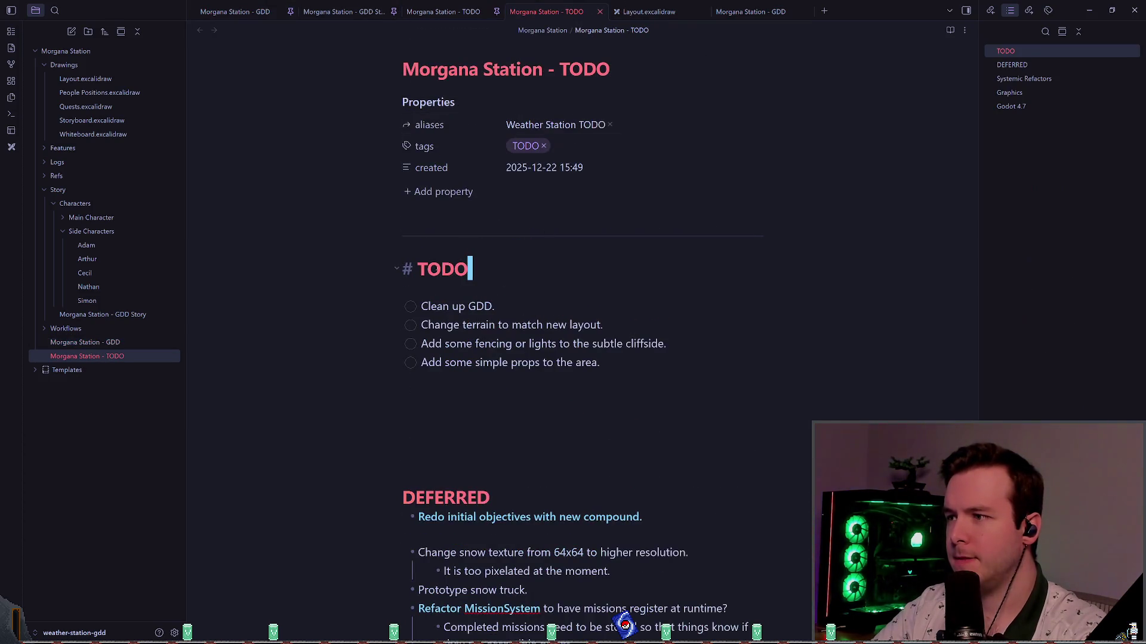
left_click(411, 307)
- Close the Layout.excalidraw drawing and the duplicate GDD tab
left_click(656, 12)
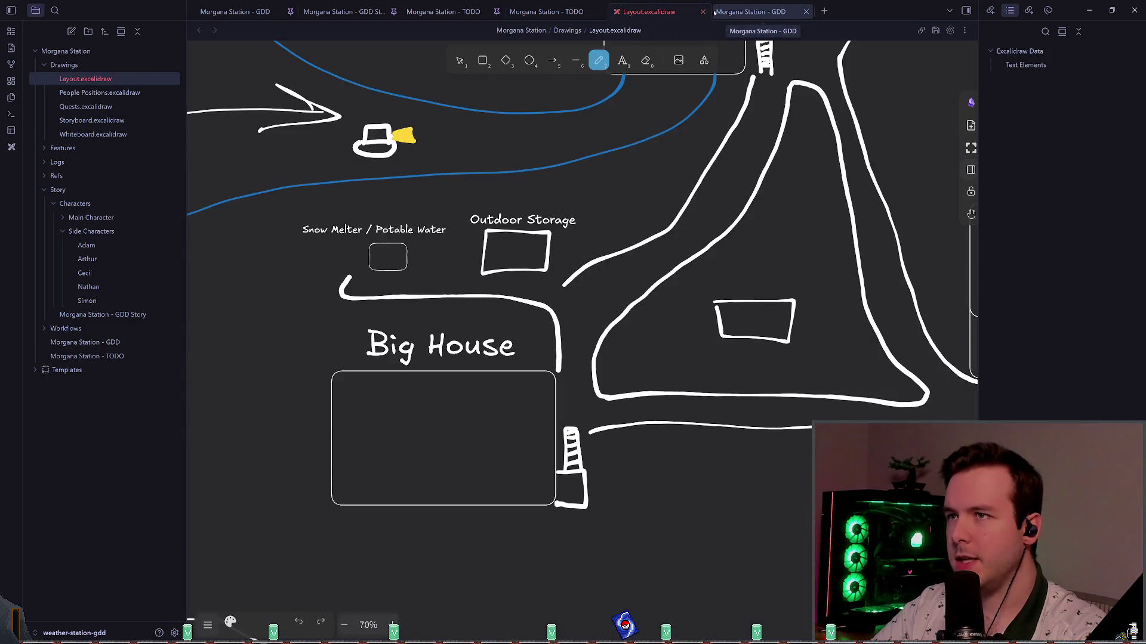
left_click(705, 12)
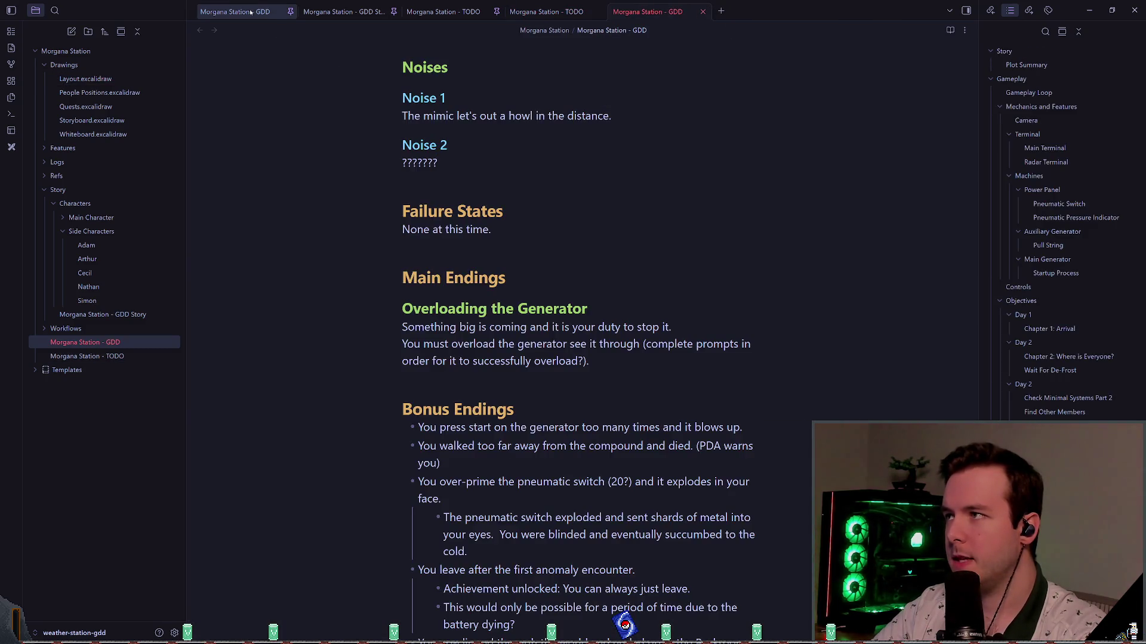
left_click(702, 12)
left_click(274, 16)
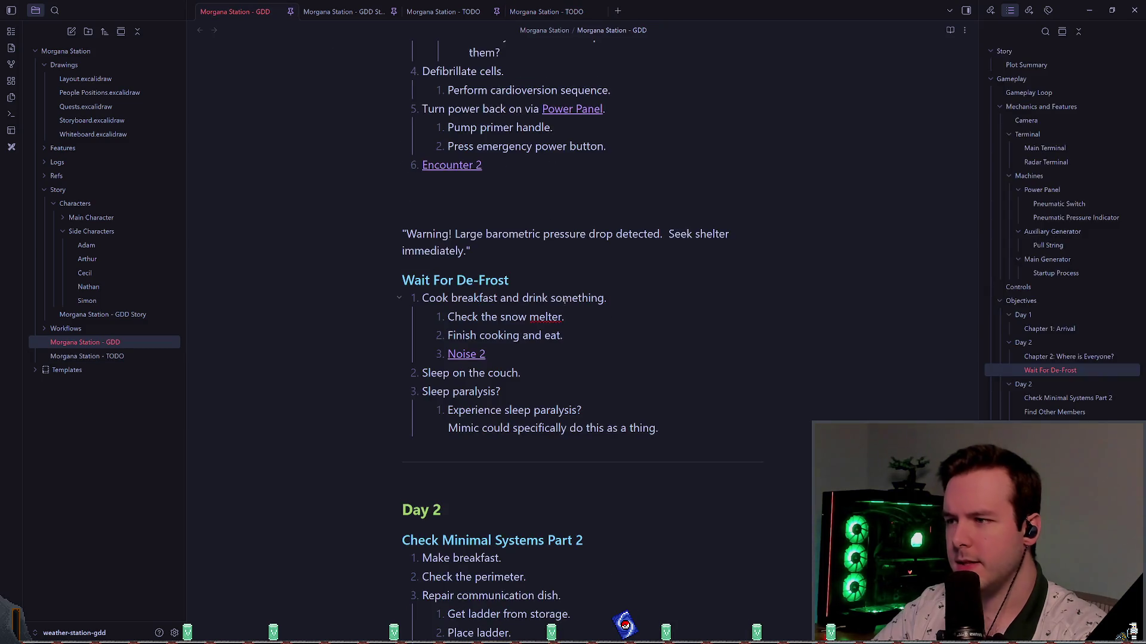
- Review the Wait For De-Frost and Day 2 items, from Make breakfast to Check the perimeter
scroll(553, 294, "down", 5)
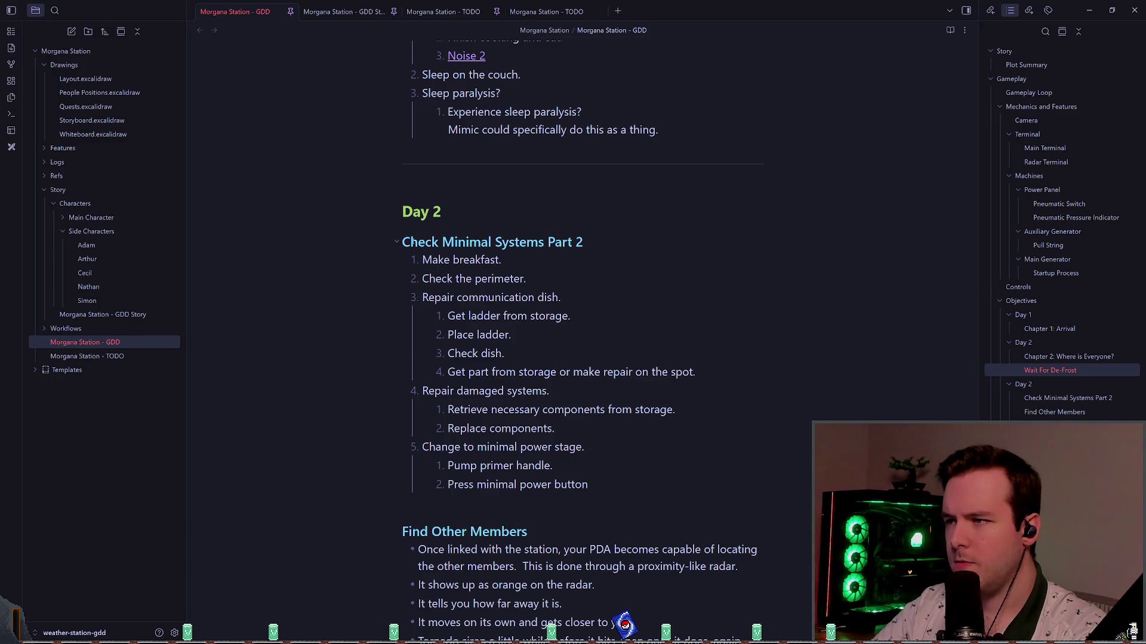
triple_click(403, 242)
triple_click(591, 264)
left_click(592, 264)
left_click(558, 265)
scroll(686, 269, "up", 2)
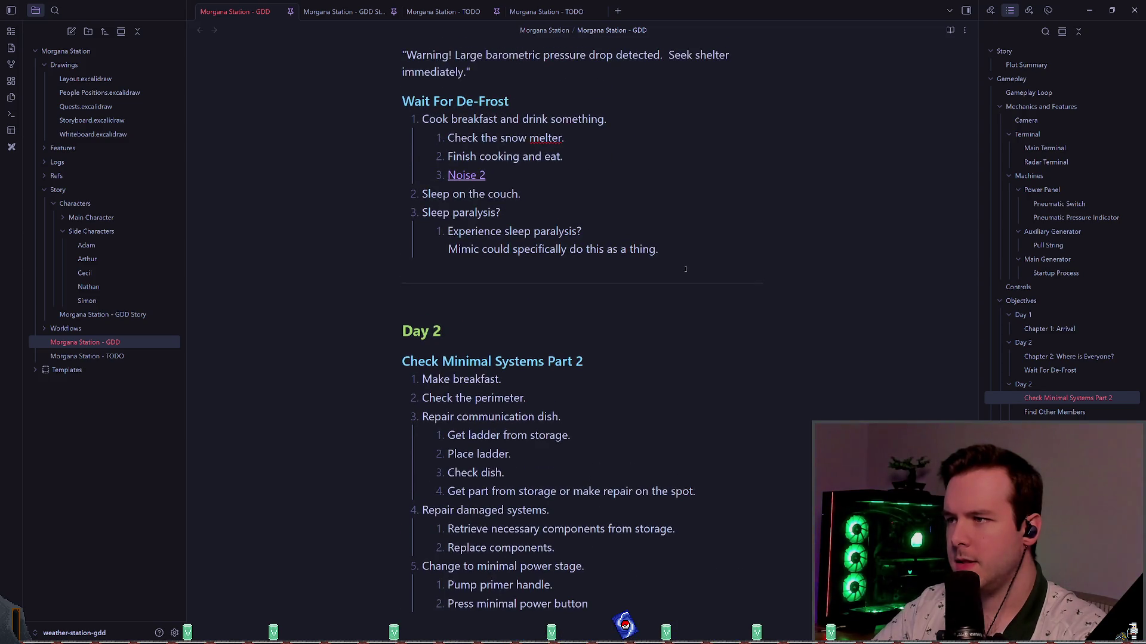
triple_click(548, 203)
left_click(605, 212)
left_click(612, 222)
scroll(640, 247, "down", 2)
mouse_move(421, 230)
left_mouse_down()
mouse_move(526, 249)
mouse_move(419, 250)
left_mouse_up()
triple_click(420, 249)
scroll(522, 263, "up", 3)
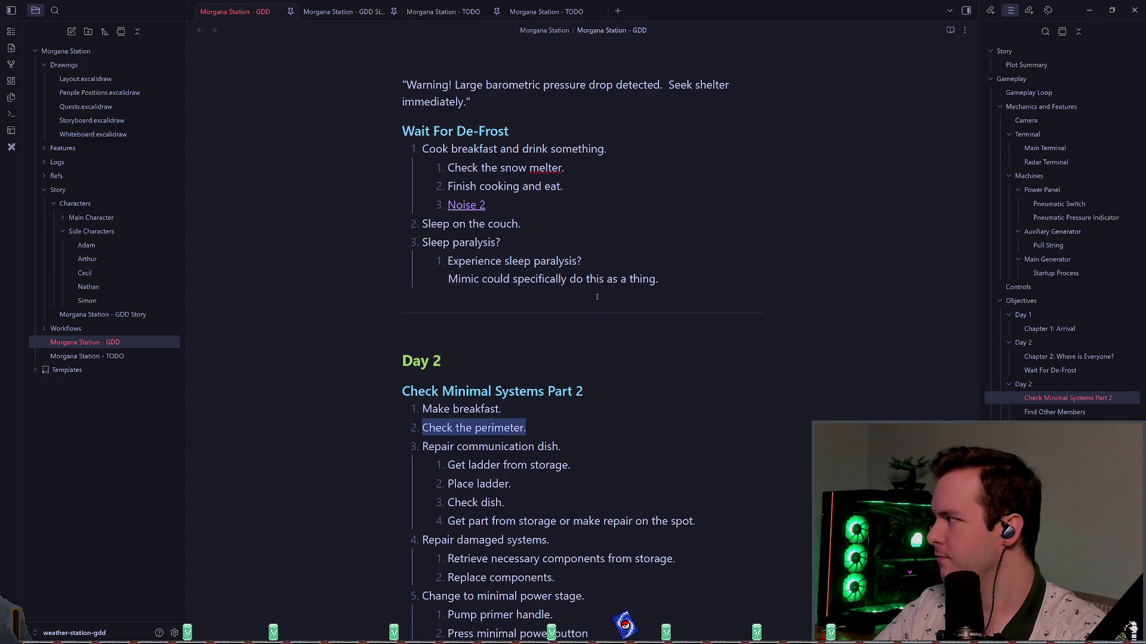
left_click(612, 434)
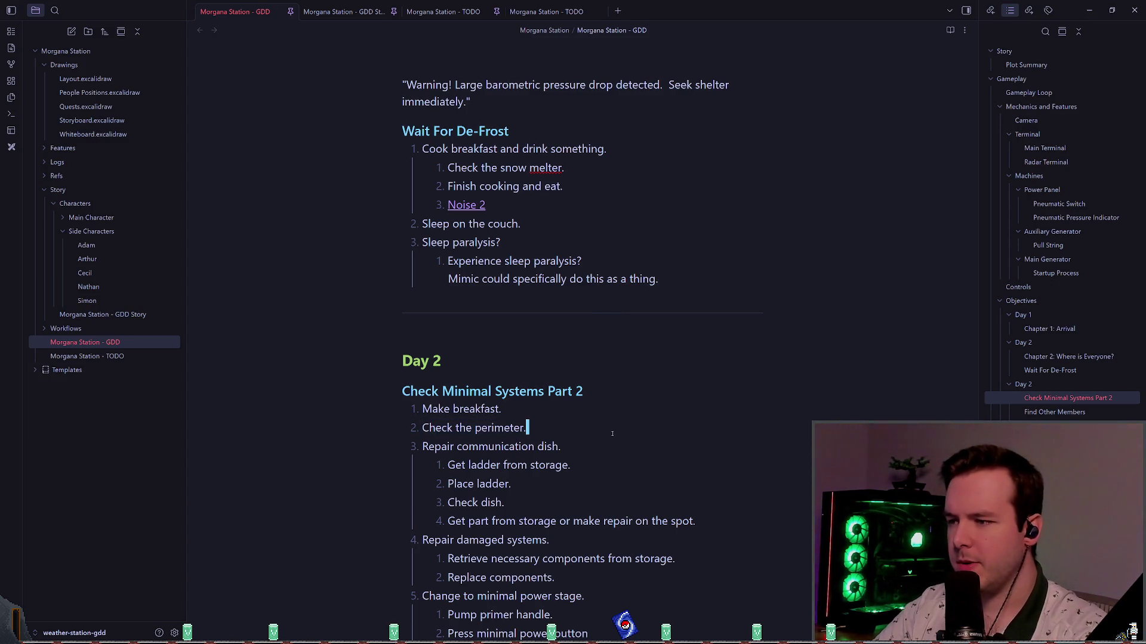
type("(Do ")
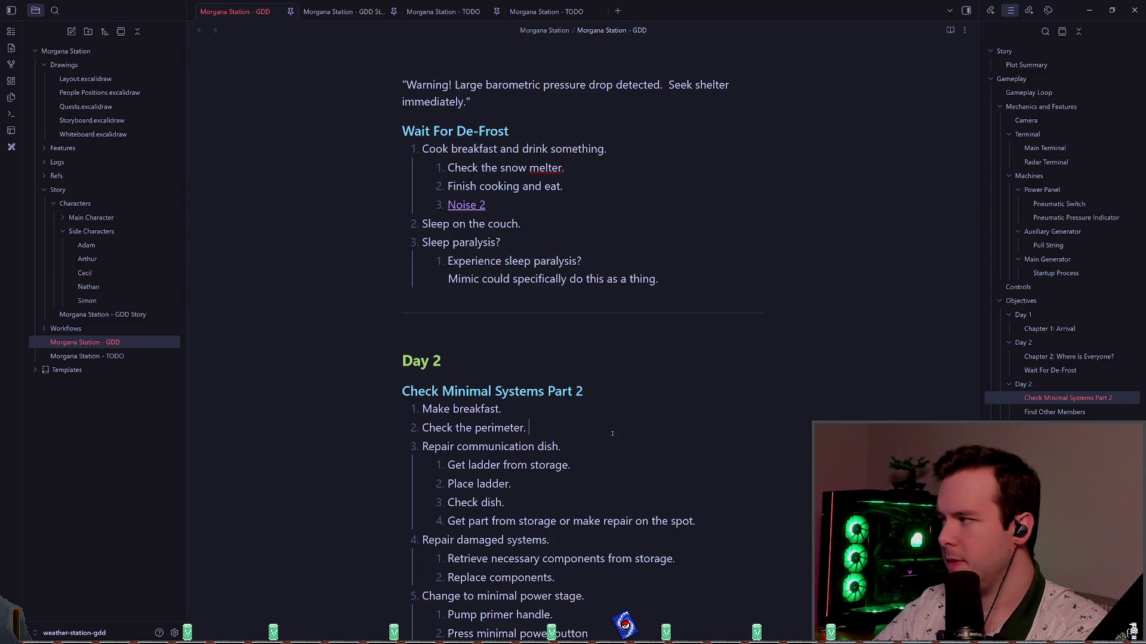
type("I still want this?")
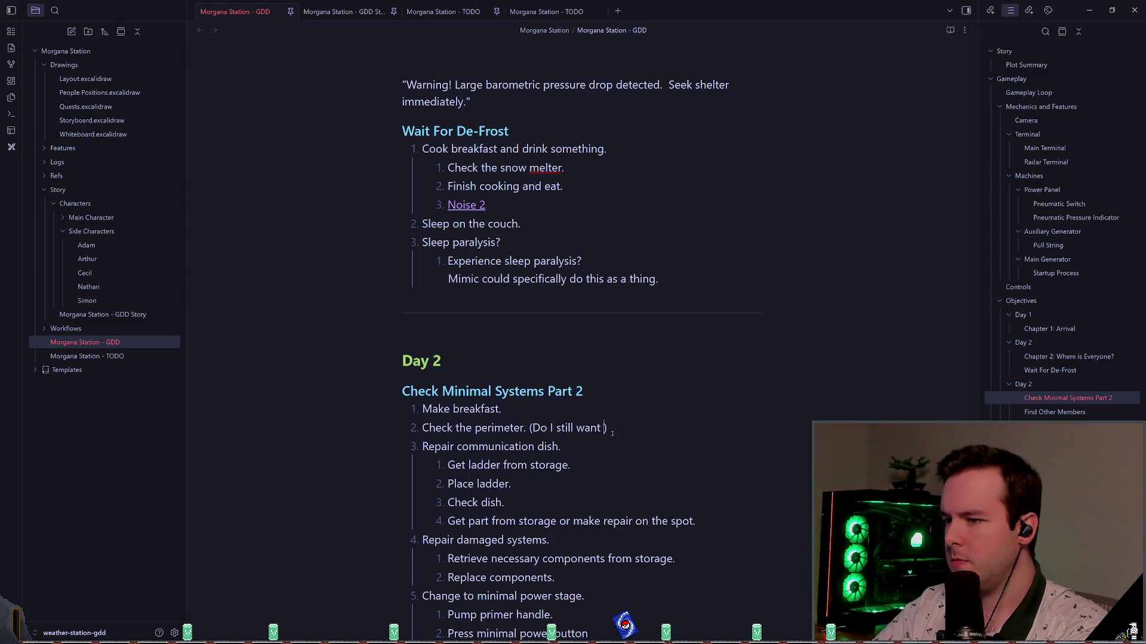
scroll(612, 434, "down", 4)
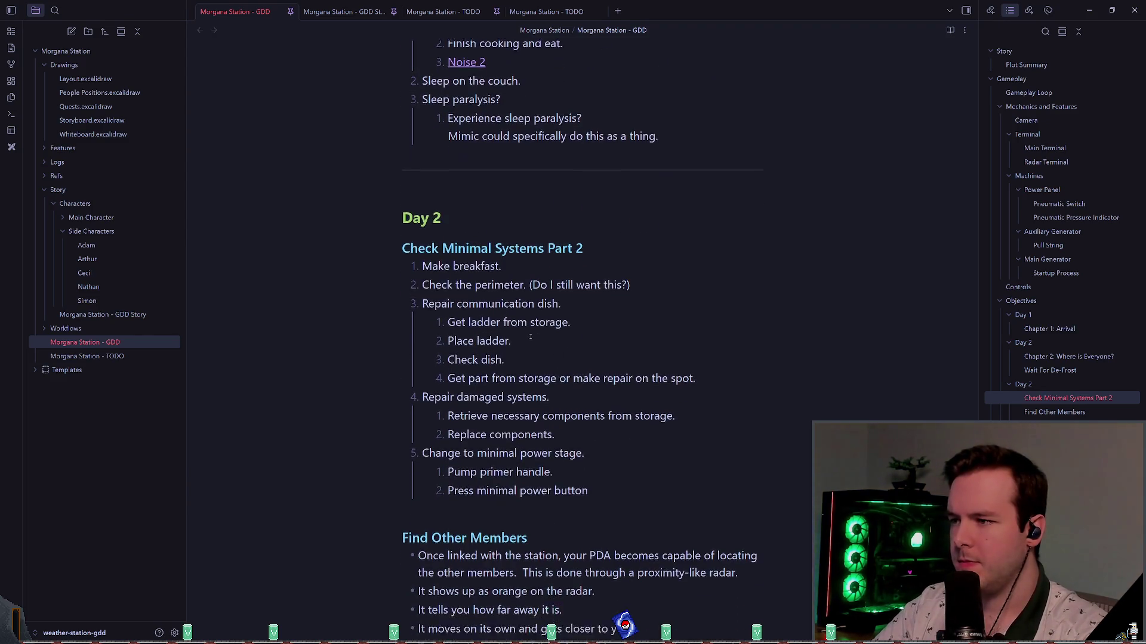
mouse_move(429, 238)
left_mouse_down()
mouse_move(511, 275)
mouse_move(696, 312)
left_mouse_up()
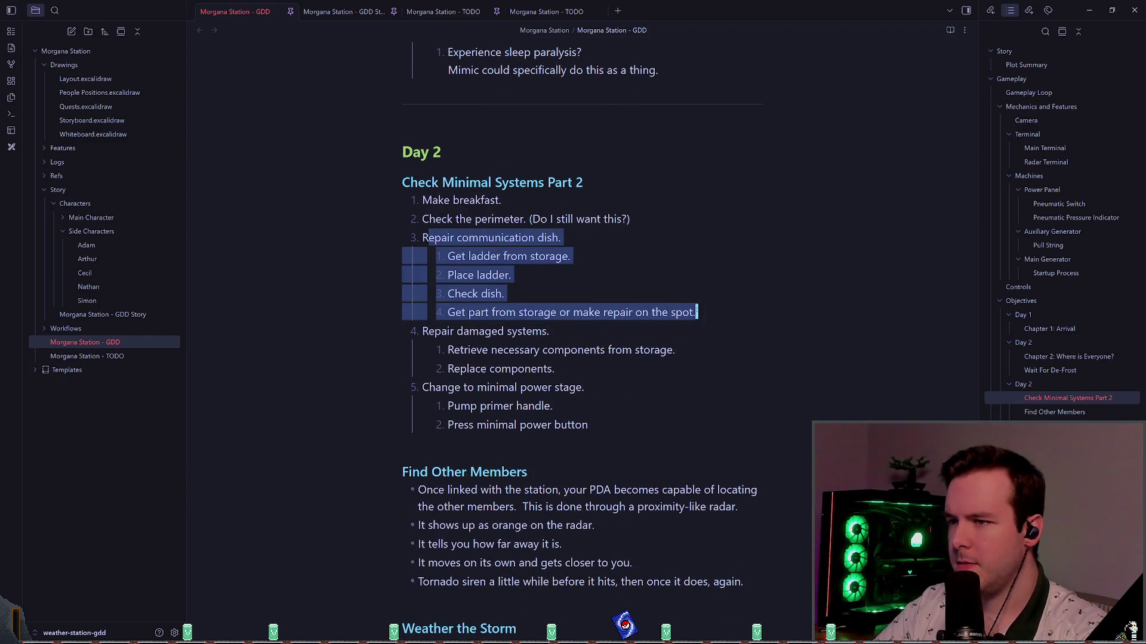
left_click(483, 316)
scroll(537, 319, "down", 1)
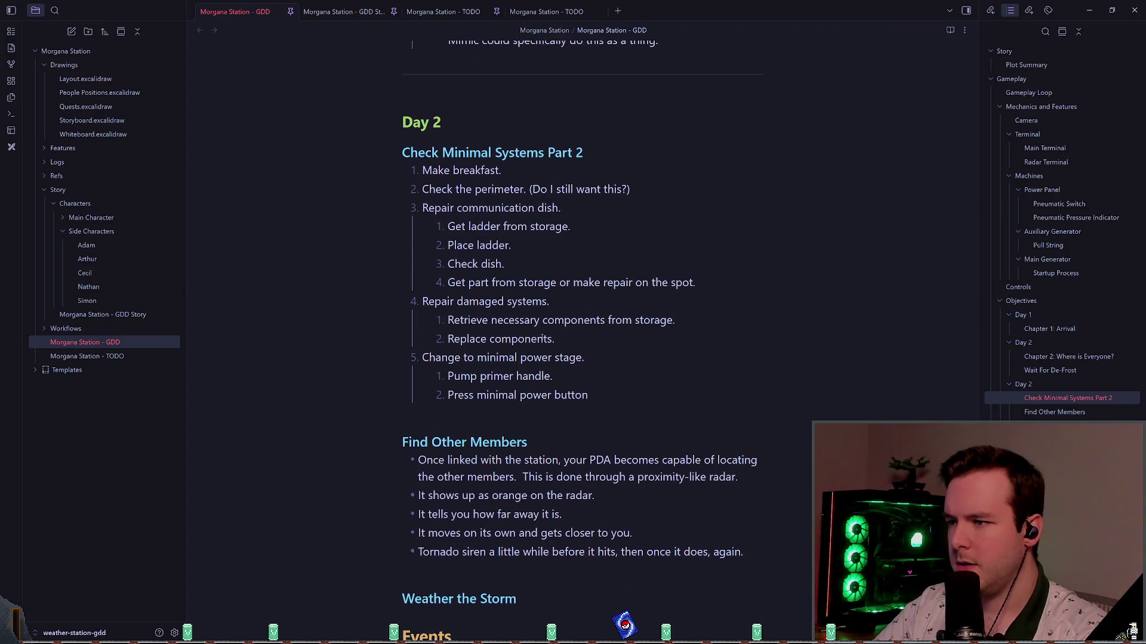
scroll(540, 340, "down", 1)
mouse_move(589, 365)
left_mouse_down()
mouse_move(435, 308)
mouse_move(414, 330)
left_mouse_up()
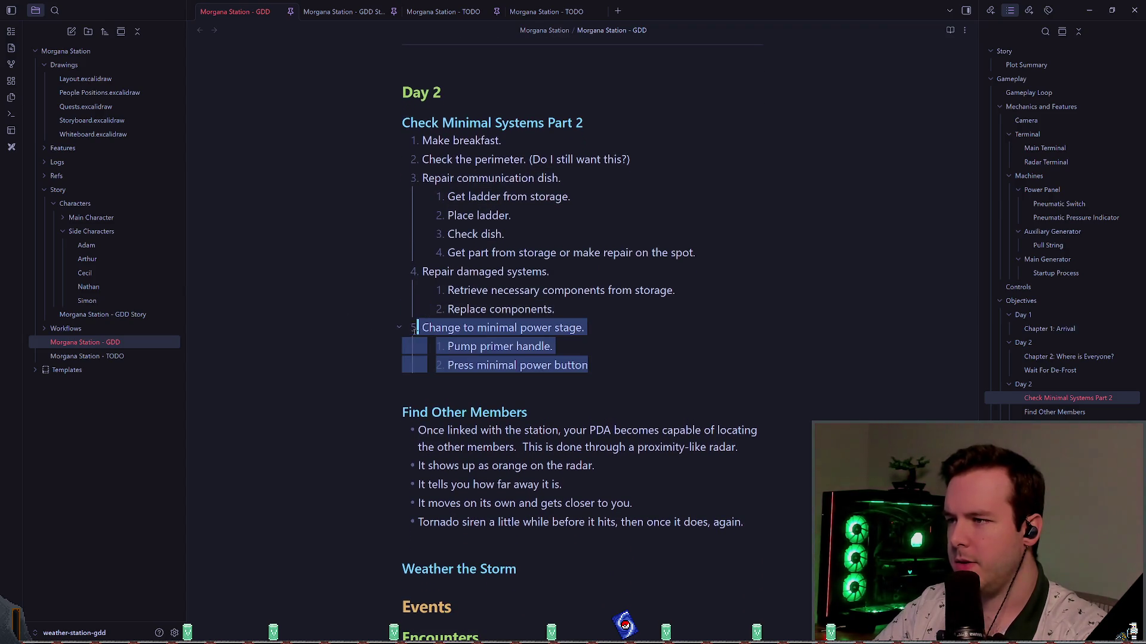
mouse_move(503, 178)
left_mouse_down()
mouse_move(561, 179)
mouse_move(421, 179)
left_mouse_up()
left_click(614, 265)
left_click(701, 253)
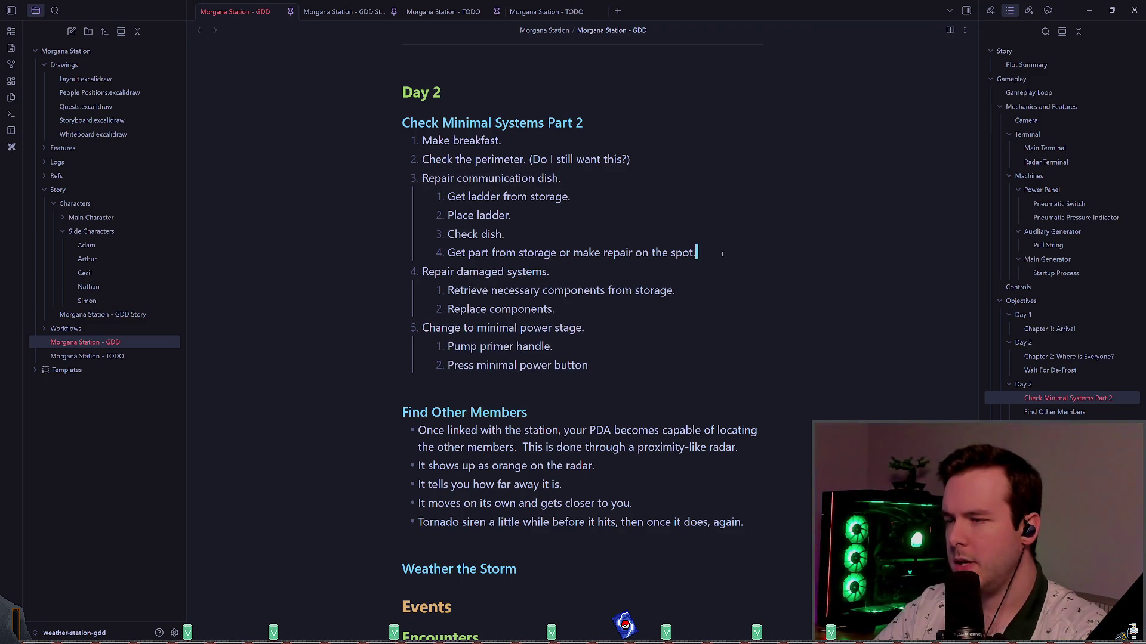
key("Return")
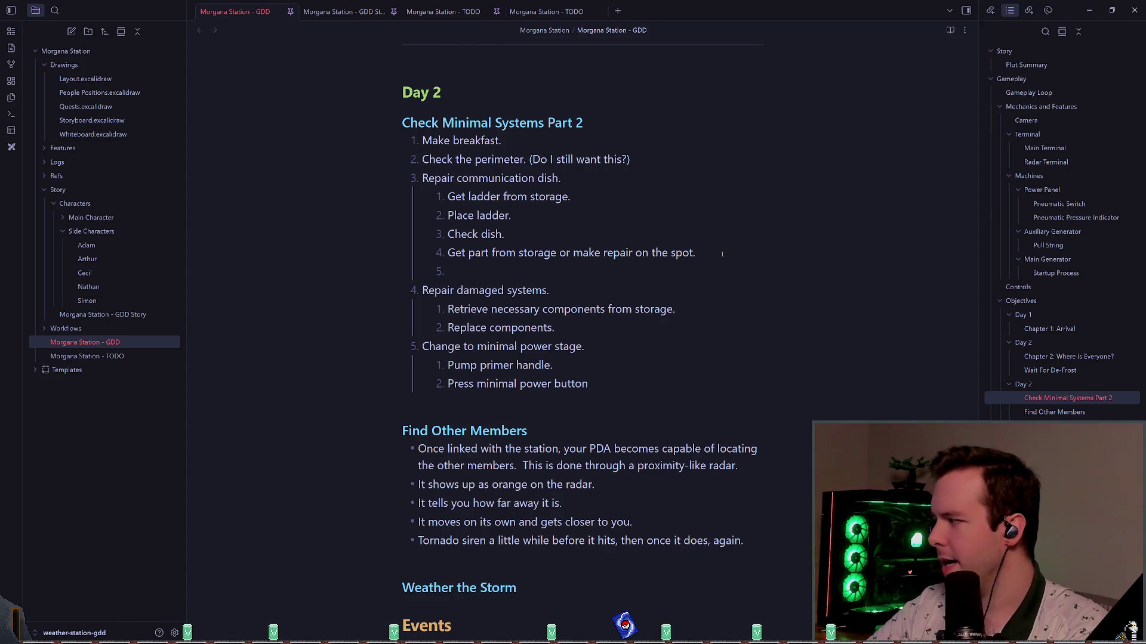
key("BackSpace")
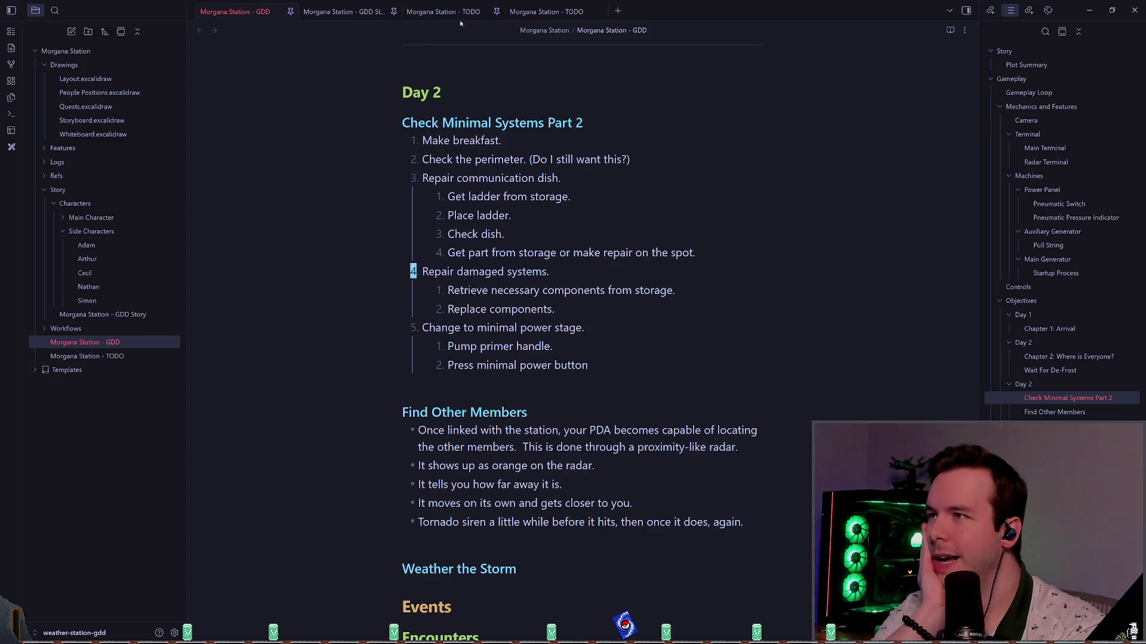
- Open People Positions.excalidraw in its own tab and pan around the map
left_click(531, 13)
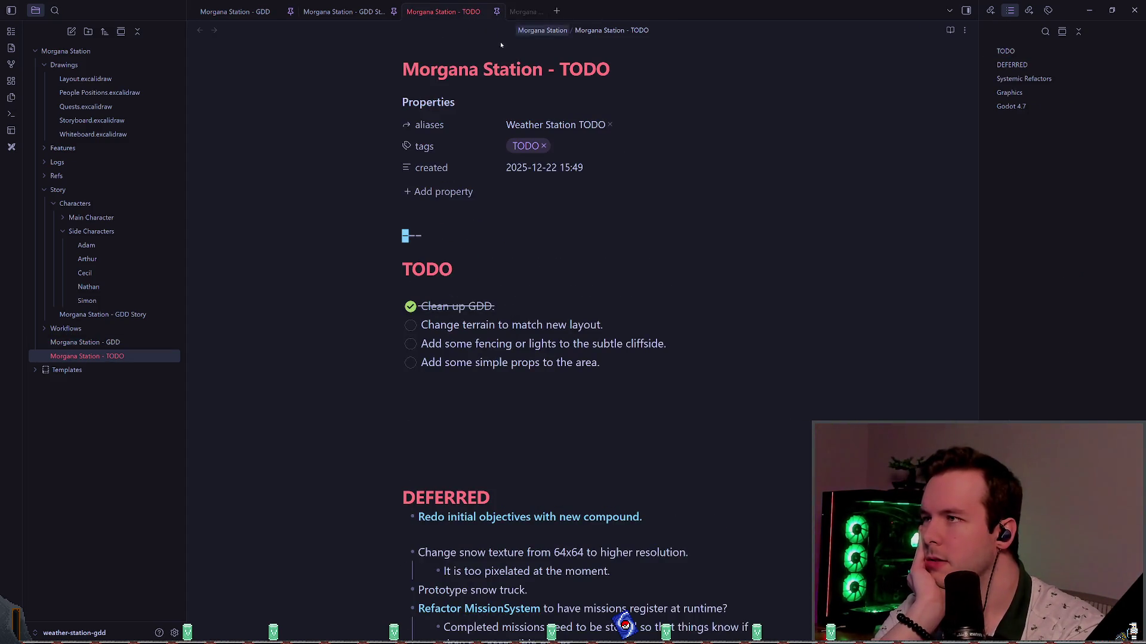
left_click(98, 92)
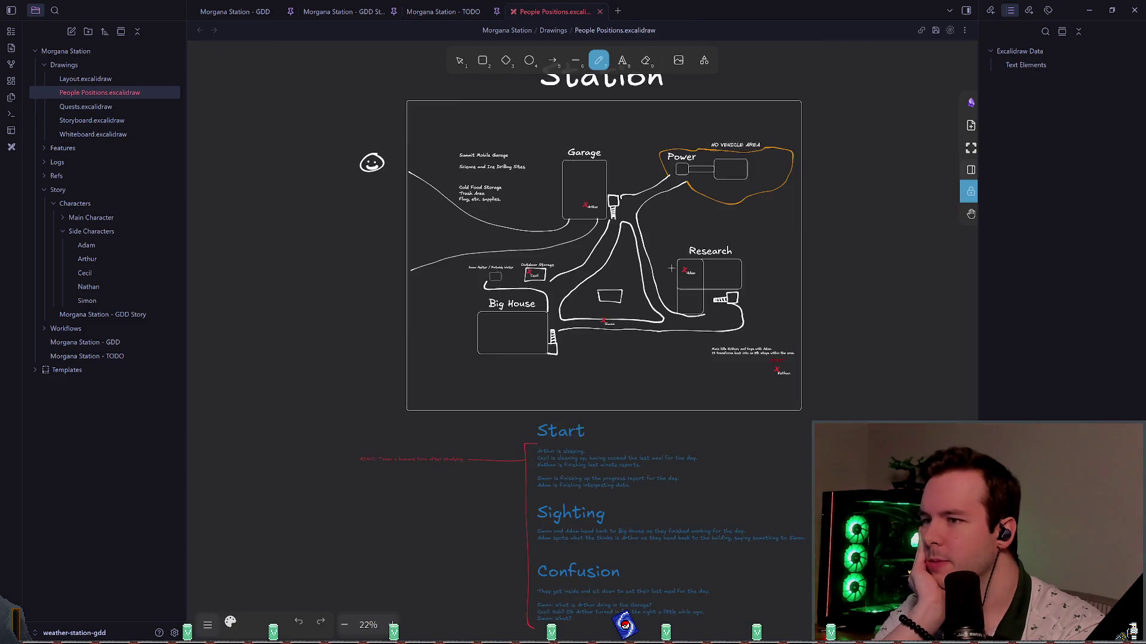
scroll(650, 295, "up", 5)
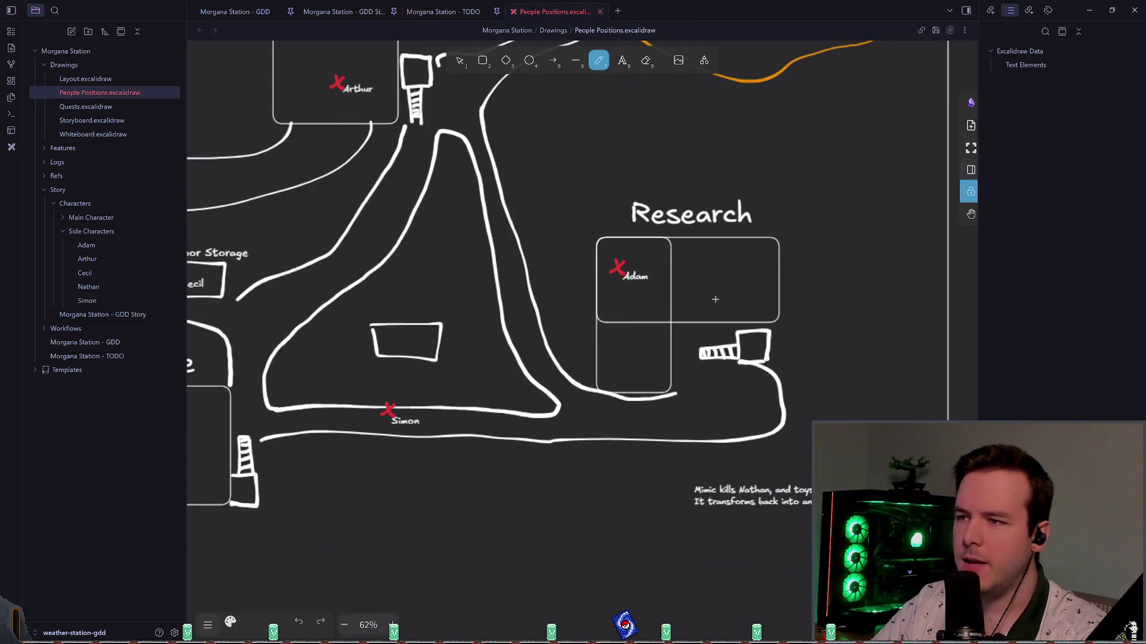
scroll(584, 245, "down", 2)
scroll(584, 245, "right", 2)
left_click_drag(716, 421, 722, 412)
scroll(597, 334, "left", 5)
scroll(596, 334, "up", 1)
scroll(547, 293, "up", 2)
scroll(547, 293, "left", 1)
scroll(481, 288, "left", 2)
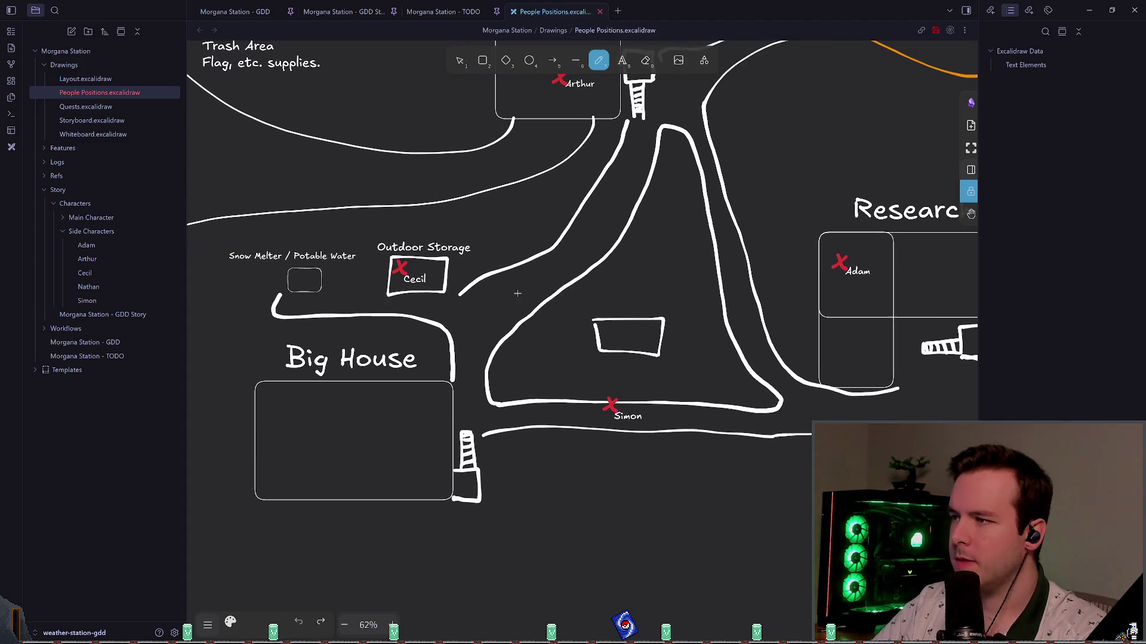
scroll(518, 308, "right", 2)
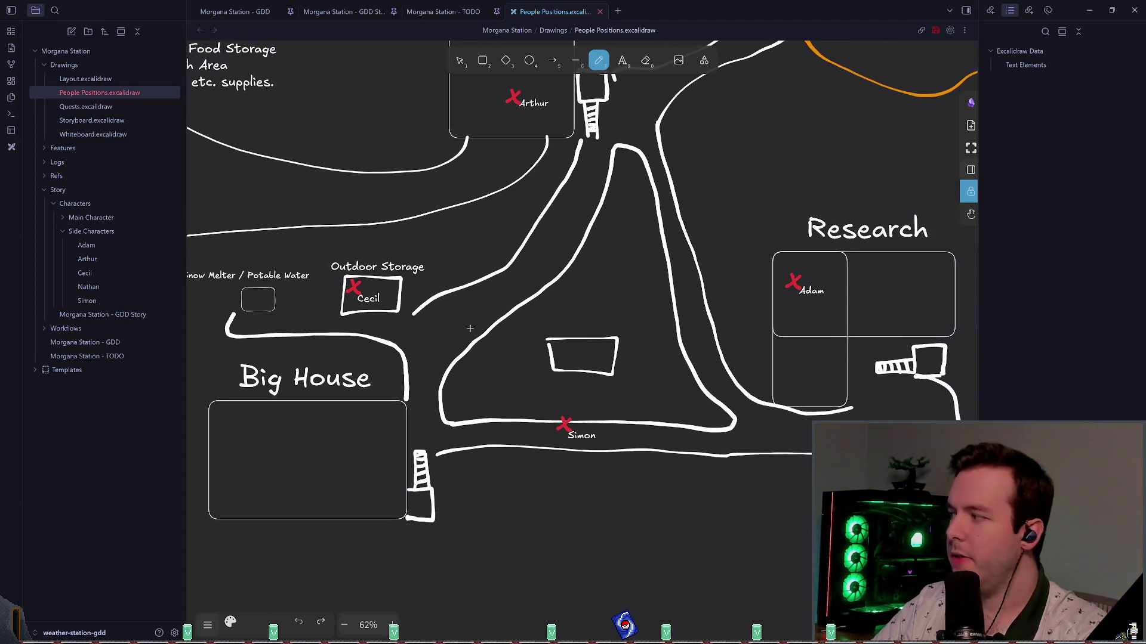
scroll(477, 329, "right", 1)
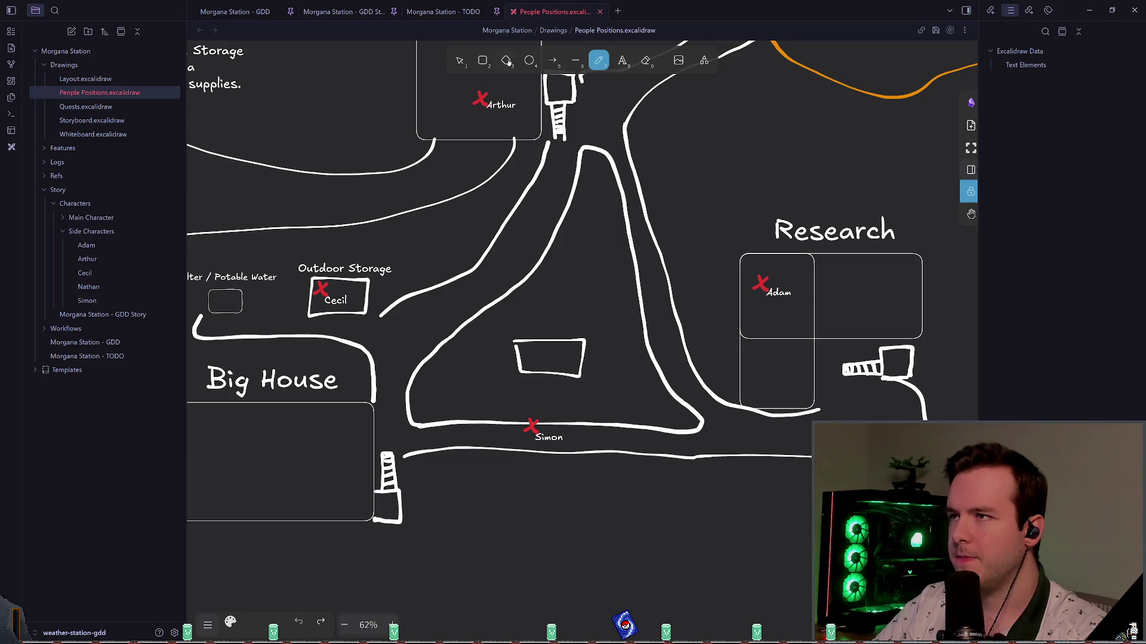
- Bring the Morgana Station - GDD note back to the front at Day 2
left_click(443, 11)
left_click(317, 11)
left_click(257, 11)
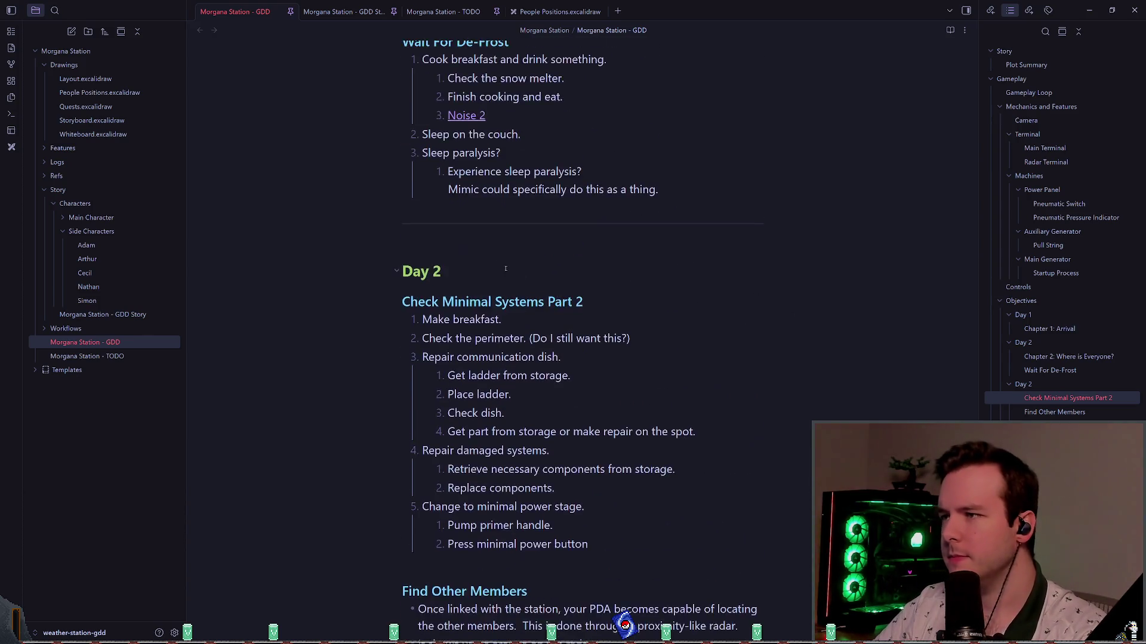
scroll(607, 220, "up", 3)
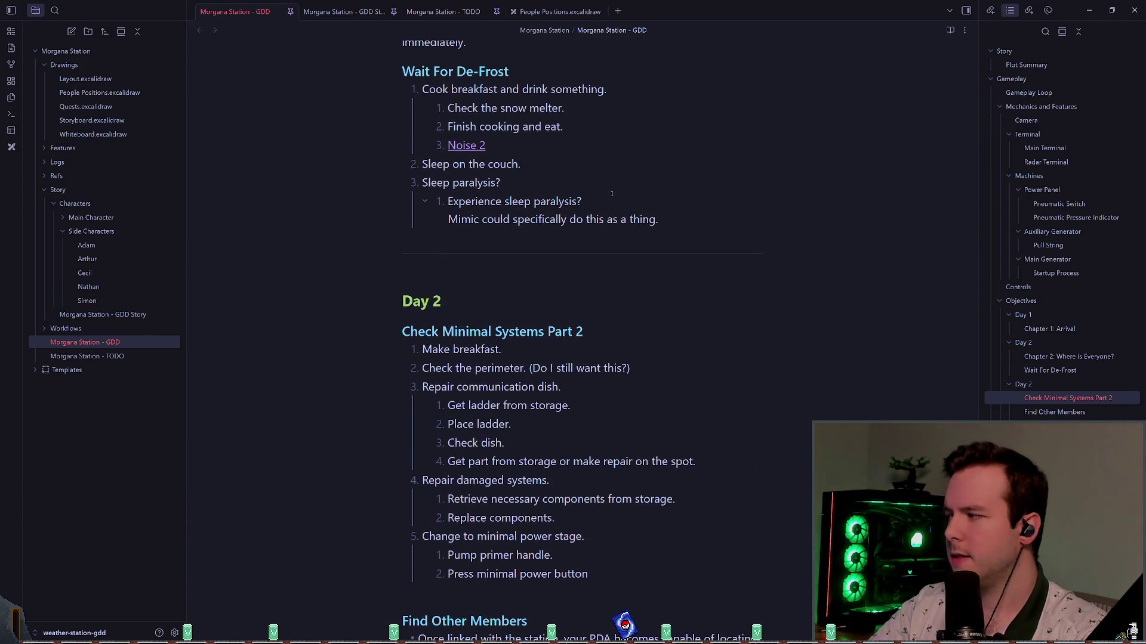
scroll(606, 199, "up", 3)
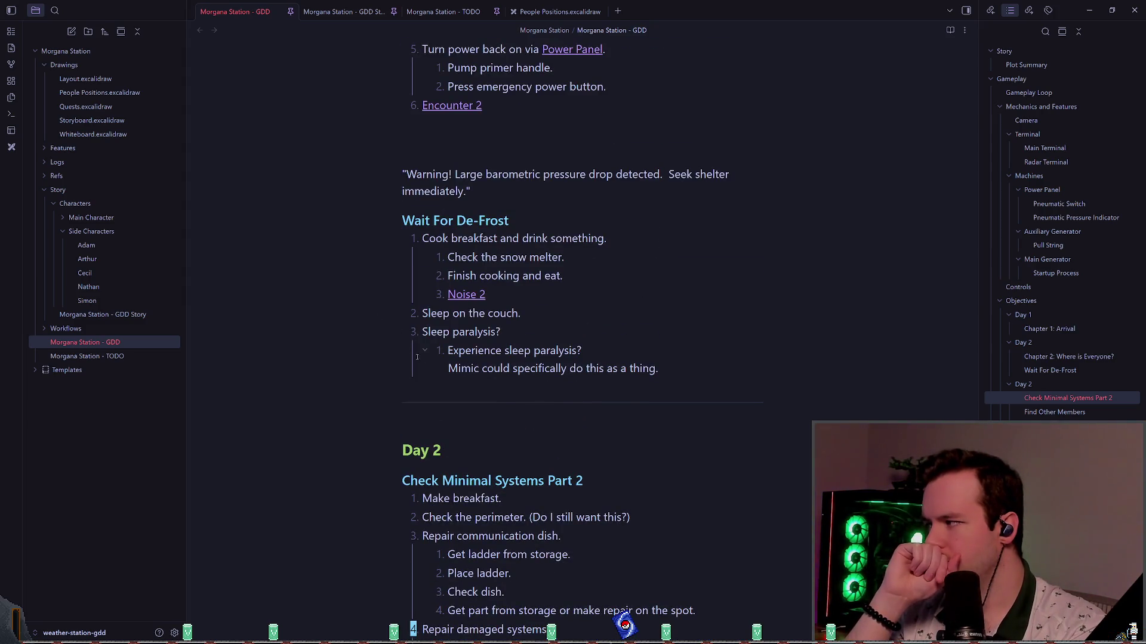
scroll(642, 265, "up", 2)
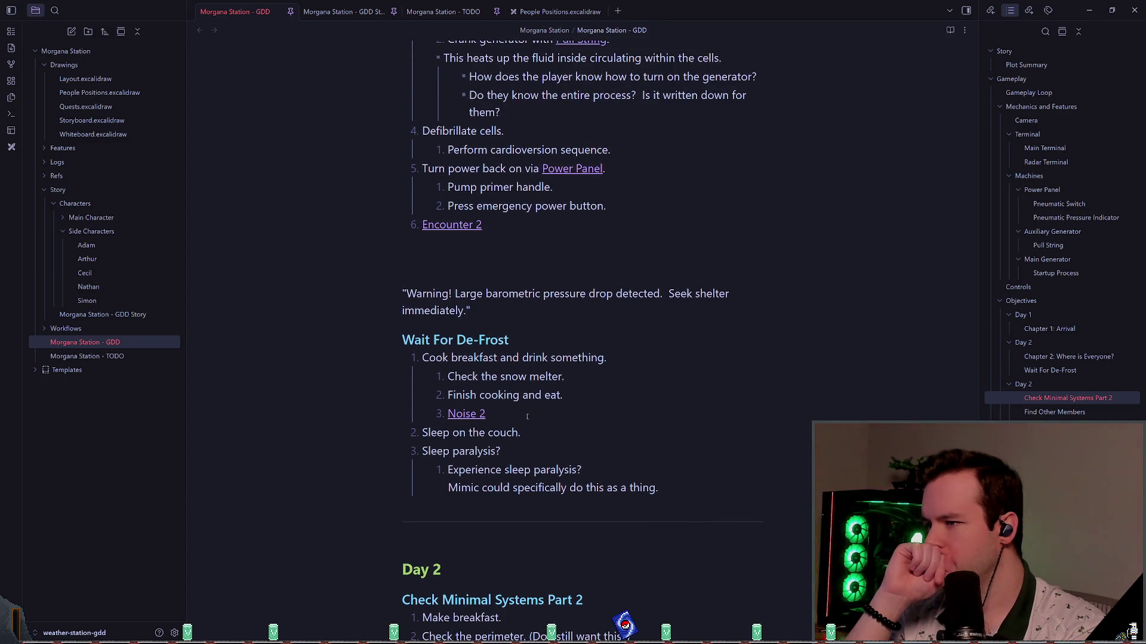
scroll(527, 415, "down", 2)
scroll(526, 416, "up", 3)
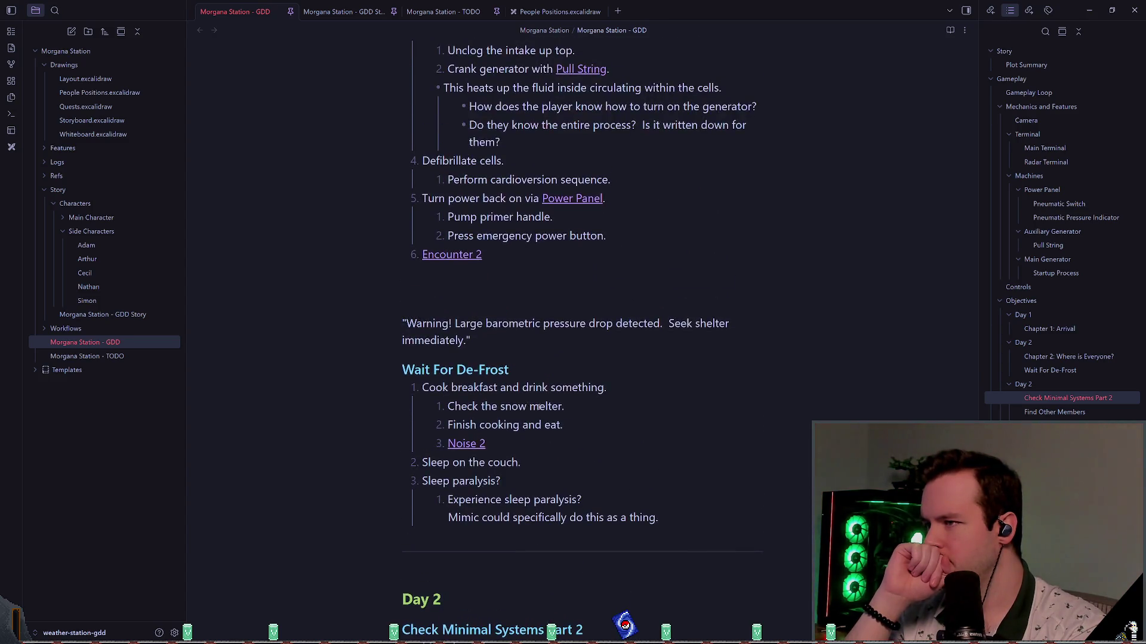
scroll(559, 415, "up", 3)
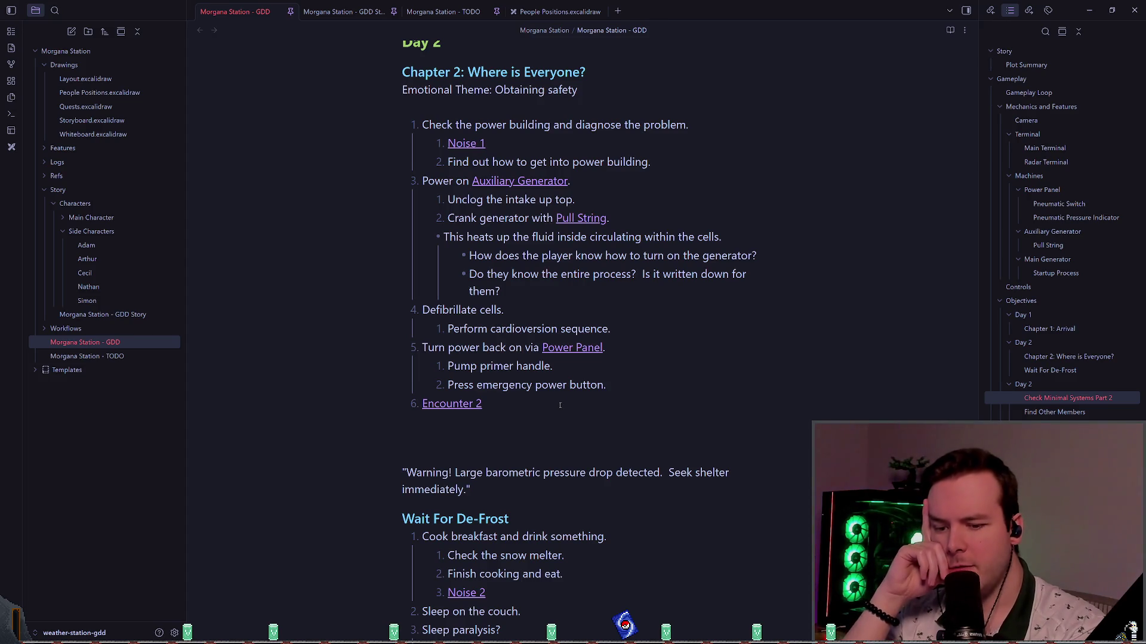
triple_click(434, 404)
left_click(547, 403)
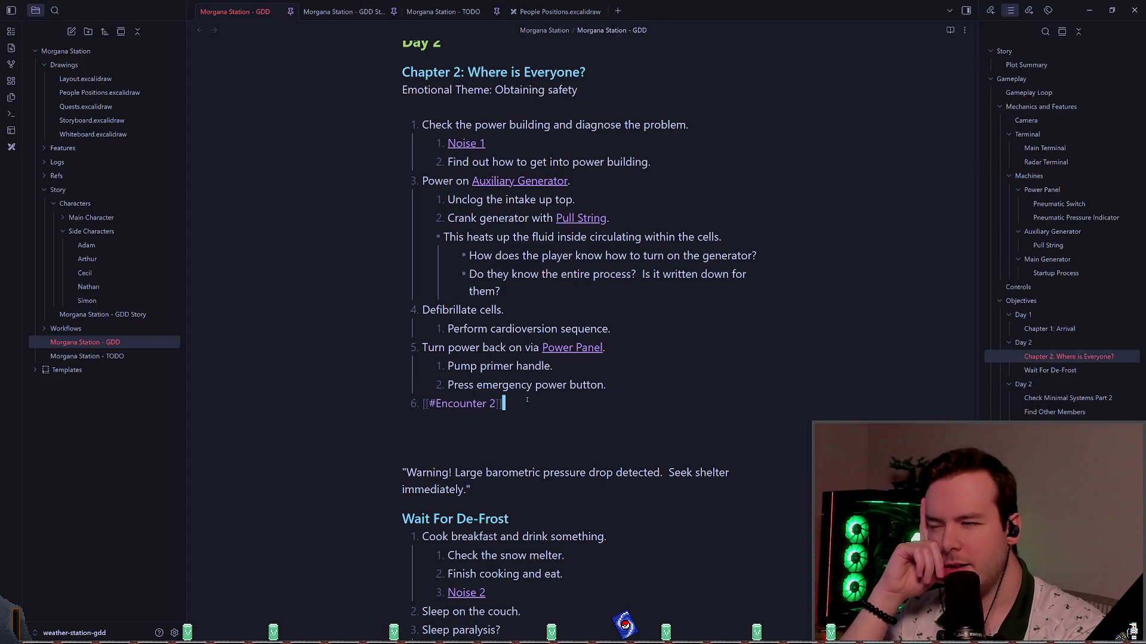
scroll(547, 400, "up", 2)
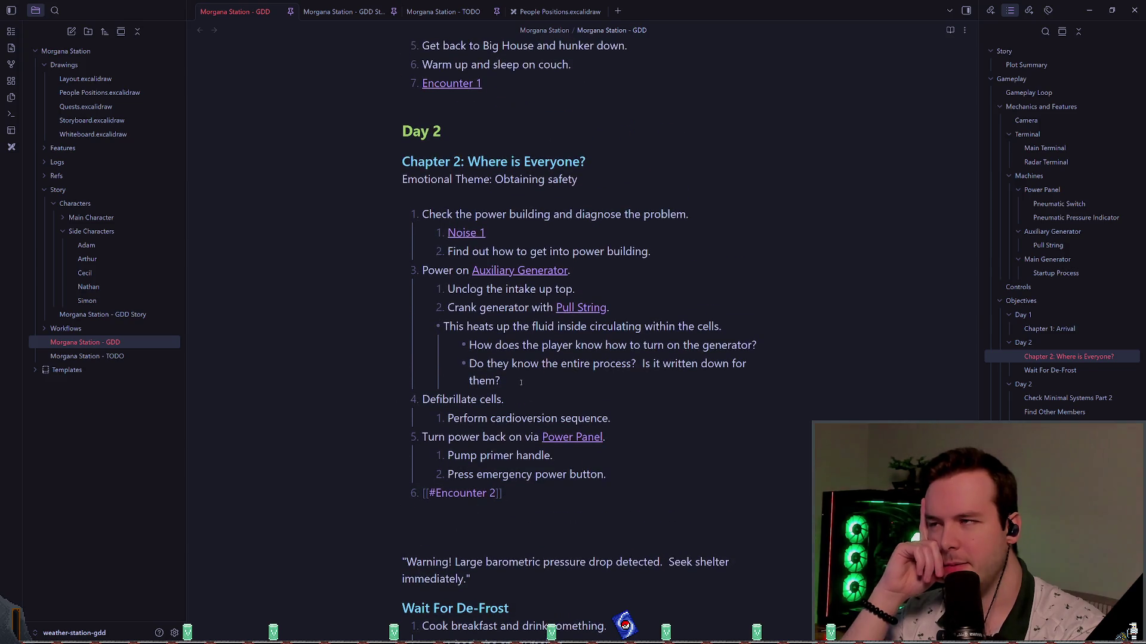
scroll(547, 400, "up", 2)
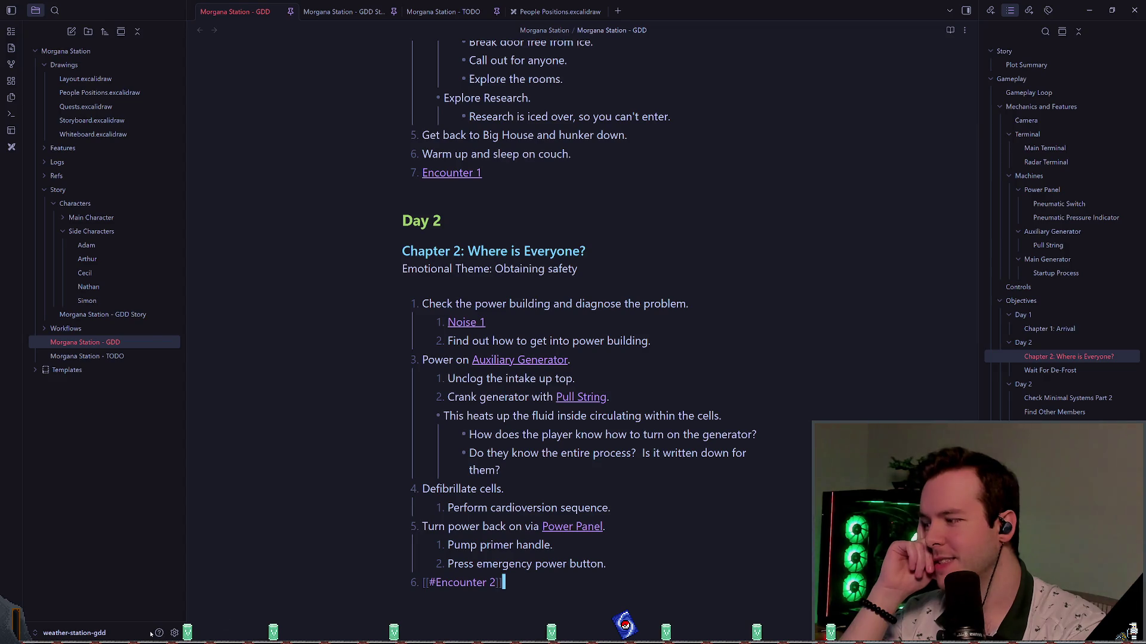
key("alt+Tab")
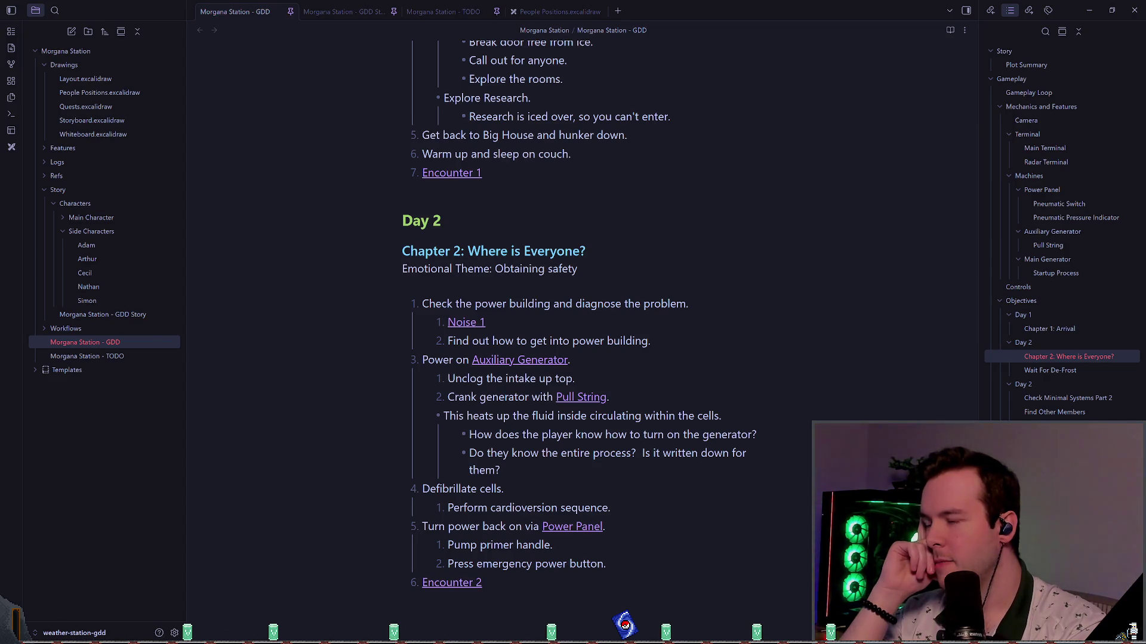
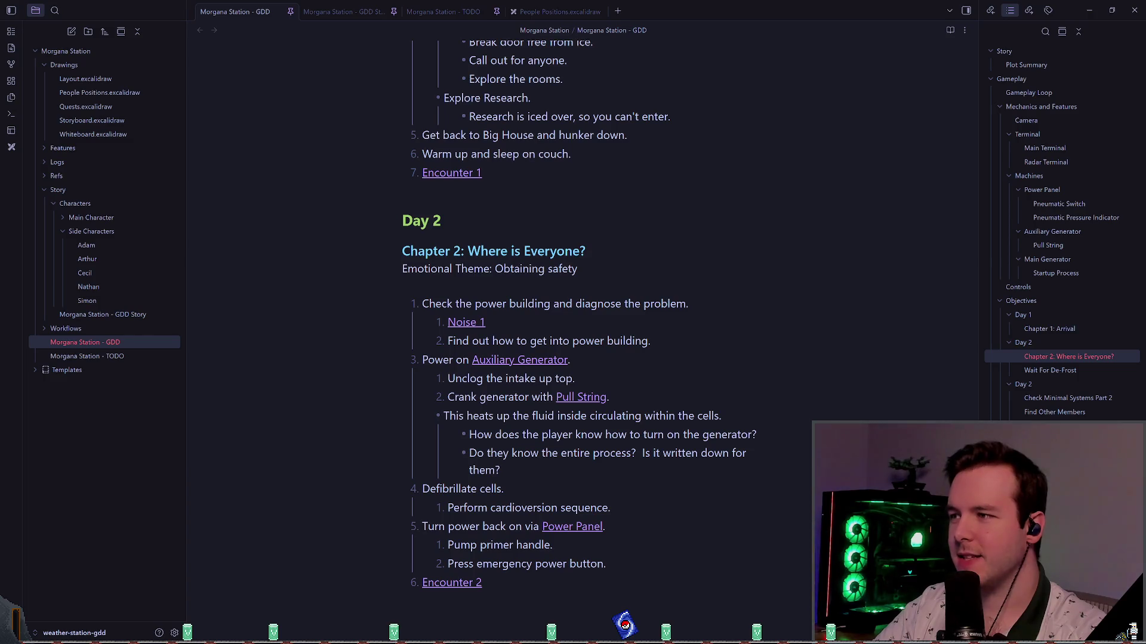
- Select and cut the Encounter 2 link that ends Day 2's list
left_click(503, 582)
scroll(808, 391, "down", 1)
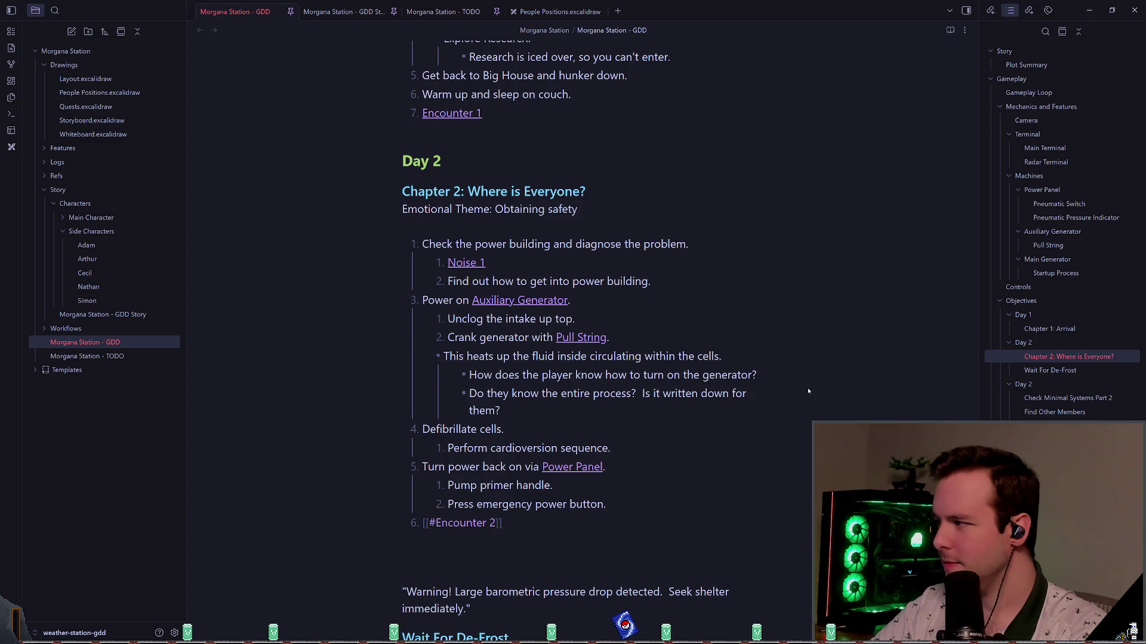
key("alt+Tab")
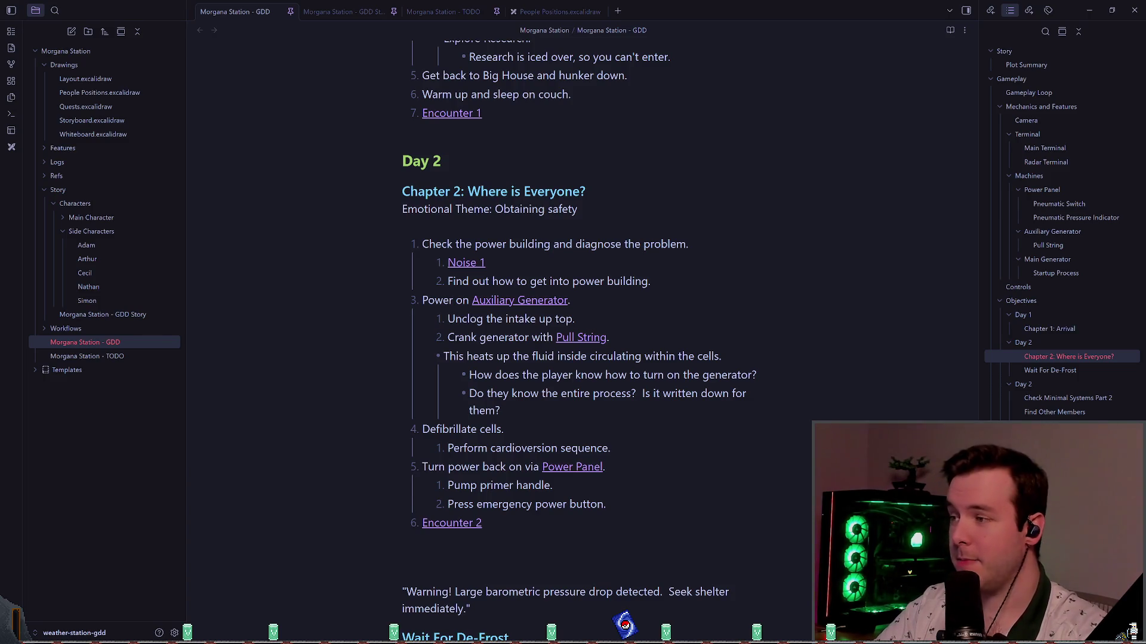
key("alt+Tab")
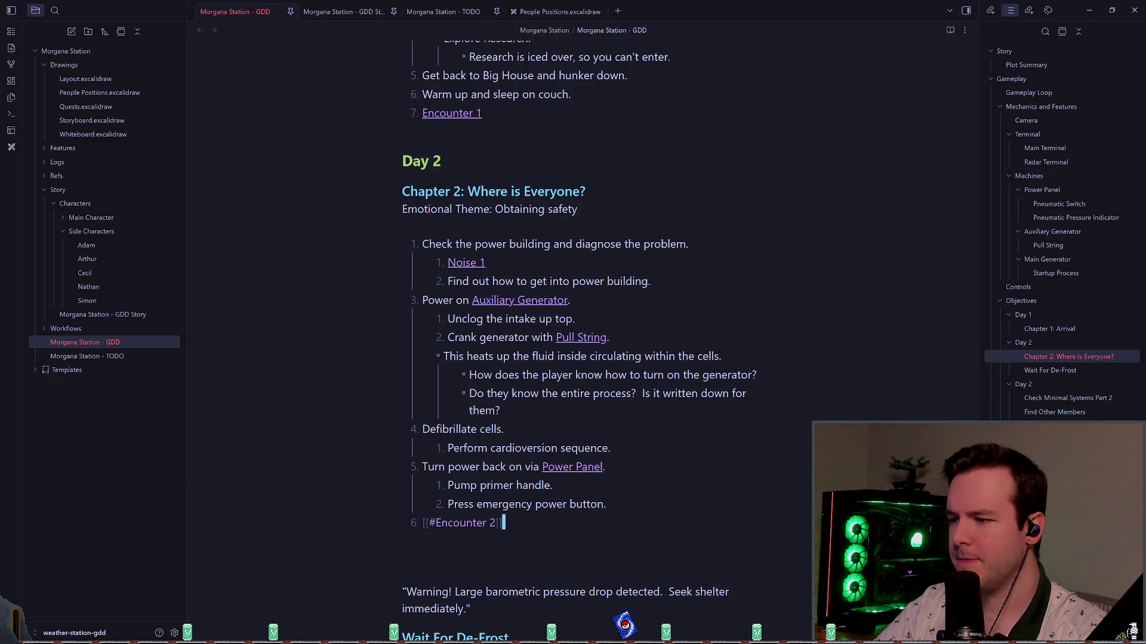
key("Down")
scroll(753, 427, "down", 3)
key("Up")
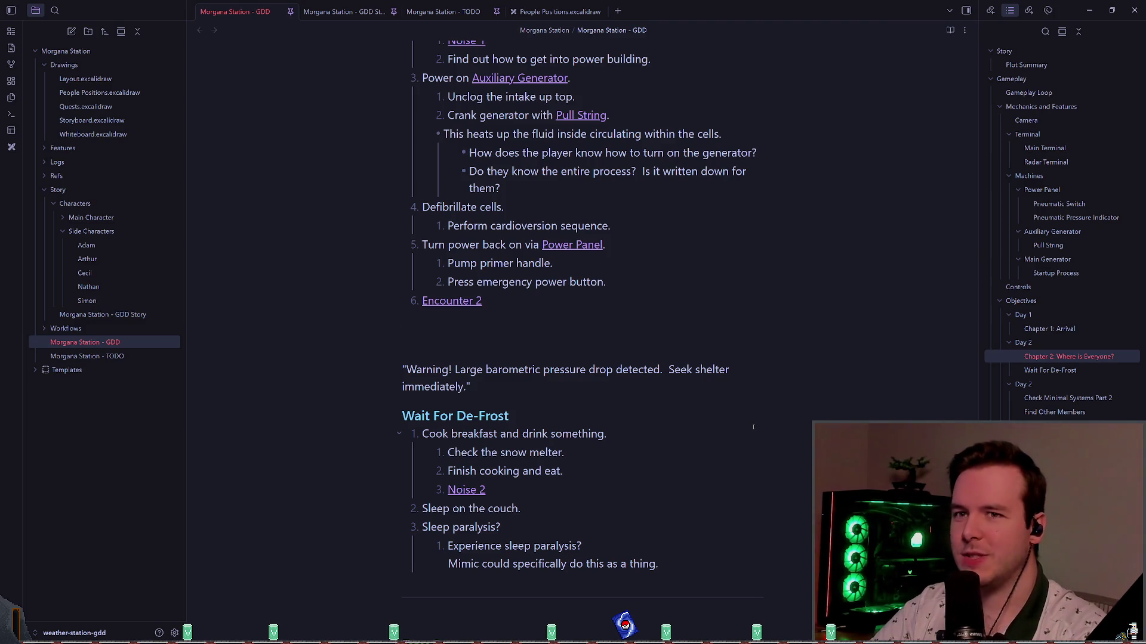
scroll(336, 222, "up", 3)
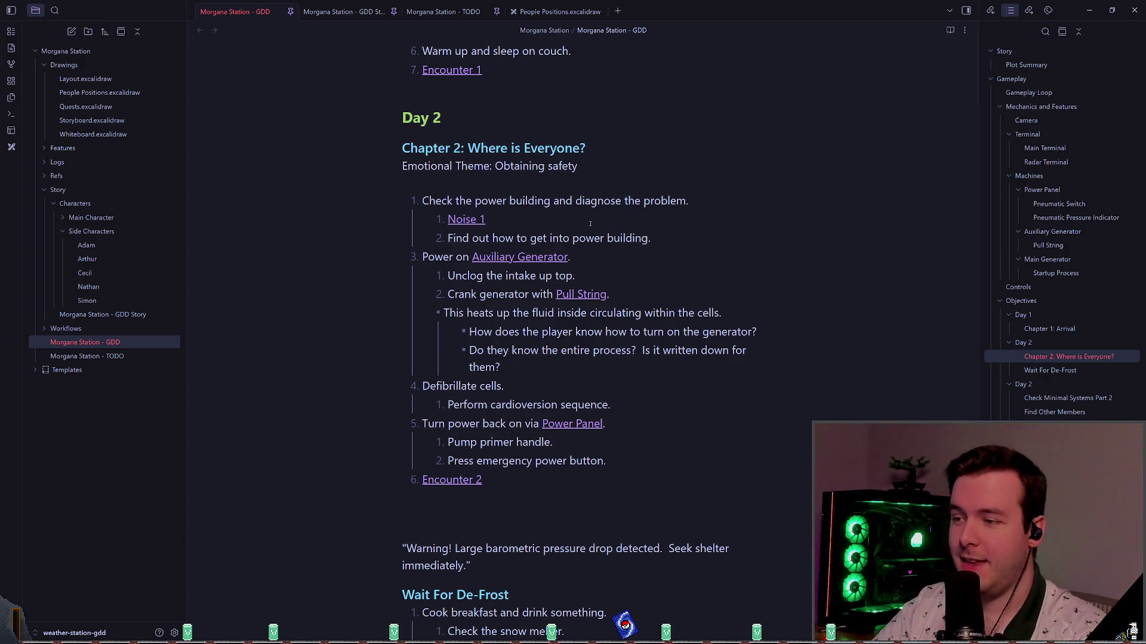
scroll(674, 243, "down", 1)
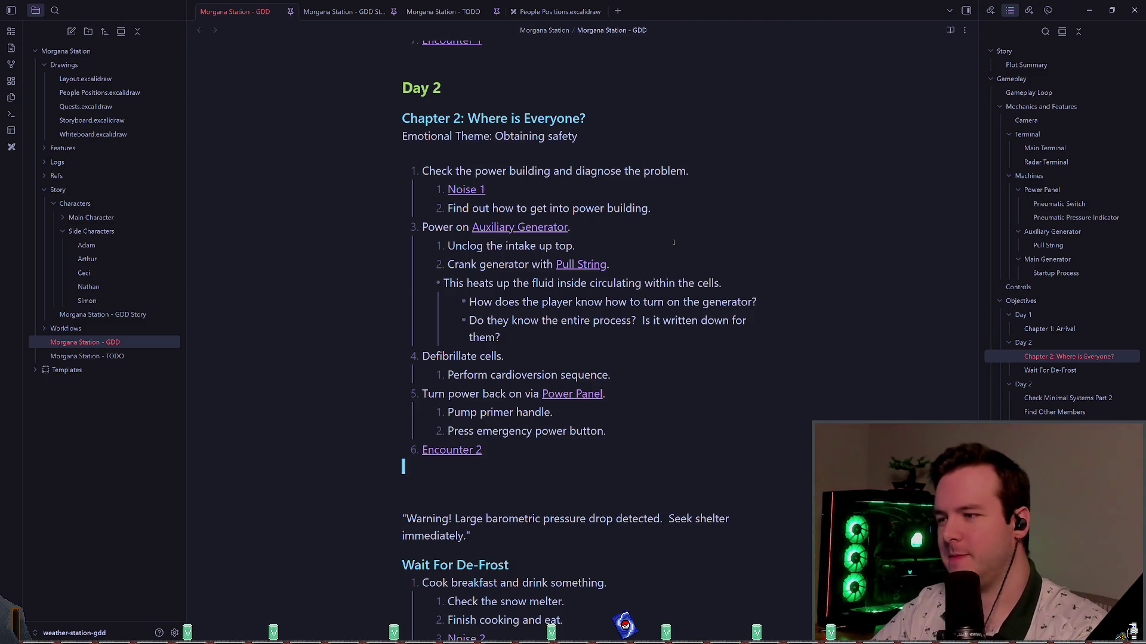
scroll(419, 347, "down", 3)
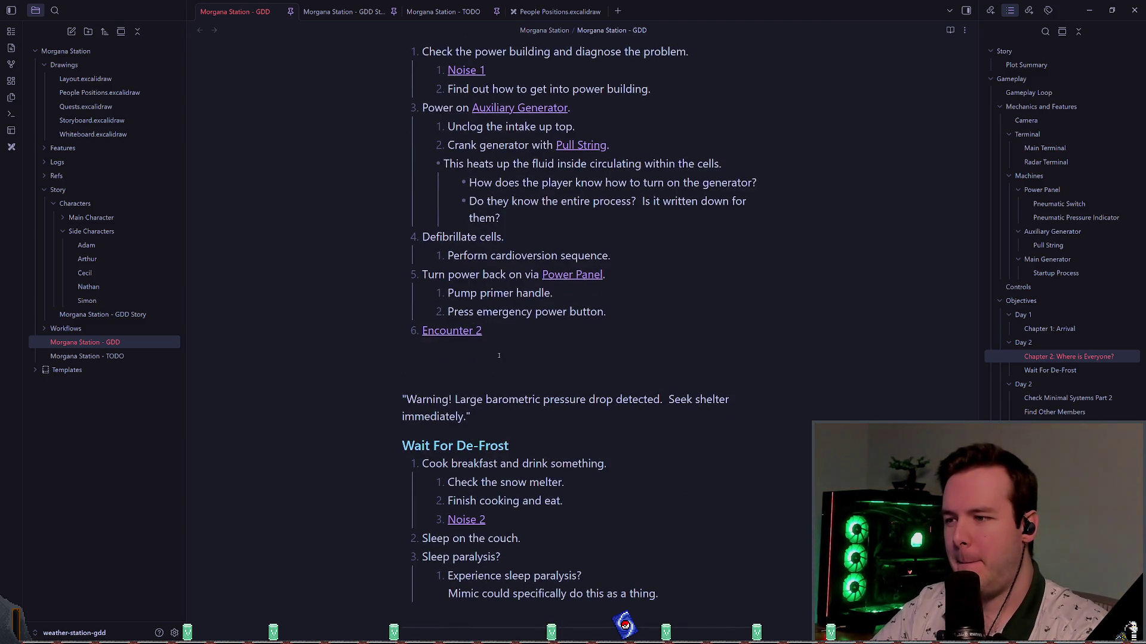
scroll(535, 352, "up", 3)
scroll(536, 352, "down", 5)
mouse_move(487, 431)
left_mouse_down()
mouse_move(375, 386)
mouse_move(394, 375)
left_mouse_up()
scroll(491, 308, "up", 1)
scroll(491, 307, "up", 1)
left_click_drag(505, 332, 358, 332)
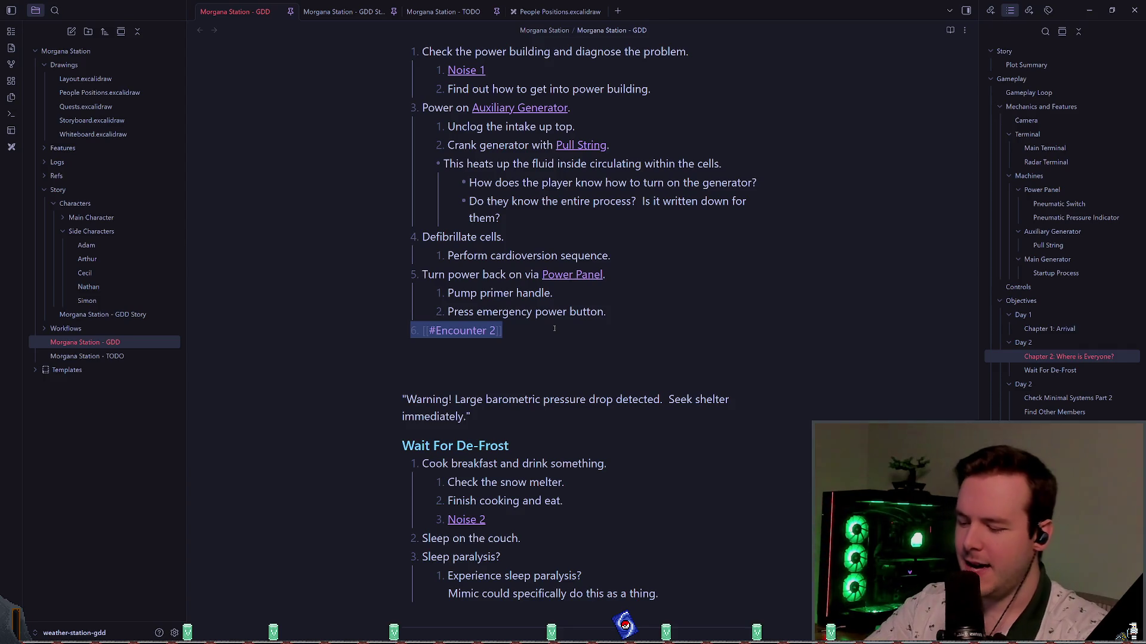
key("BackSpace")
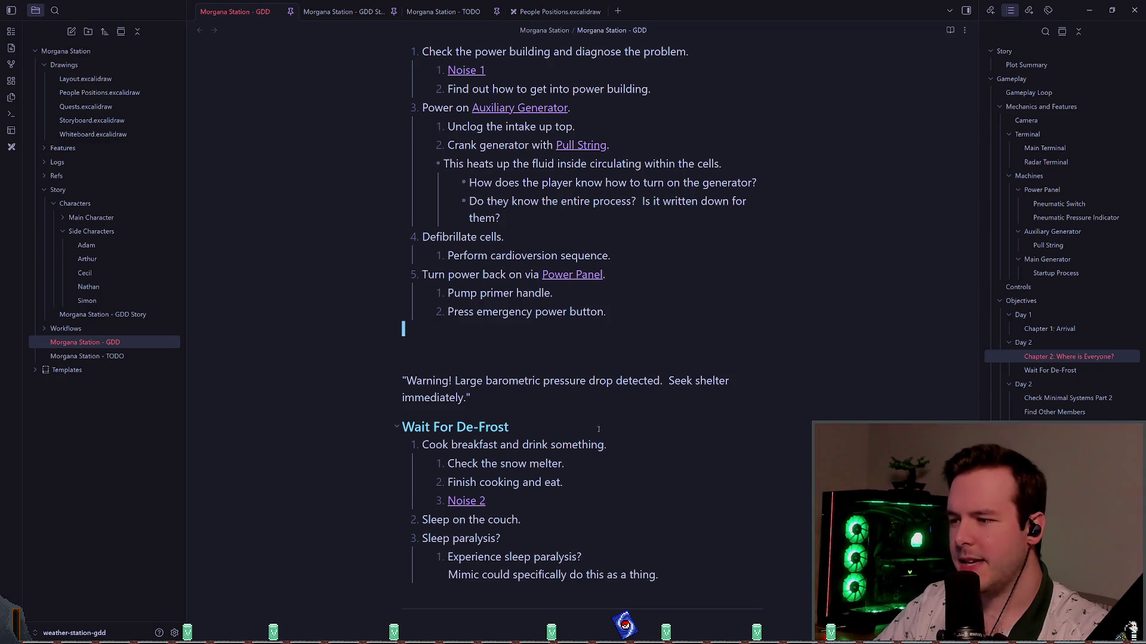
- Place Encounter 2 as item 4 after Noise 2 in Wait For De-Frost, then view the note read-only
left_click(609, 472)
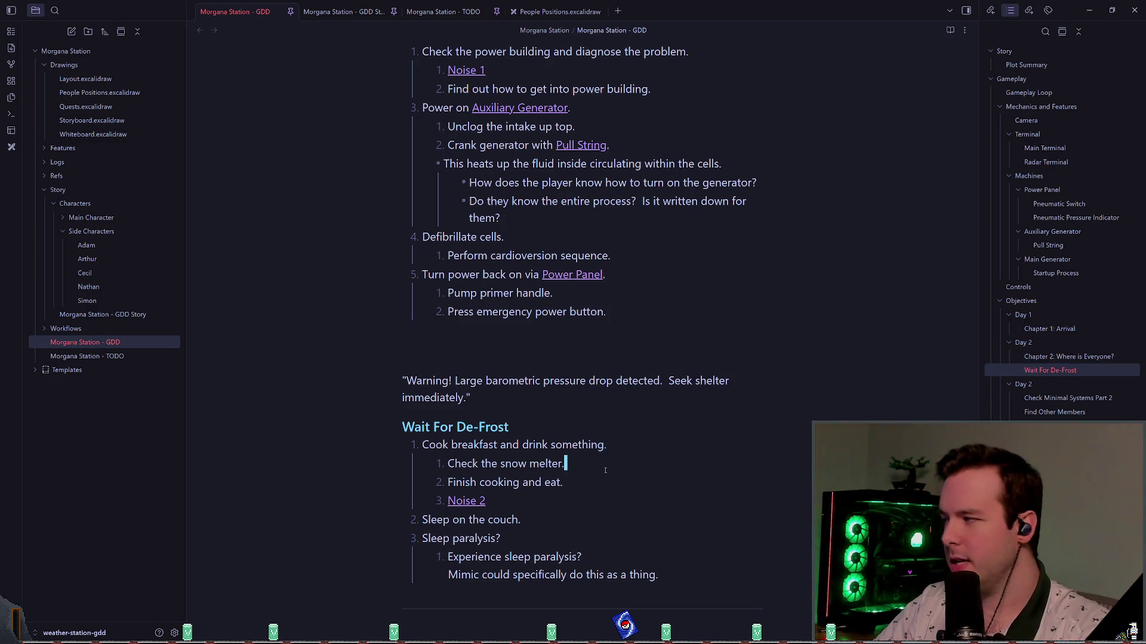
key("Down")
key("Down")
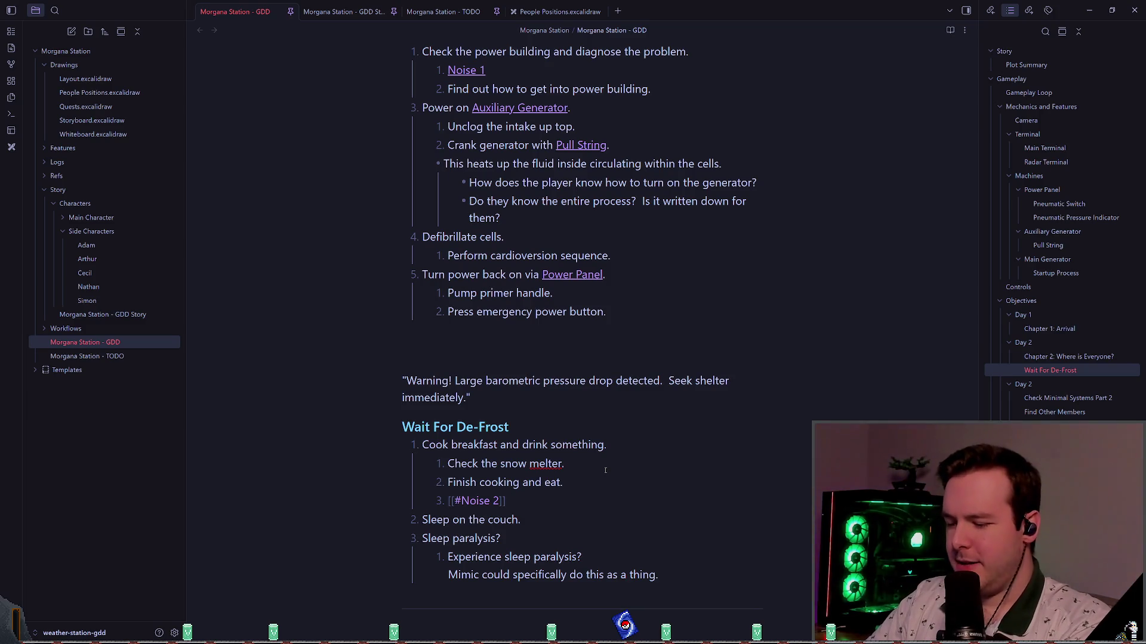
key("Return")
type("GDD Cleanup and Level Design | Creating My First Horror Game | Part 40")
key("ctrl+z")
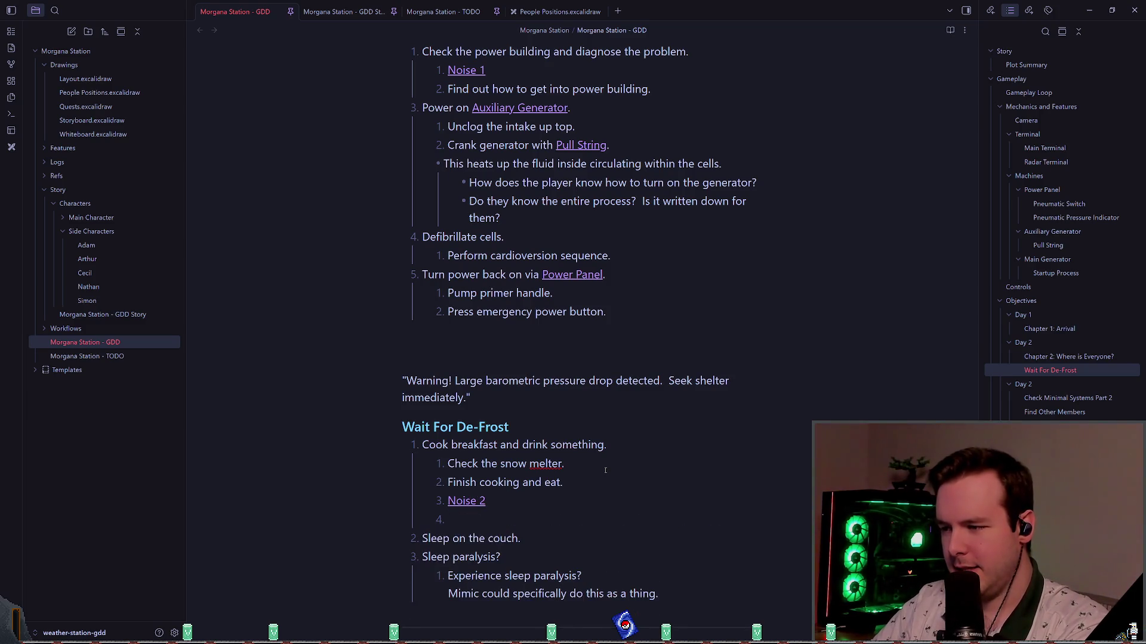
type("GDD Cleanup and Level Design  |  Creating My First Horror Game  |  Part 40")
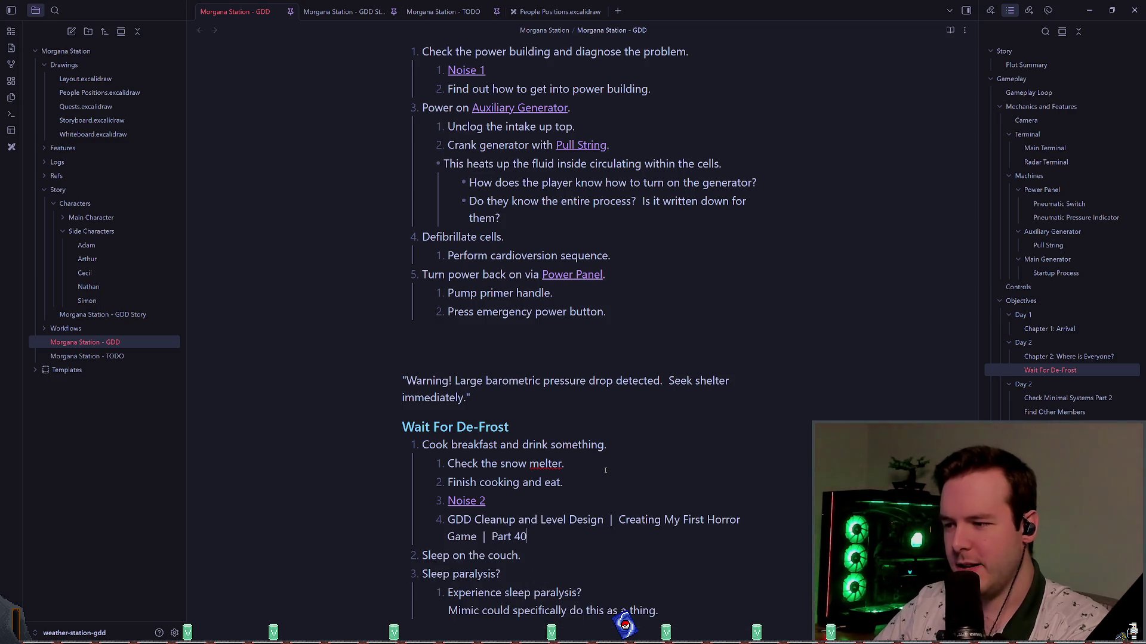
key("ctrl+z")
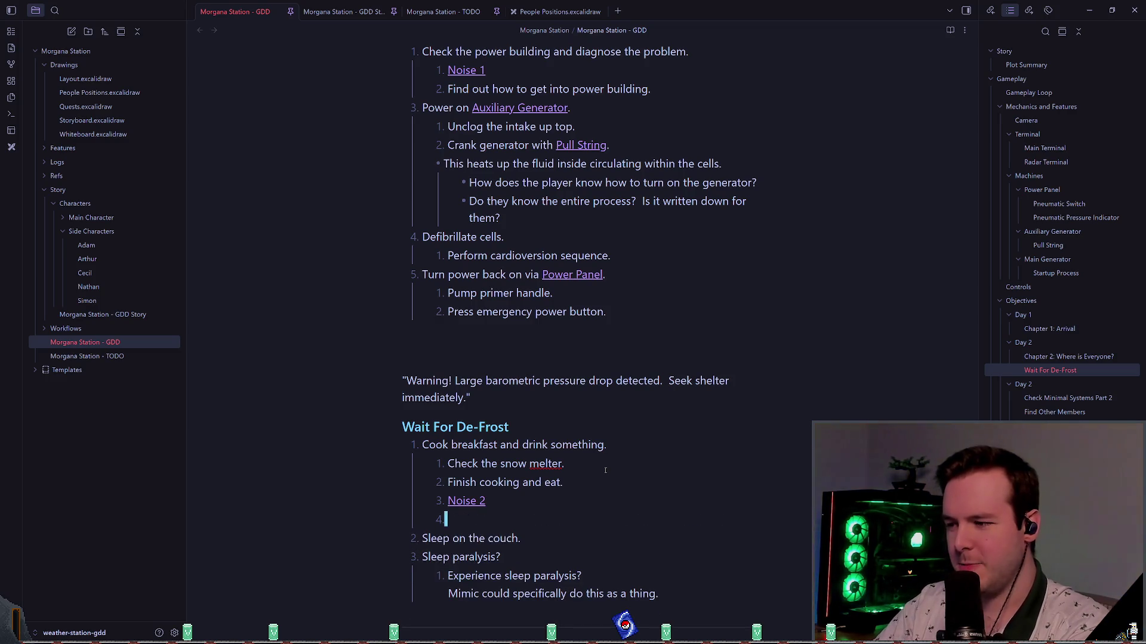
key("ctrl+z")
key("Delete")
key("Delete")
key("Delete")
key("Delete")
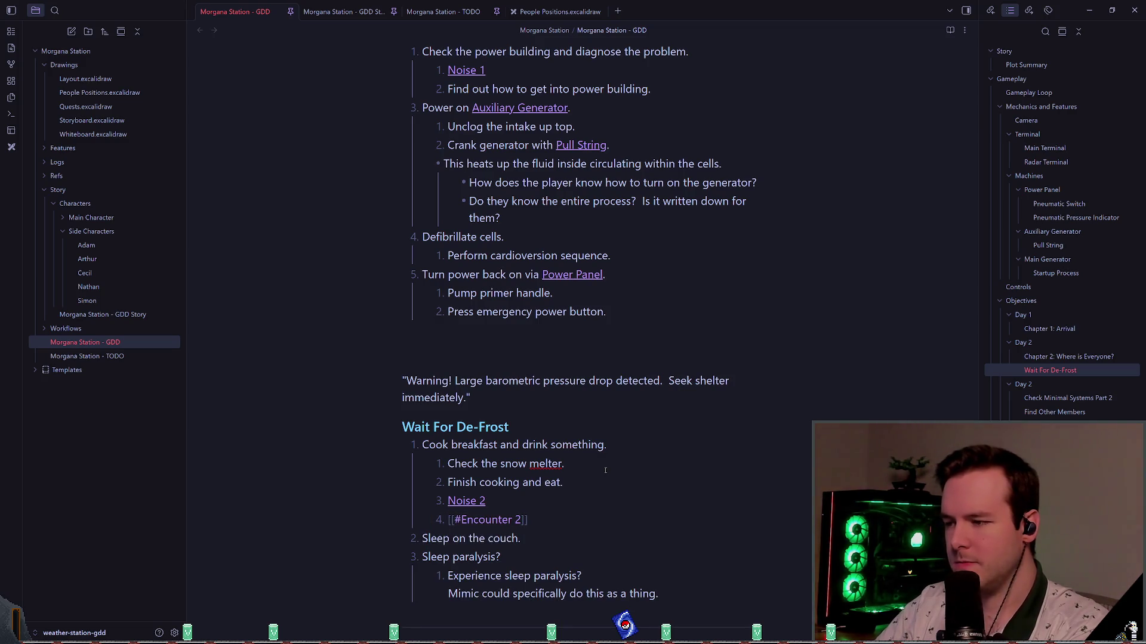
key("Up")
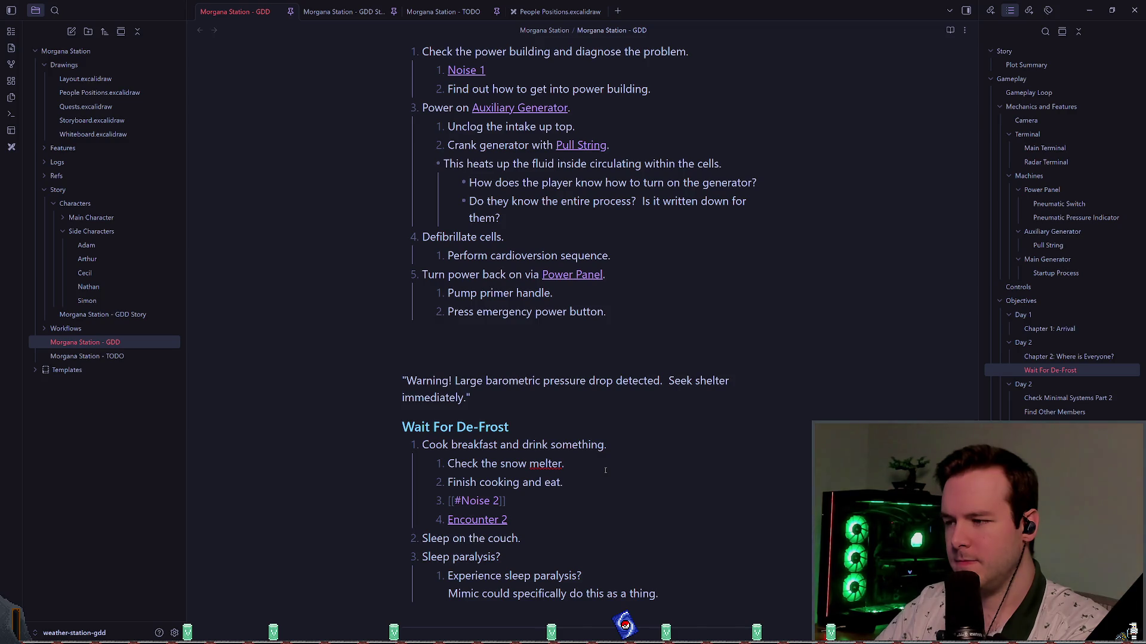
left_click(950, 30)
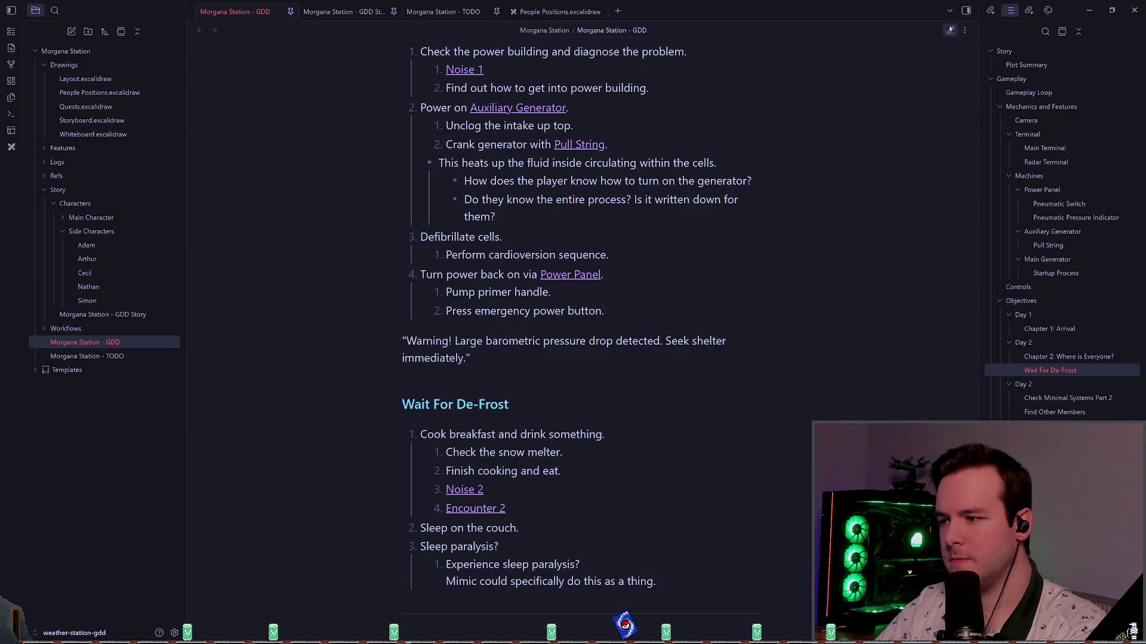
mouse_move(462, 494)
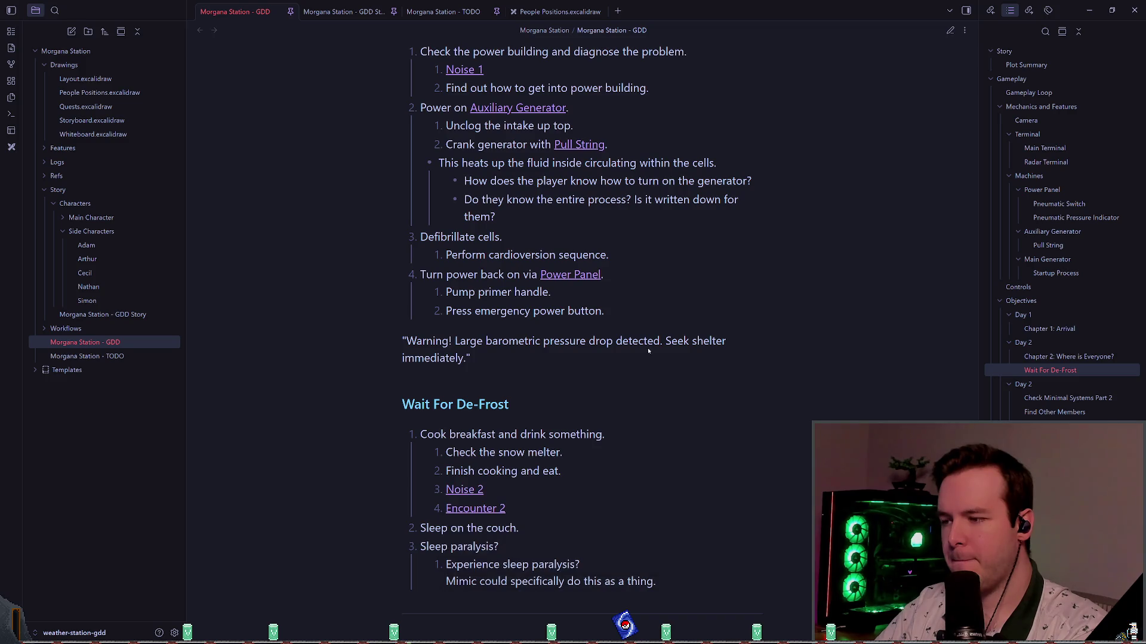
scroll(693, 334, "down", 1)
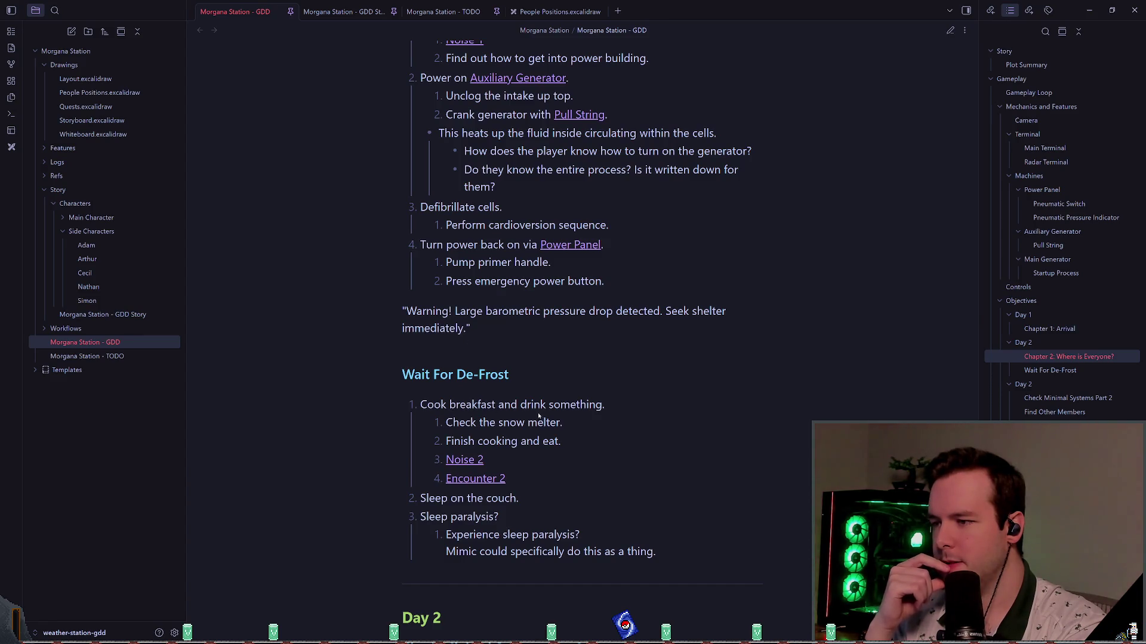
scroll(513, 385, "up", 1)
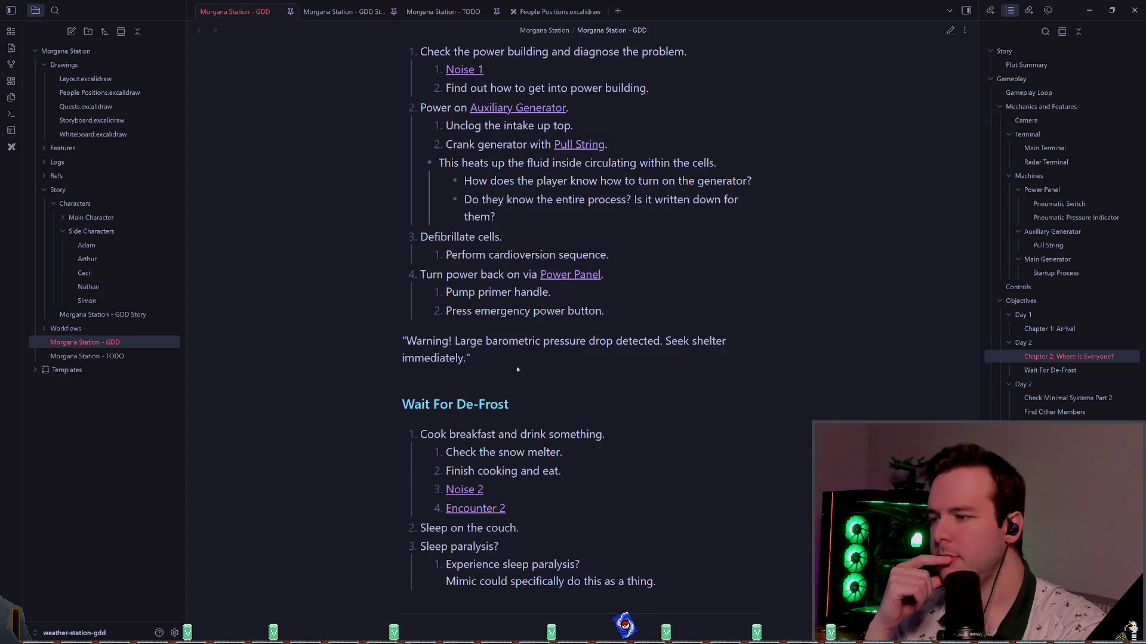
scroll(519, 368, "up", 3)
mouse_move(543, 369)
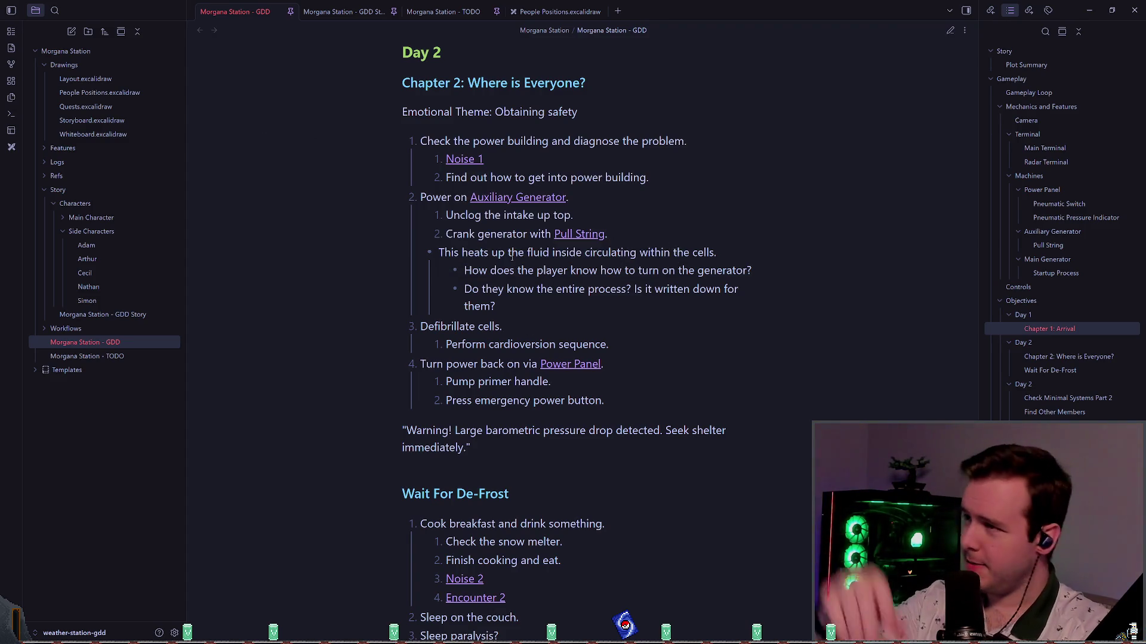
scroll(484, 271, "up", 6)
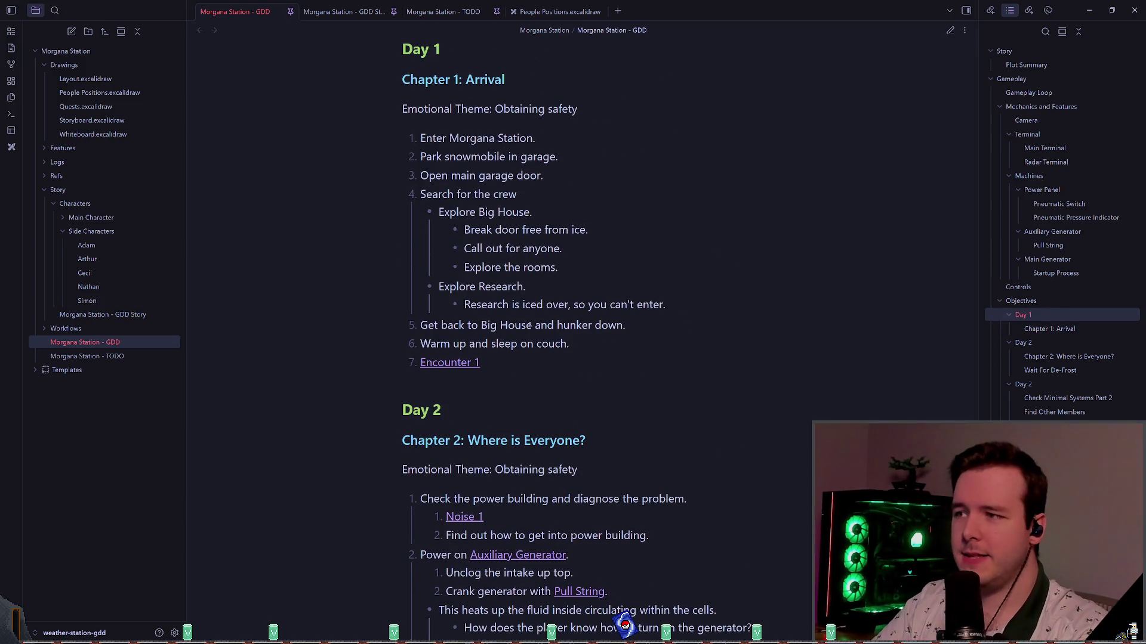
scroll(519, 300, "up", 1)
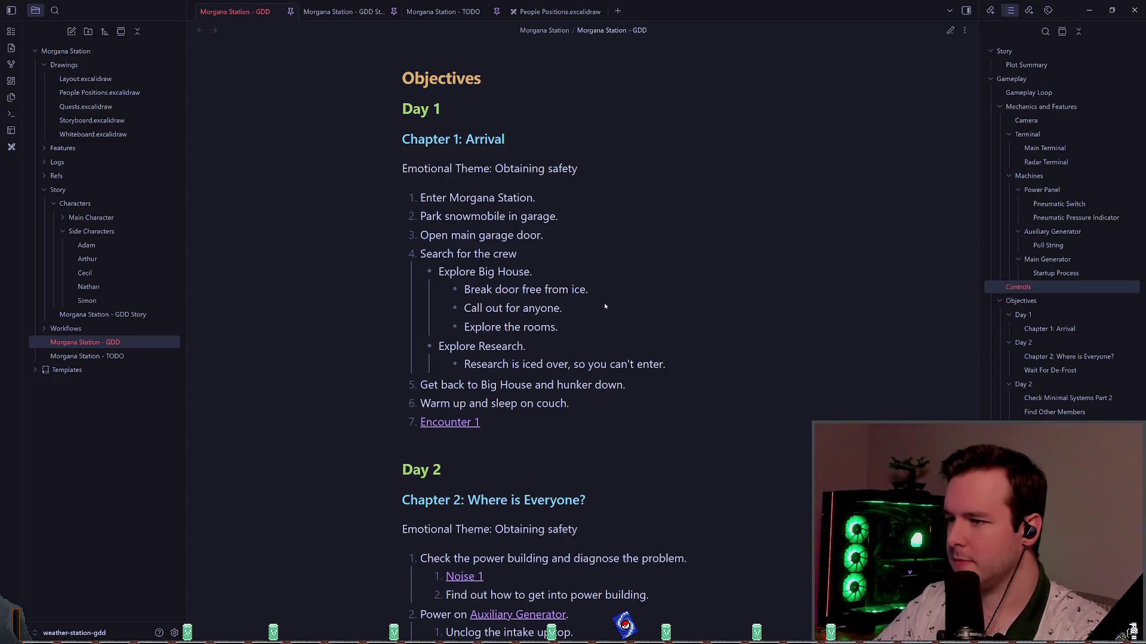
scroll(605, 300, "down", 7)
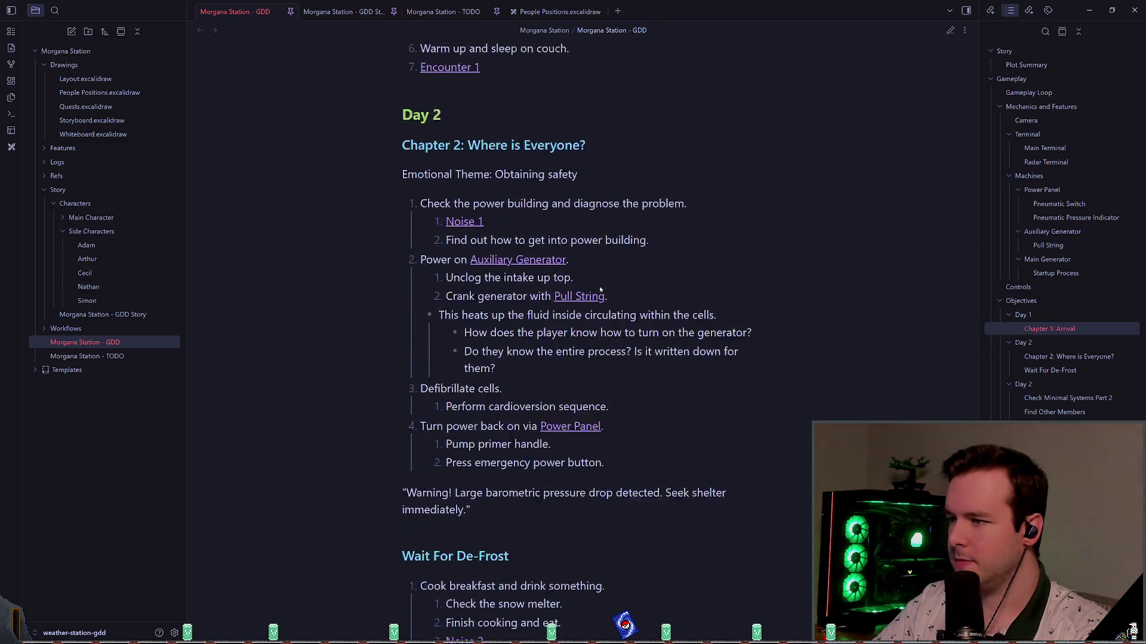
scroll(440, 190, "up", 2)
double_click(436, 172)
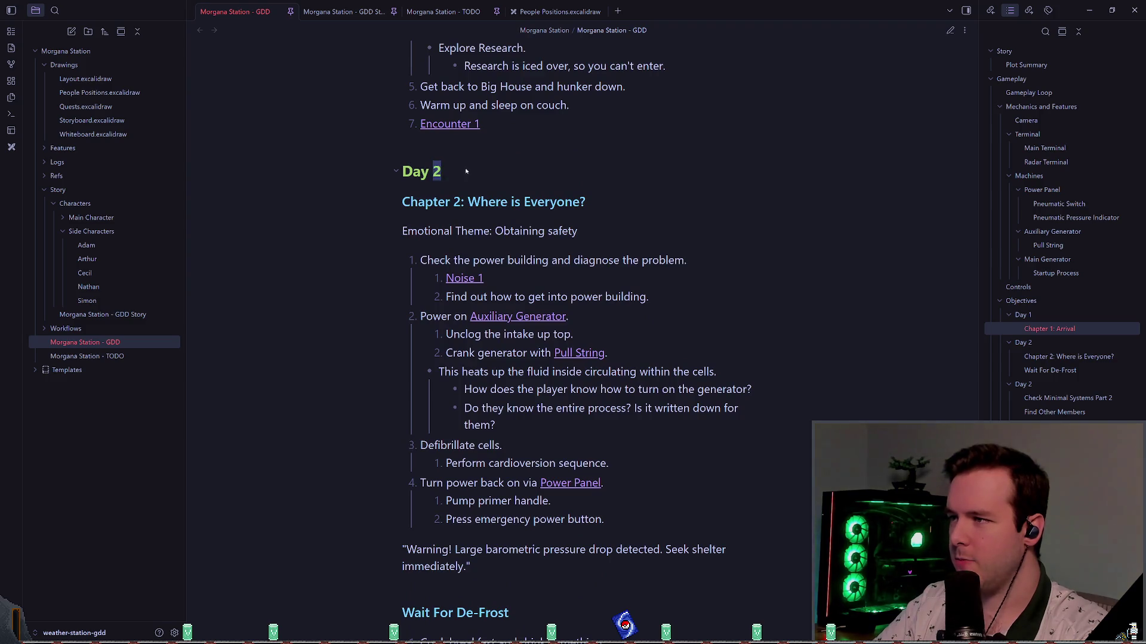
scroll(528, 210, "up", 6)
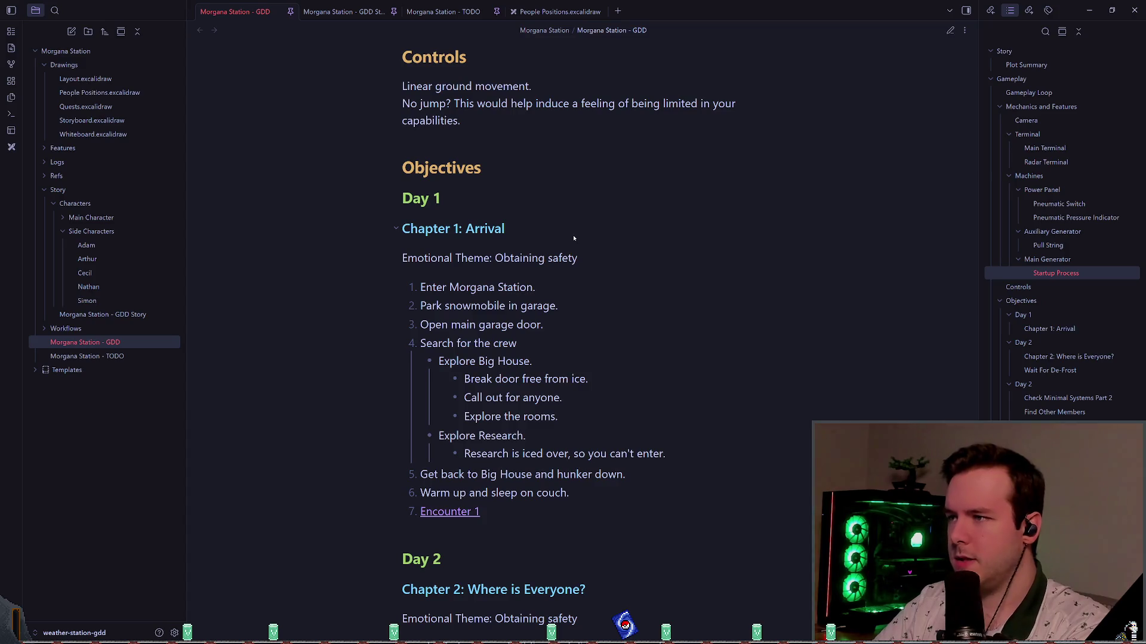
left_click(950, 30)
left_click(511, 222)
key("BackSpace")
type("9")
key("Down")
key("Up")
key("BackSpace")
type("0")
key("Down")
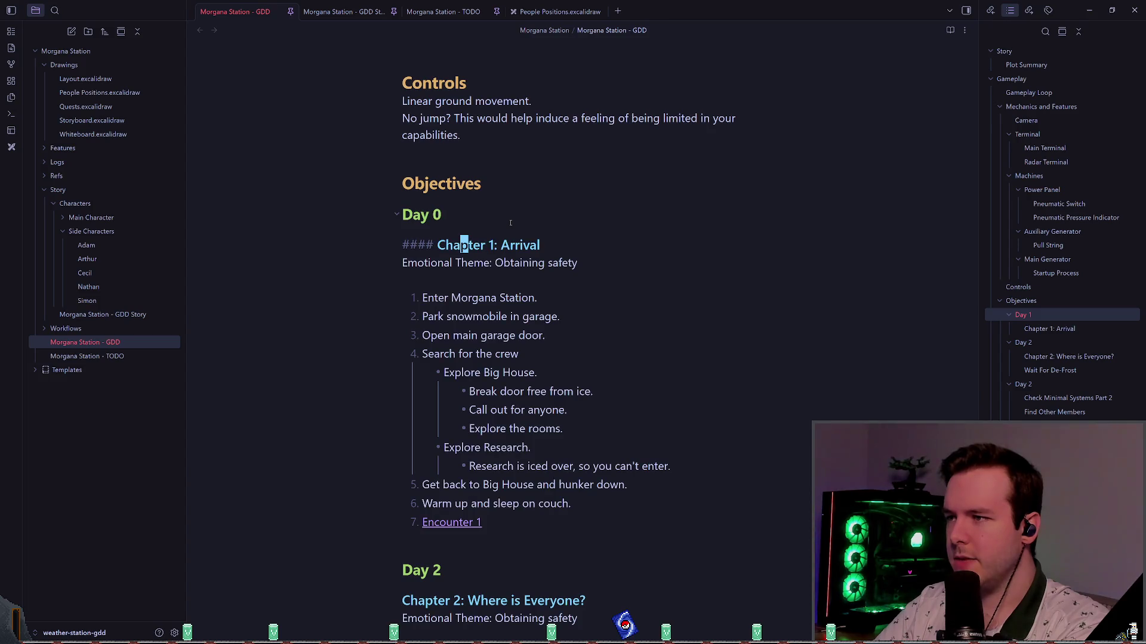
key("Down")
key("Down")
key("Down")
key("Down")
key("Down")
key("Down")
key("BackSpace")
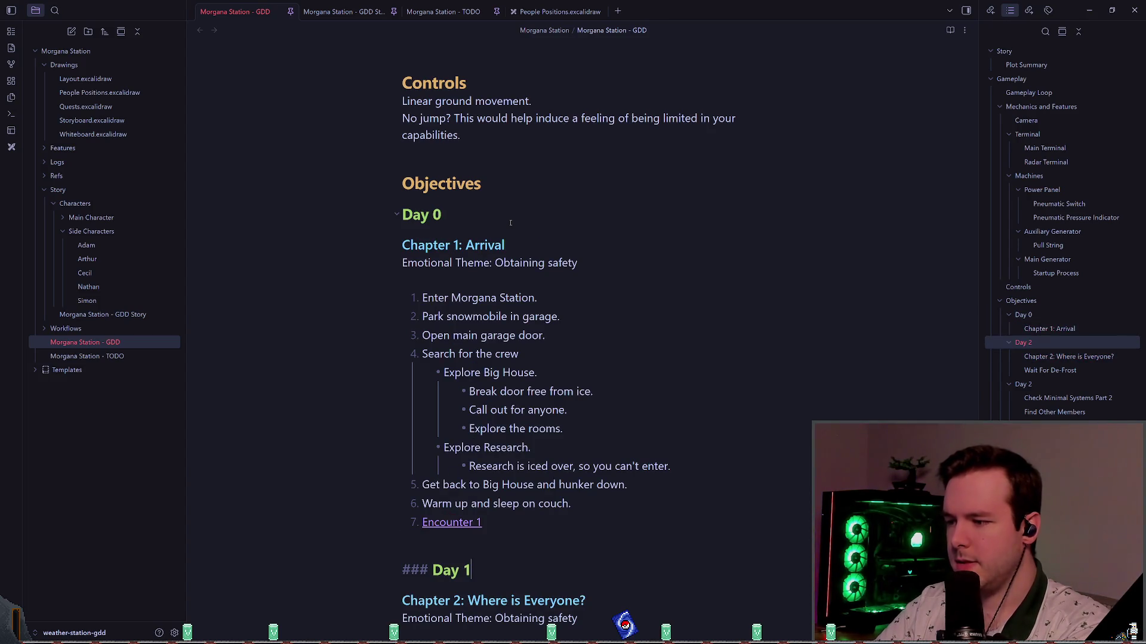
type("1")
scroll(511, 222, "down", 3)
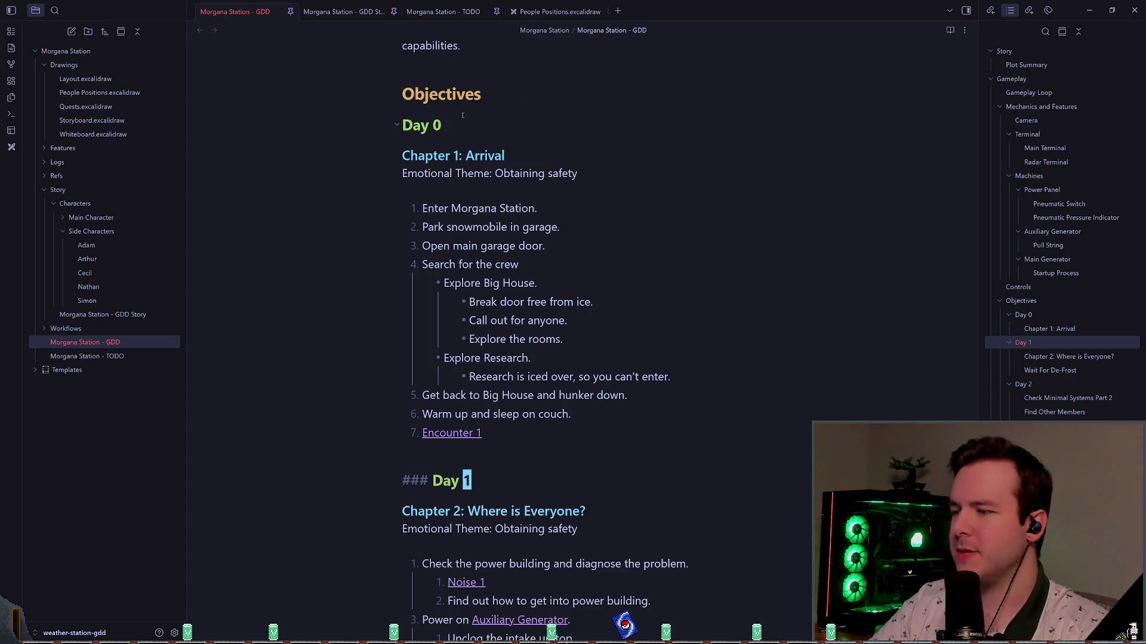
left_click(469, 133)
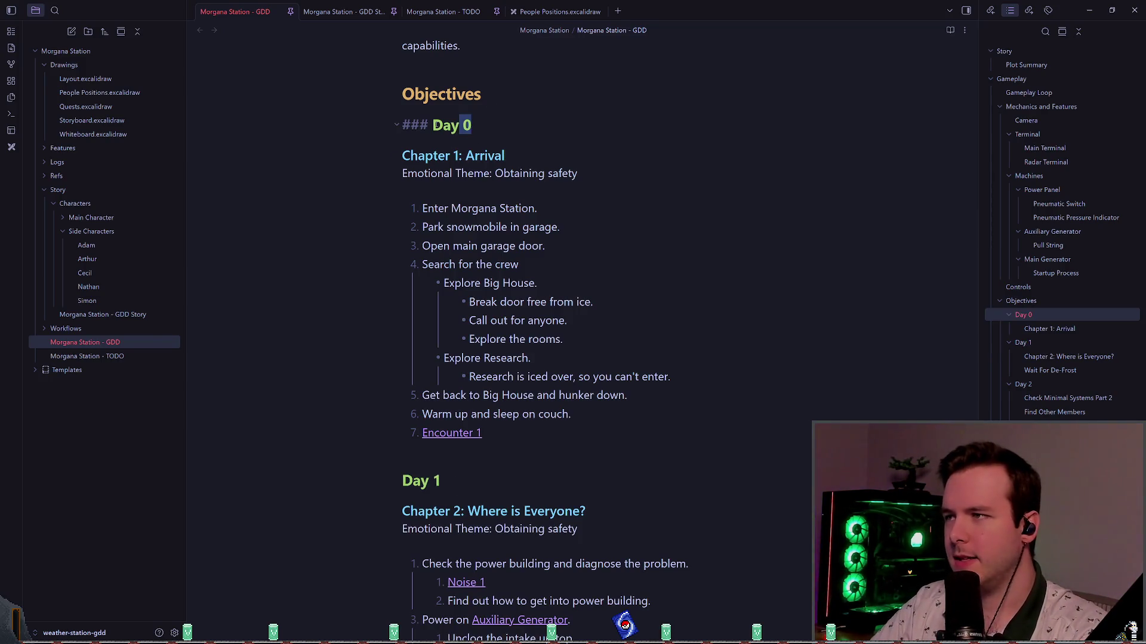
mouse_move(518, 425)
left_mouse_down()
mouse_move(322, 146)
mouse_move(348, 156)
left_mouse_up()
scroll(518, 309, "down", 3)
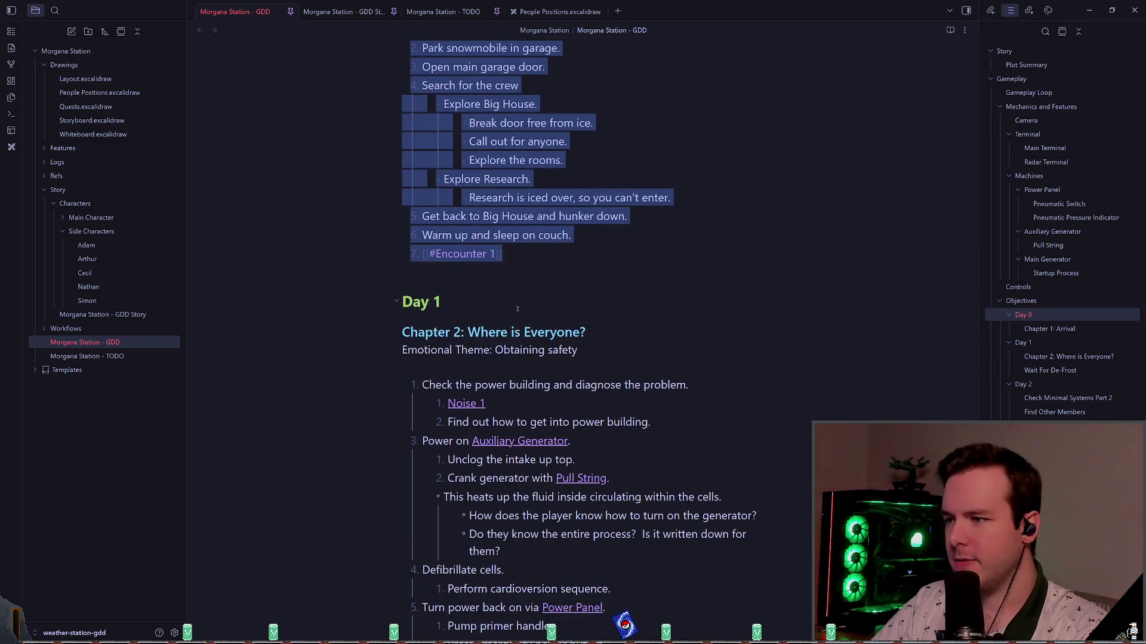
left_click(511, 295)
scroll(519, 358, "down", 5)
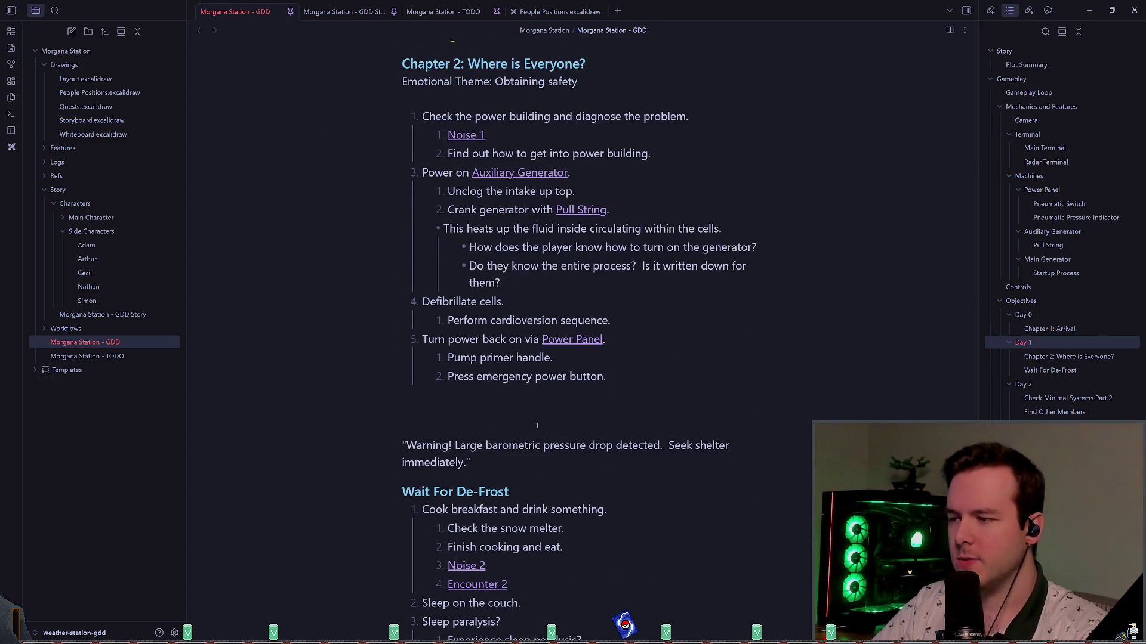
left_click(535, 423)
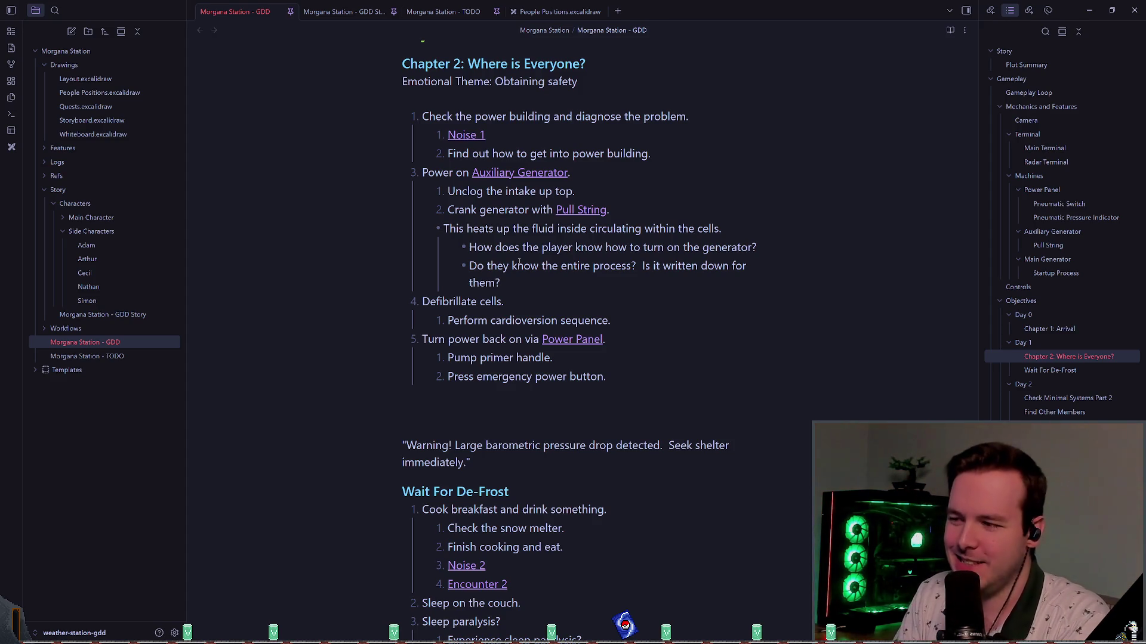
left_click_drag(568, 303, 568, 295)
left_click(589, 299)
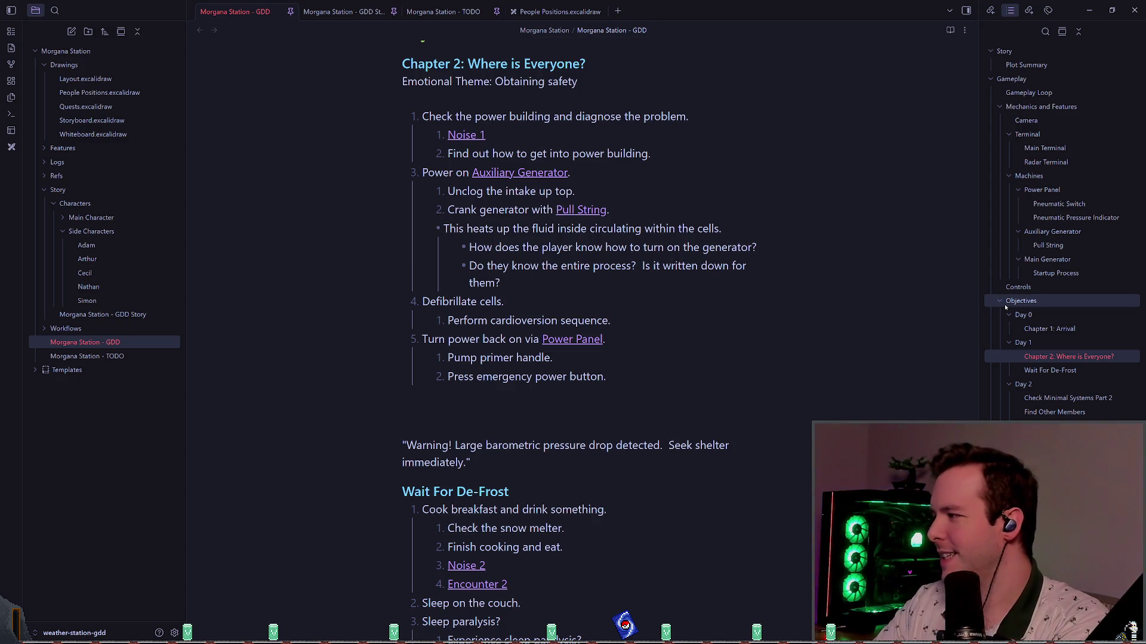
key("Down")
key("Up")
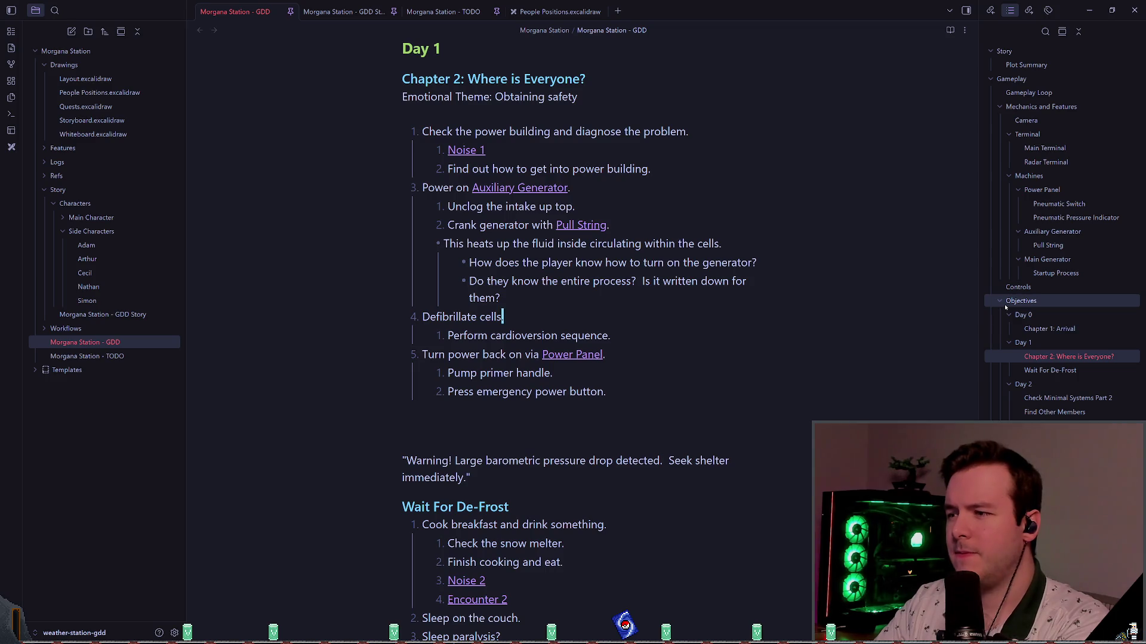
key("Down")
key("Down")
type(".")
key("Down")
key("Down")
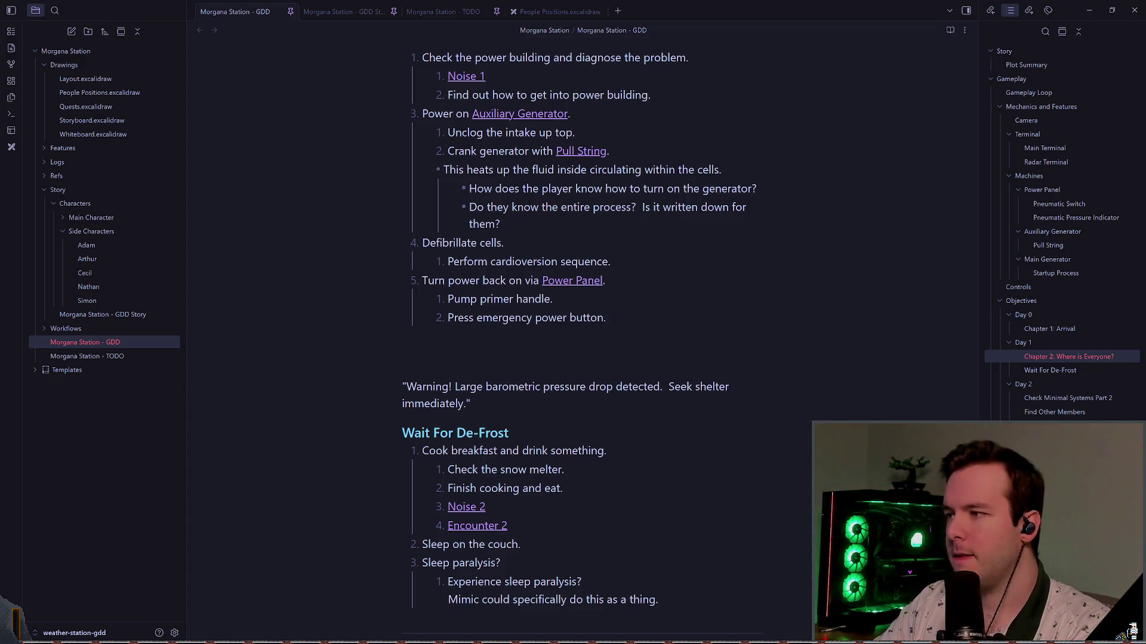
left_click(403, 335)
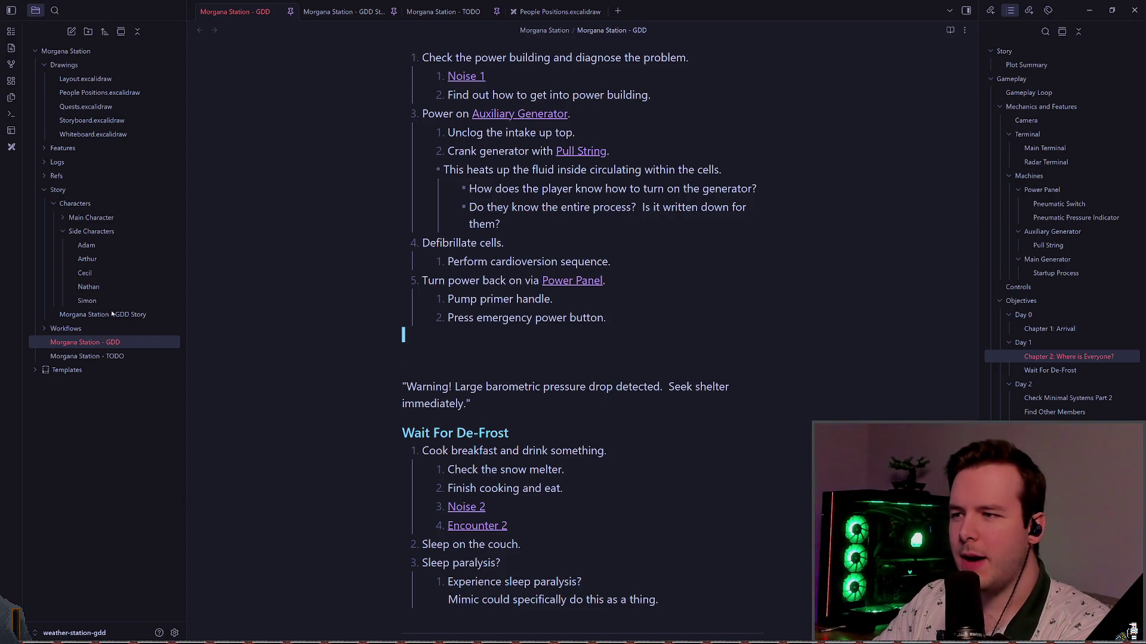
key("Down")
key("Down")
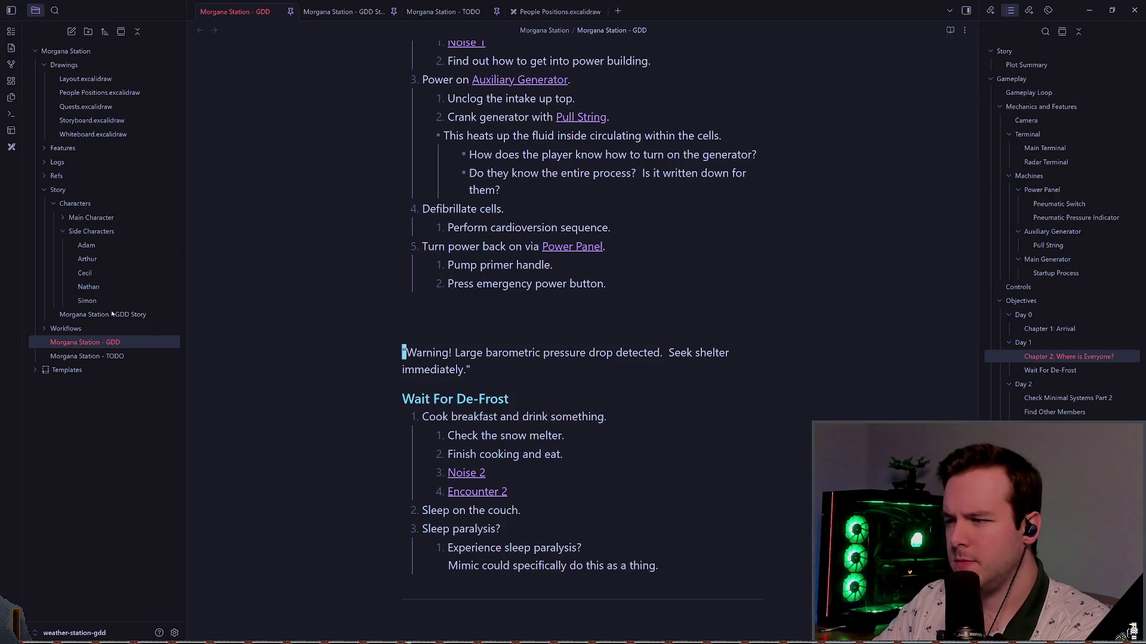
- Move the Warning paragraph from Day 1 to below Day 2's steps
key("d")
key("d")
key("j")
key("j")
key("j")
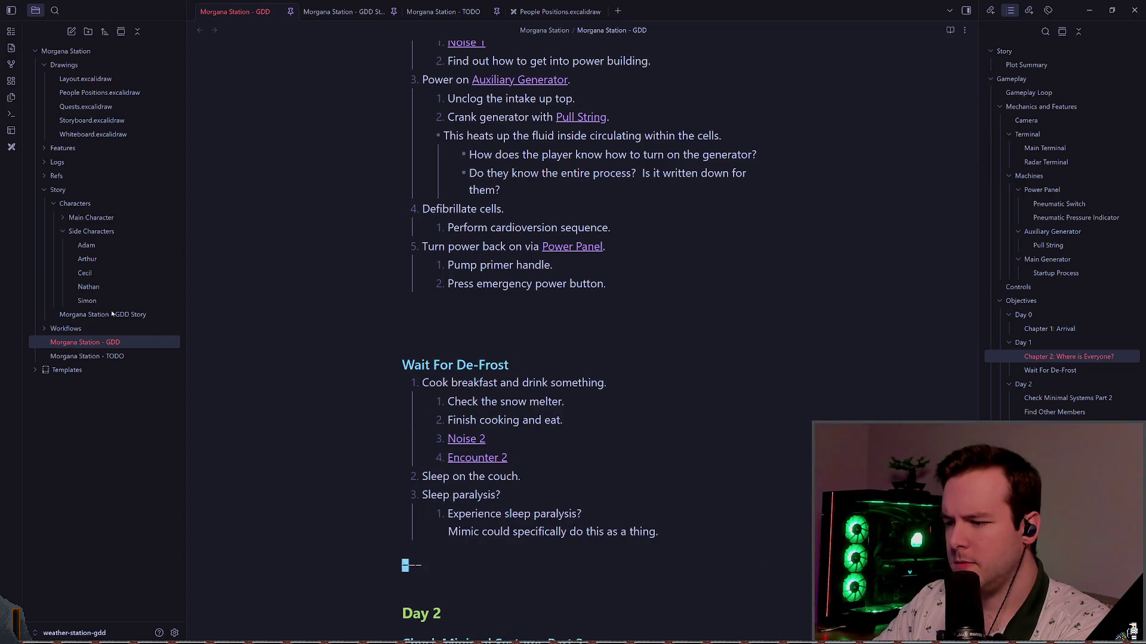
key("j")
key("j")
key("j")
key("k")
key("k")
key("k")
key("p")
- Rename the Check Minimal Systems Part 2 heading to 'Get Into Research'
key("k")
key("k")
key("k")
type("wDAG")
type("et into")
key("BackSpace")
key("BackSpace")
key("BackSpace")
type("Into Research")
key("Escape")
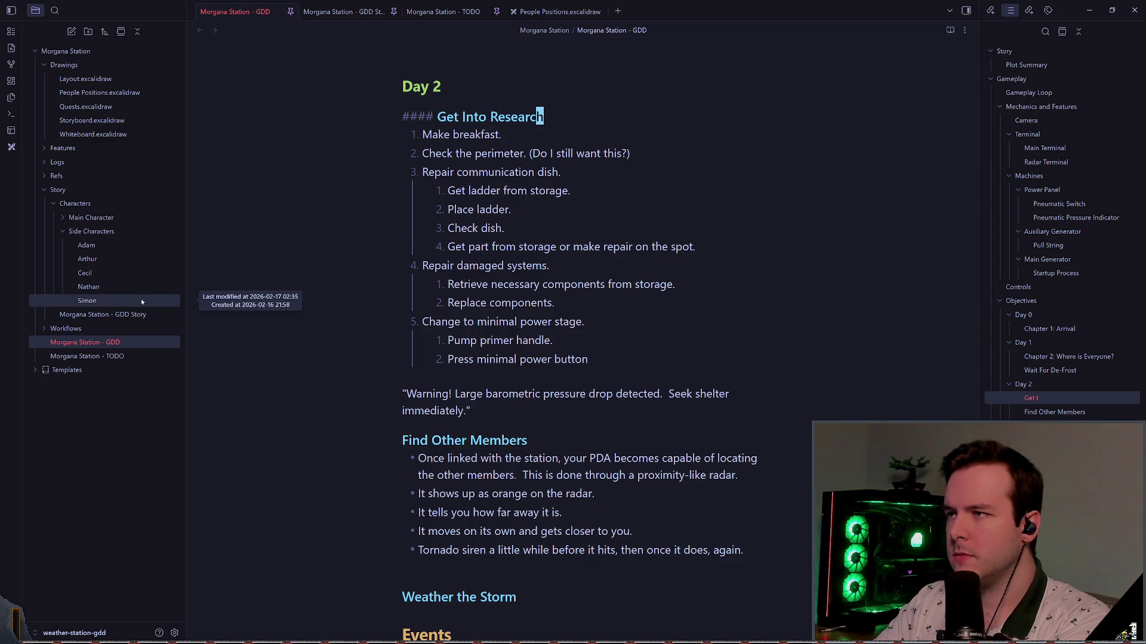
- Replace the Wait For De-Frost heading with Day 1 item 6 'Wait for de-frost.' and merge its steps
key("k")
key("k")
key("k")
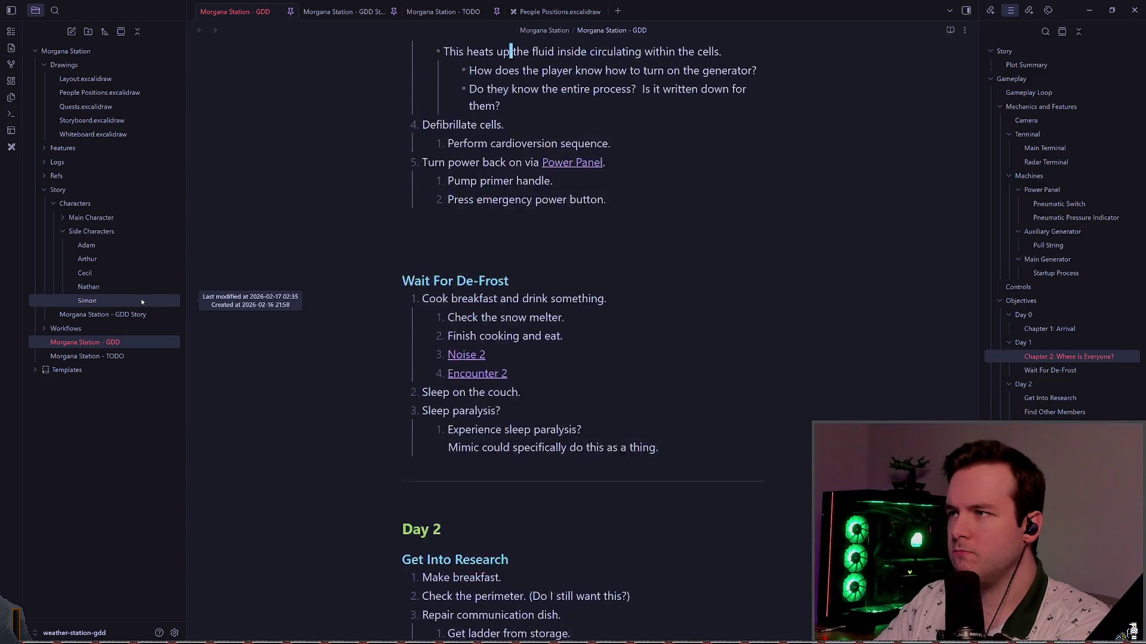
key("k")
key("k")
key("k")
key("j")
key("j")
key("j")
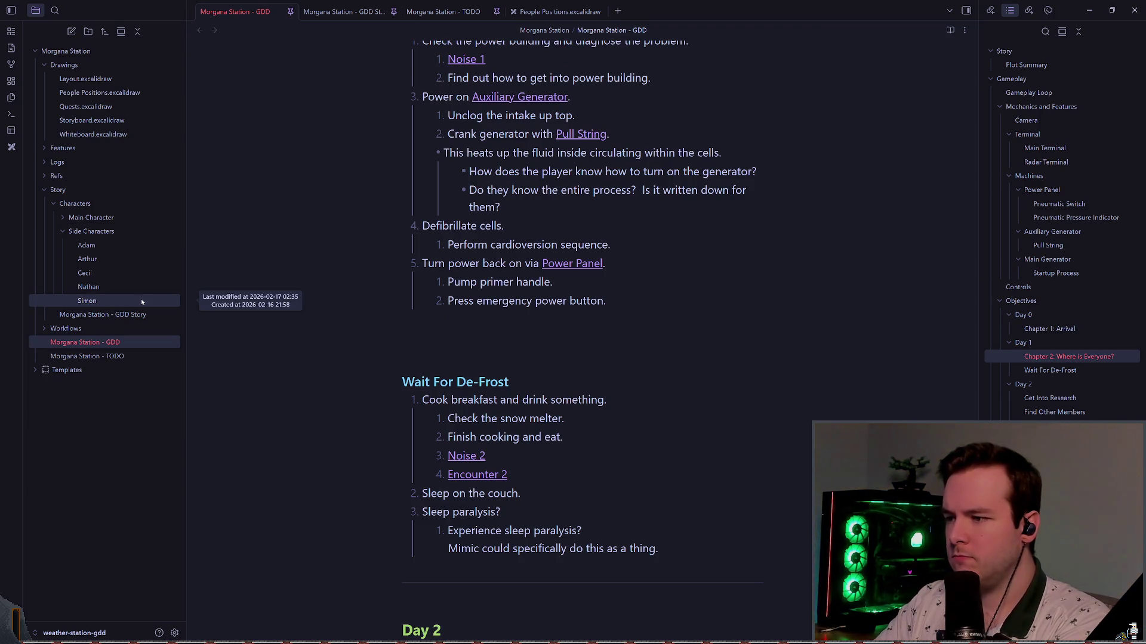
key("d")
key("d")
type("i6.")
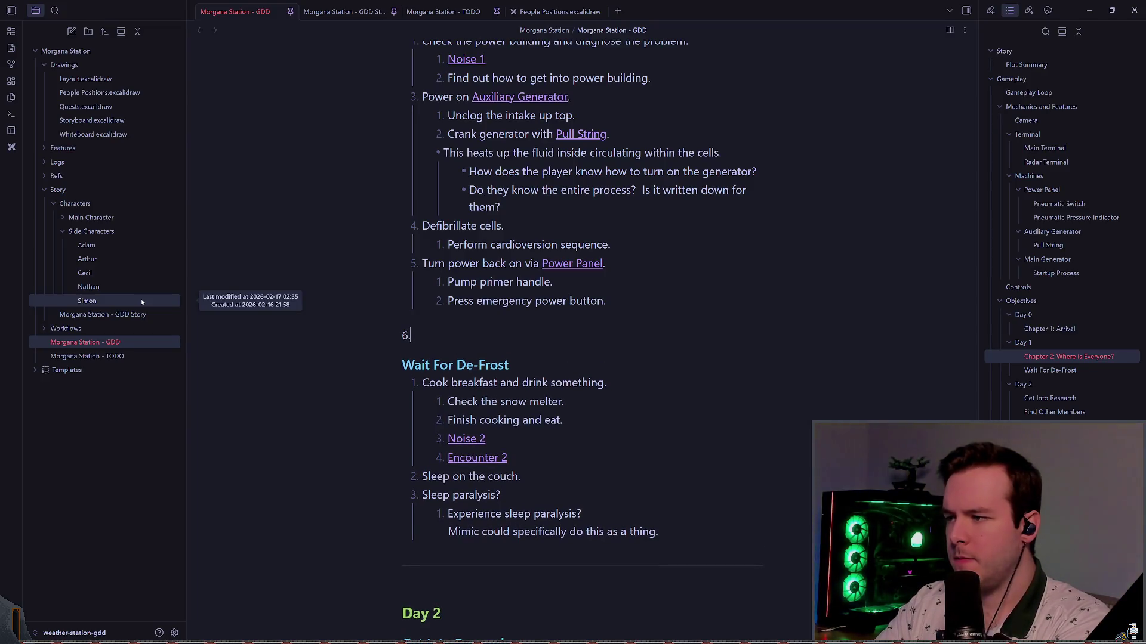
type(" Wait ")
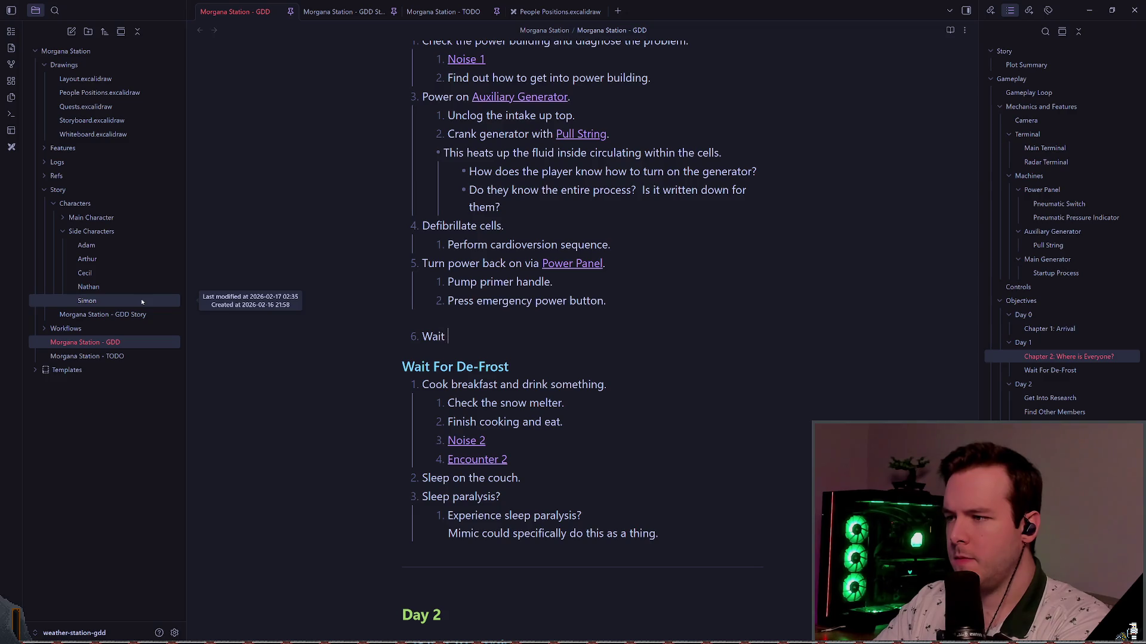
type("for de")
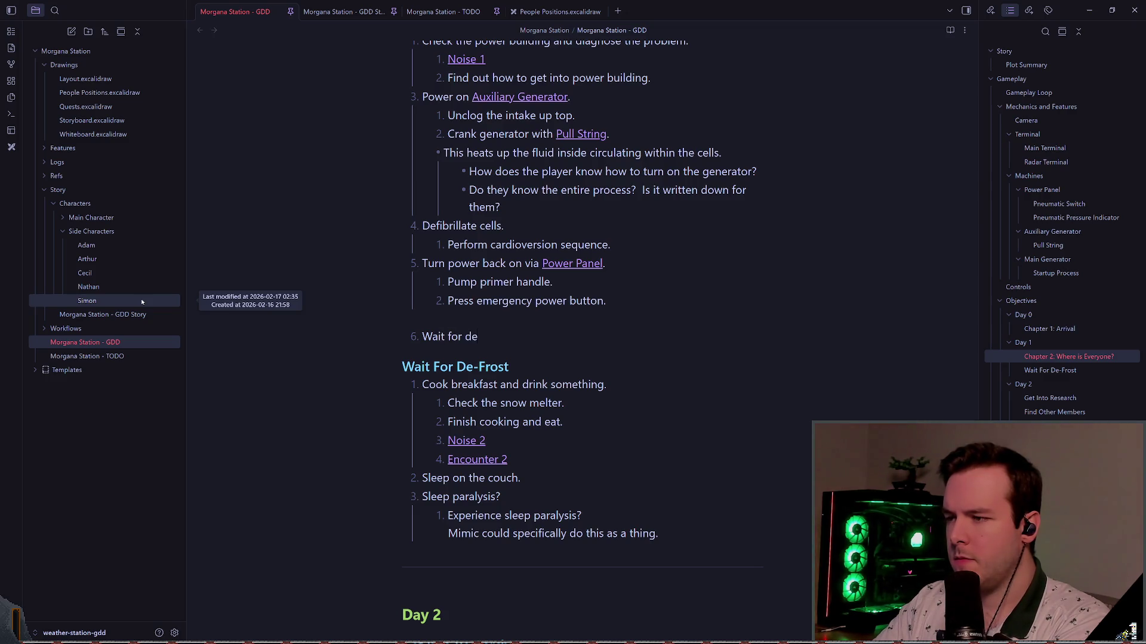
type("-frost.")
key("Down")
key("ctrl+d")
key("Up")
key("Up")
key("Delete")
key("Down")
key("Up")
key("Tab")
key("shift+Tab")
- Move the Encounter 2 link to nest under 'Sleep on the couch'
key("Down")
key("Down")
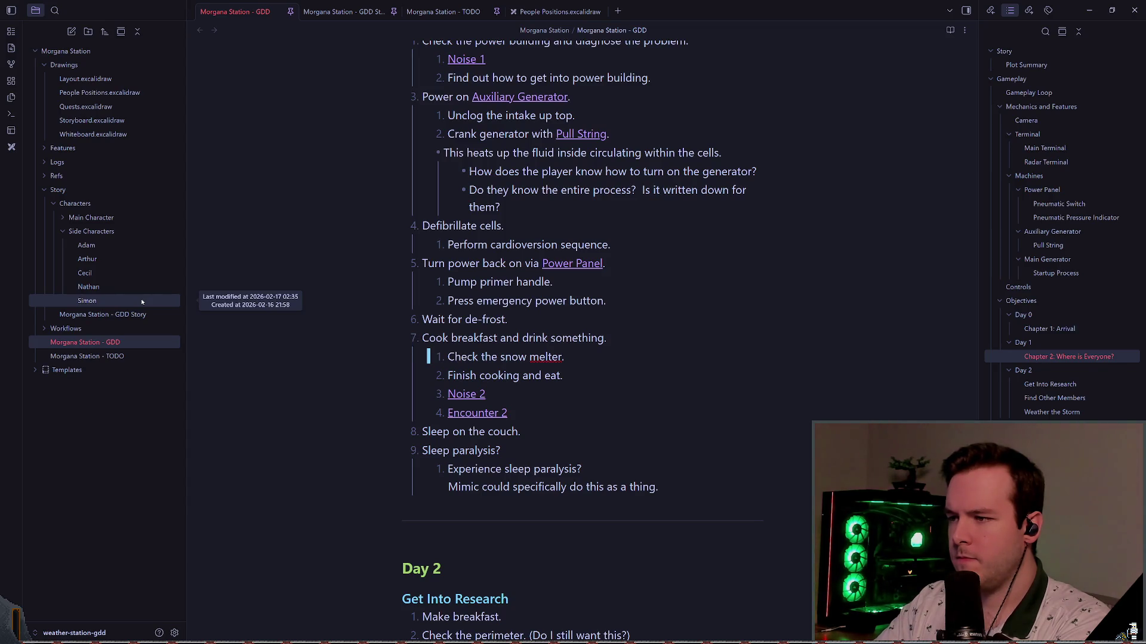
key("Down")
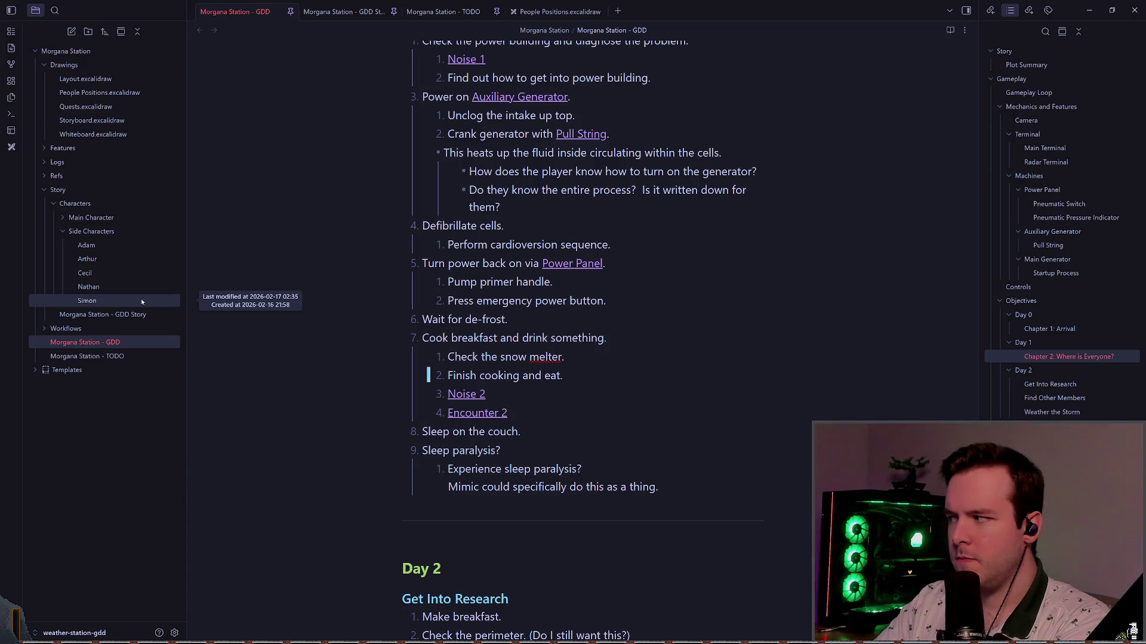
key("Down")
key("Down")
key("ctrl+x")
key("ctrl+v")
key("shift+Tab")
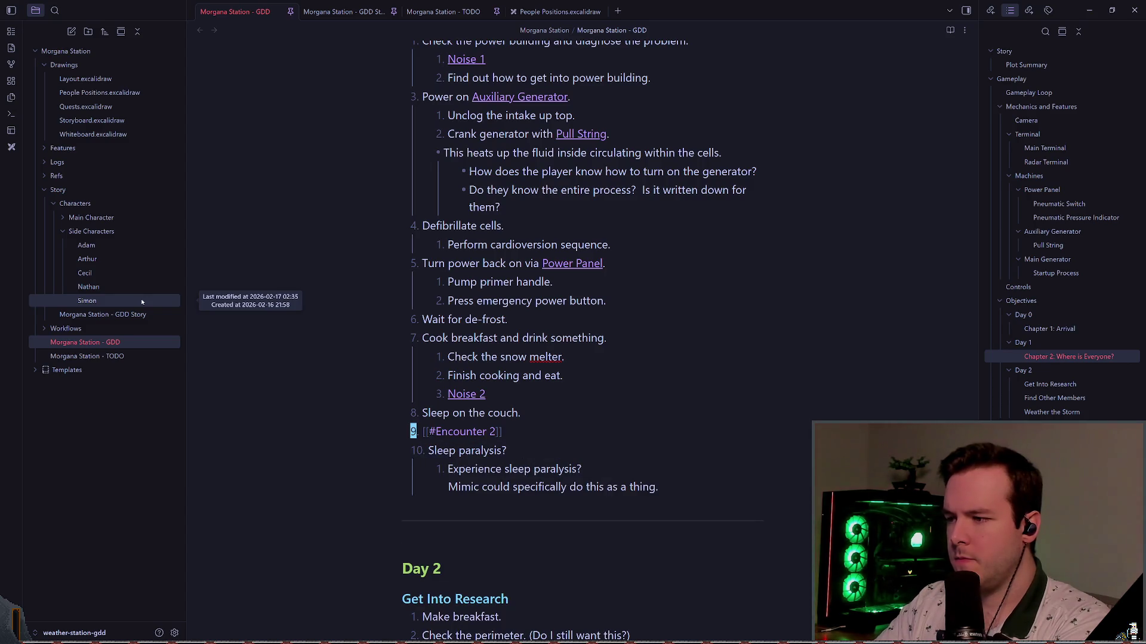
key("Tab")
key("Down")
- Delete the Sleep paralysis? item, its Experience sleep paralysis? line and the Mimic note line
key("d")
key("d")
key("d")
key("d")
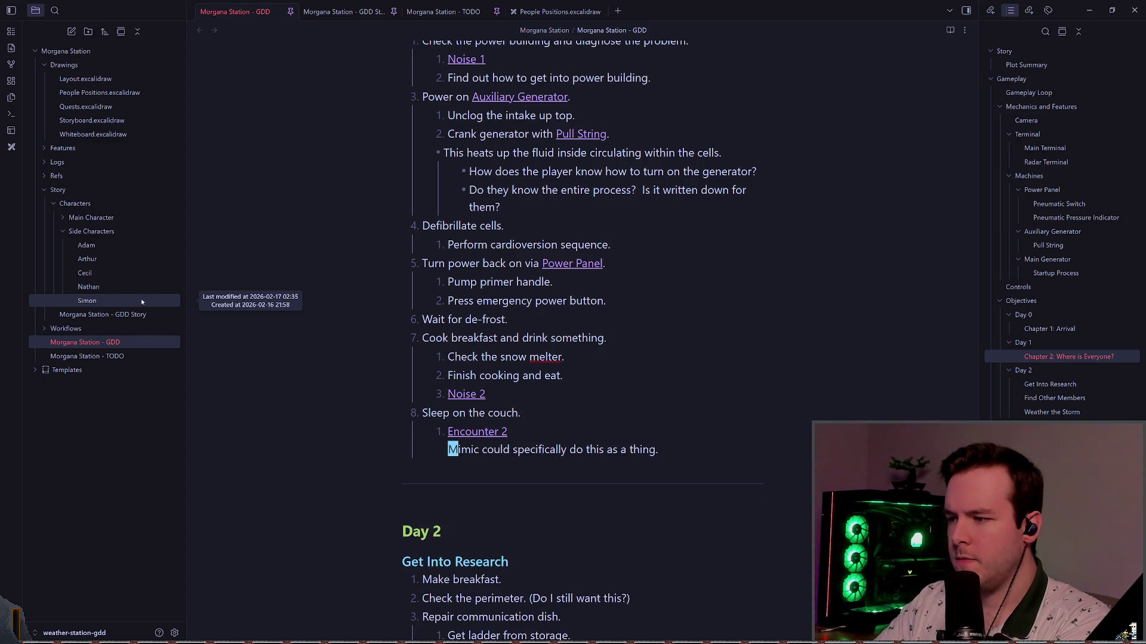
key("d")
key("d")
key("Down")
key("Down")
key("d")
key("d")
key("Up")
- Insert a --- divider above the Day 1 heading
key("ctrl+u")
key("Up")
key("Up")
key("Up")
key("p")
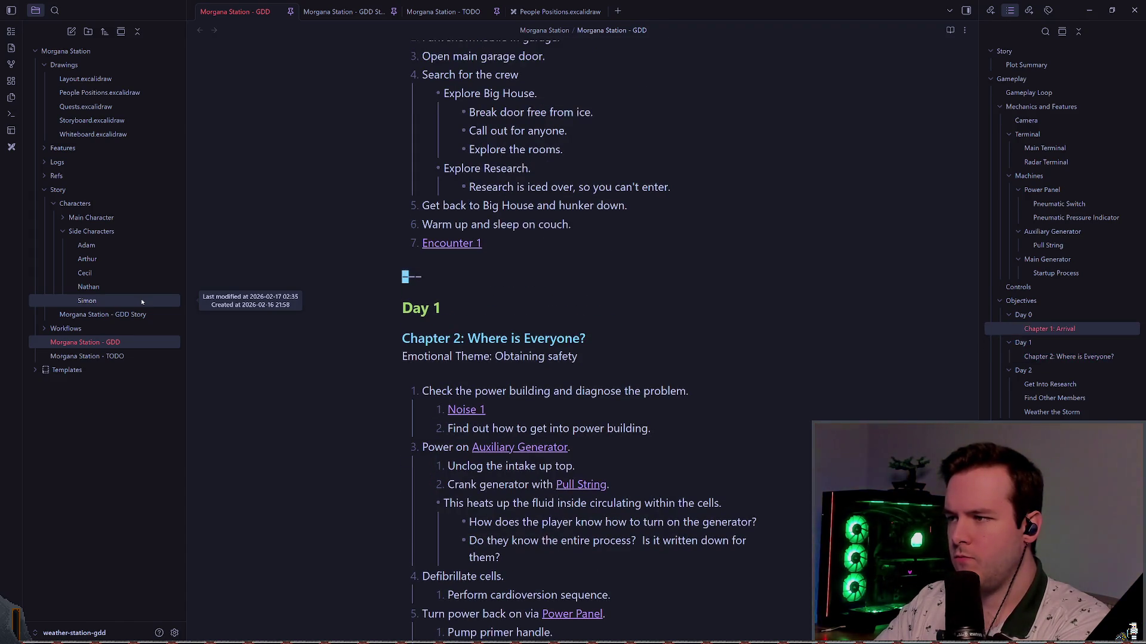
key("Up")
key("Up")
key("Up")
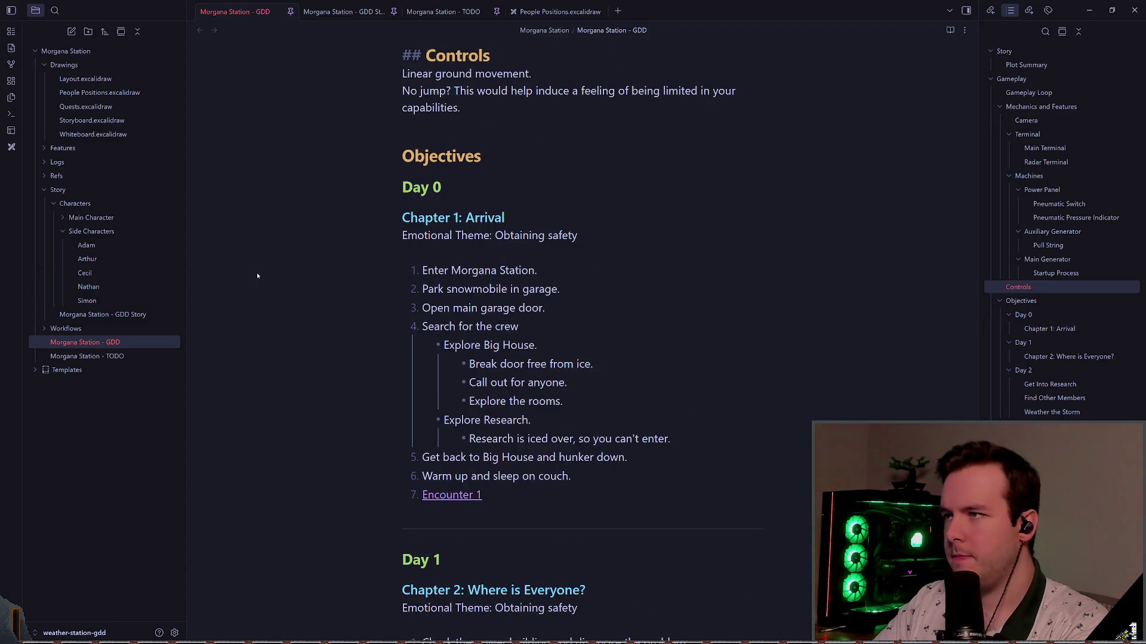
- Rename the Day 2 heading to 'Chapter 3: Get Into Research'
scroll(564, 258, "down", 10)
scroll(564, 257, "down", 5)
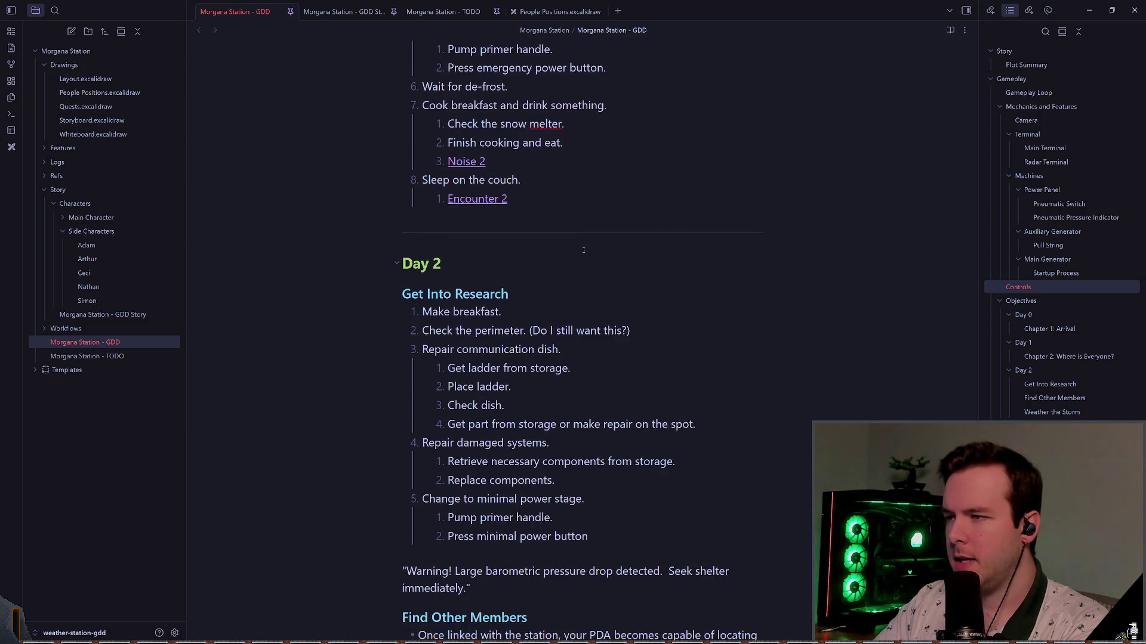
left_click(444, 263)
scroll(713, 308, "down", 1)
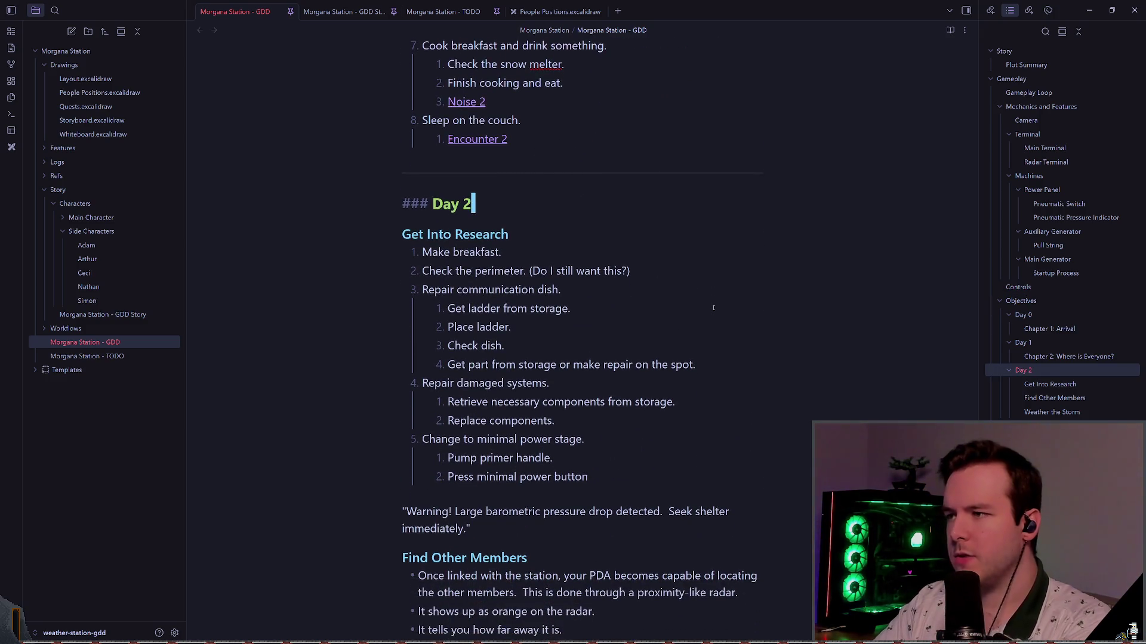
key("Down")
key("Left")
key("Left")
key("Left")
type("Chapter 3")
key("BackSpace")
type("2:")
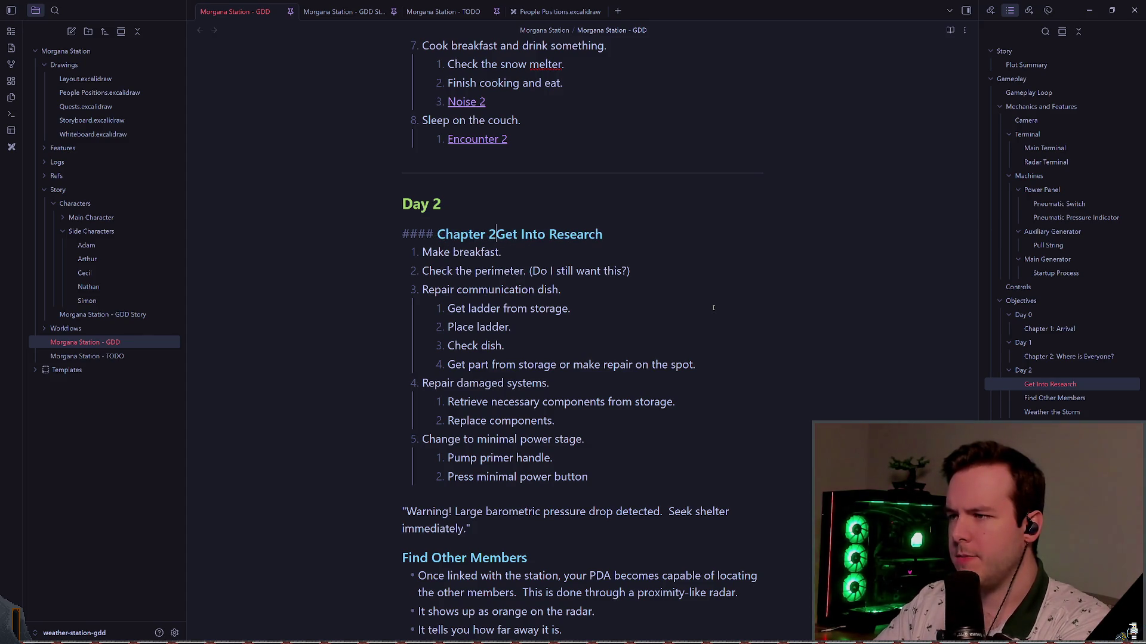
key("Left")
key("Left")
key("shift+Left")
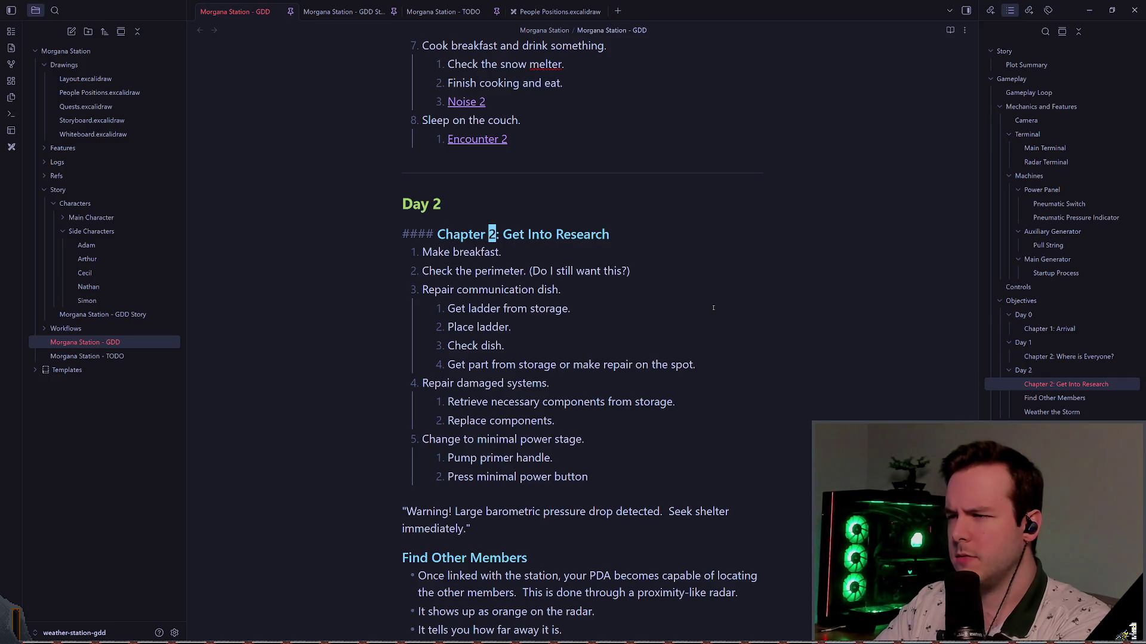
type("3")
scroll(713, 308, "up", 7)
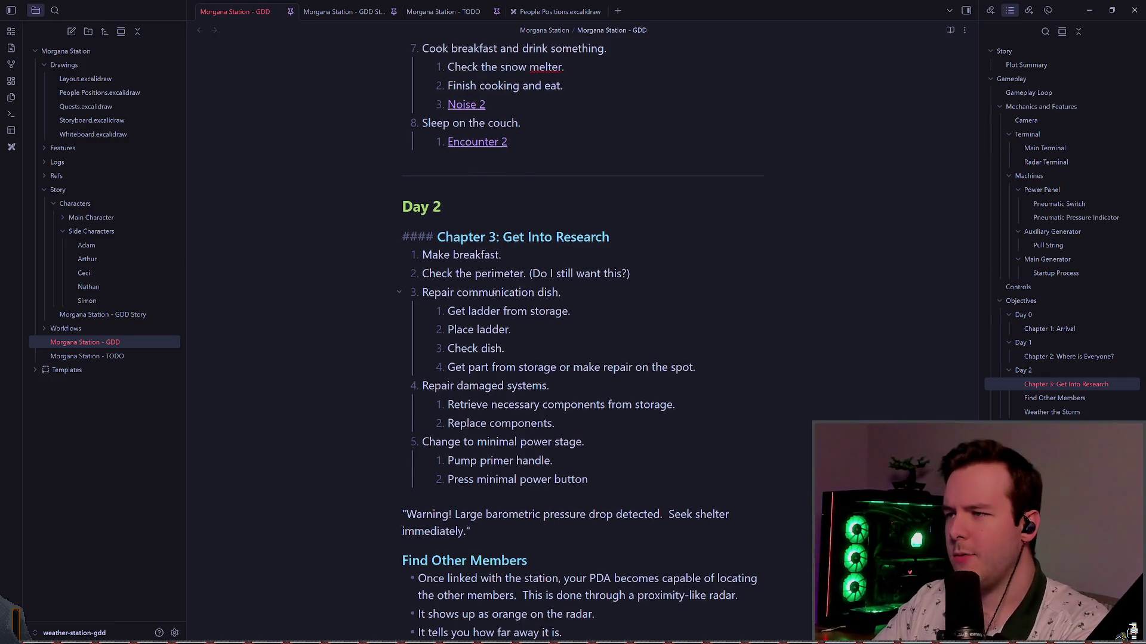
scroll(504, 278, "up", 6)
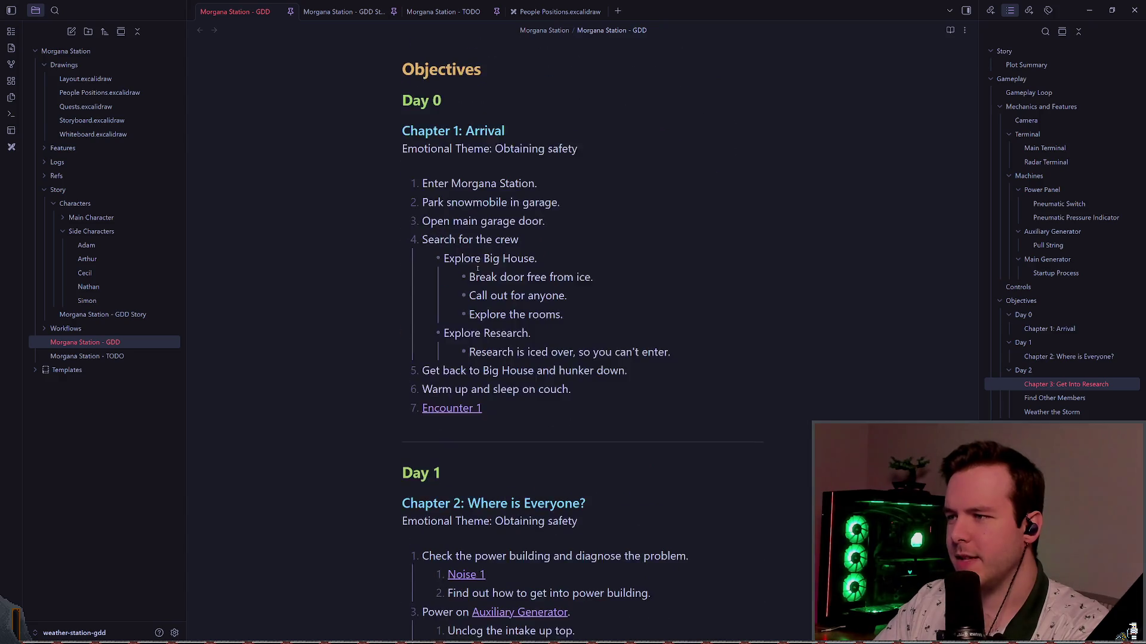
scroll(541, 183, "down", 13)
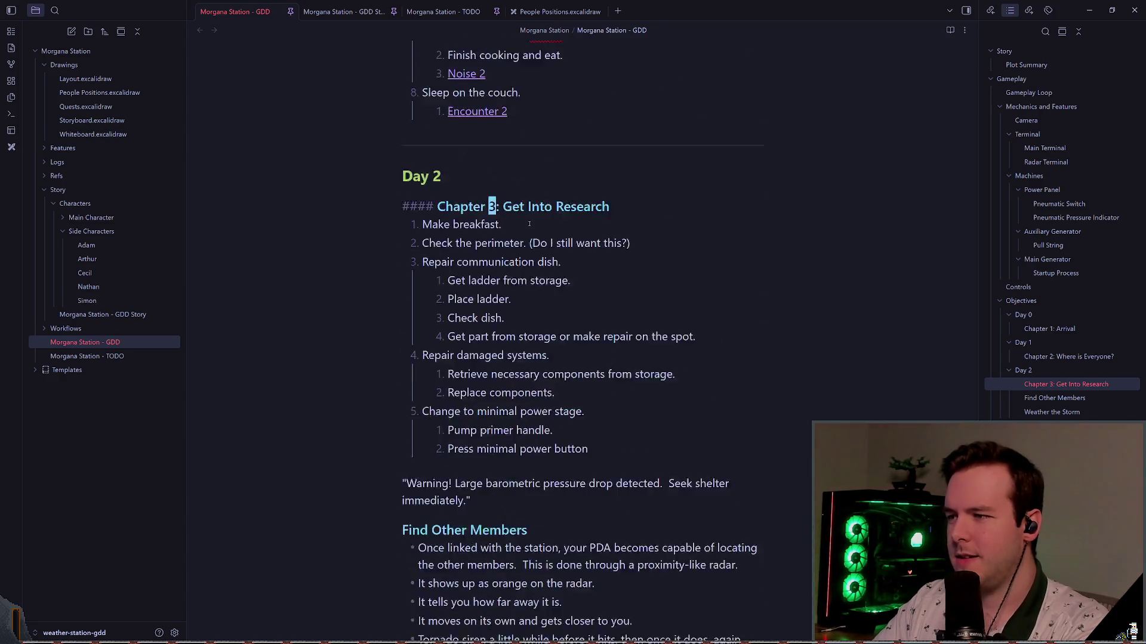
scroll(585, 219, "down", 2)
scroll(425, 250, "up", 3)
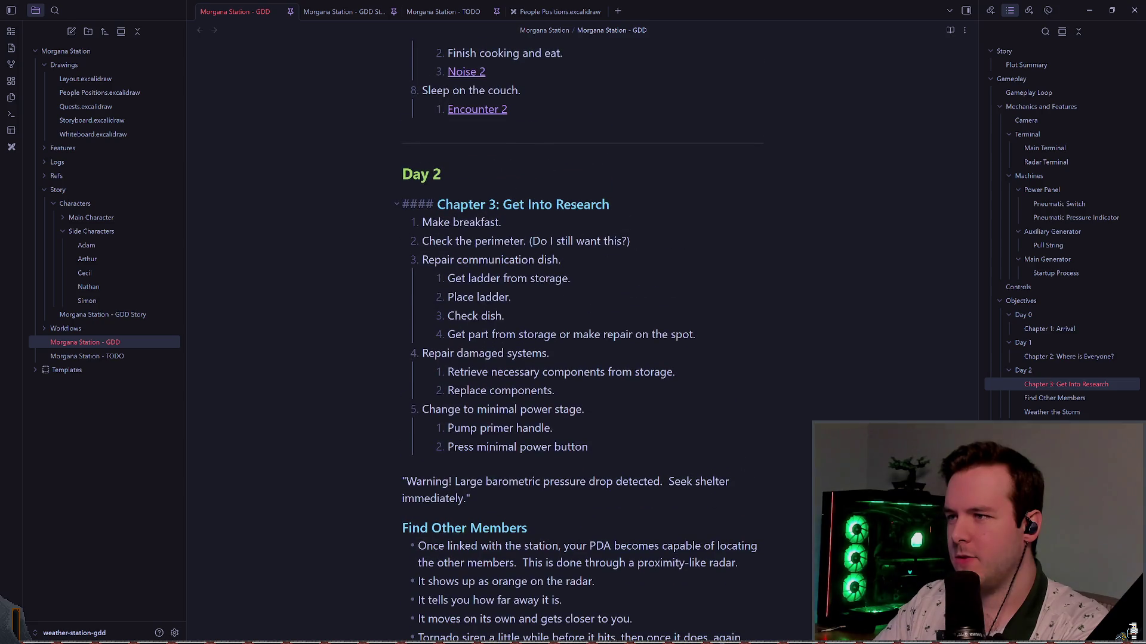
- Add a new empty list item after 'Make breakfast.'
key("End")
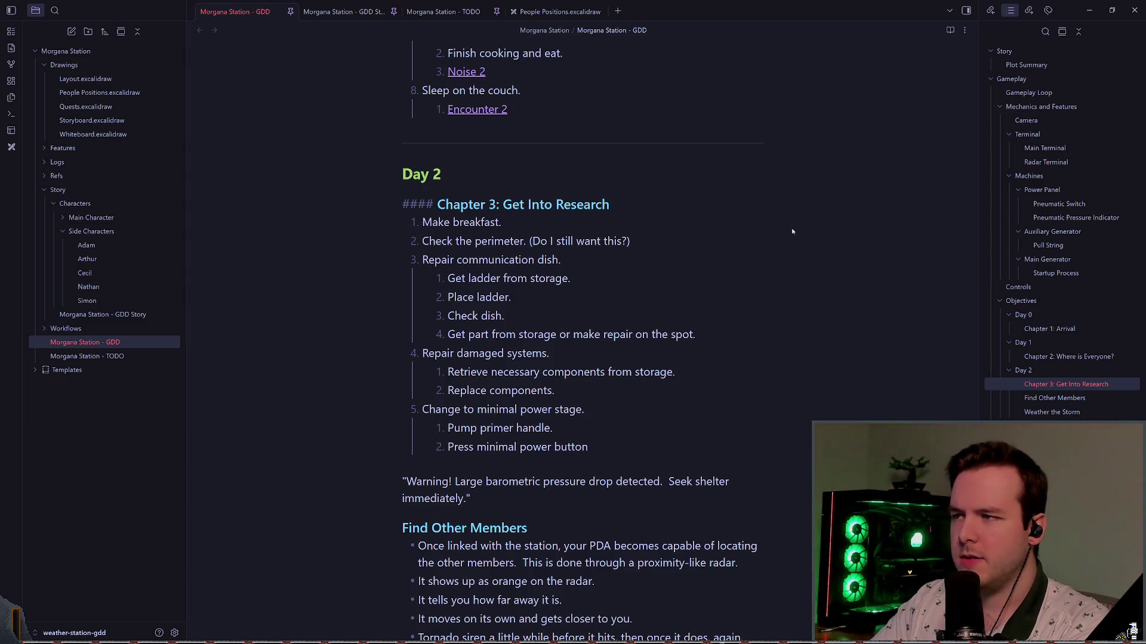
key("Down")
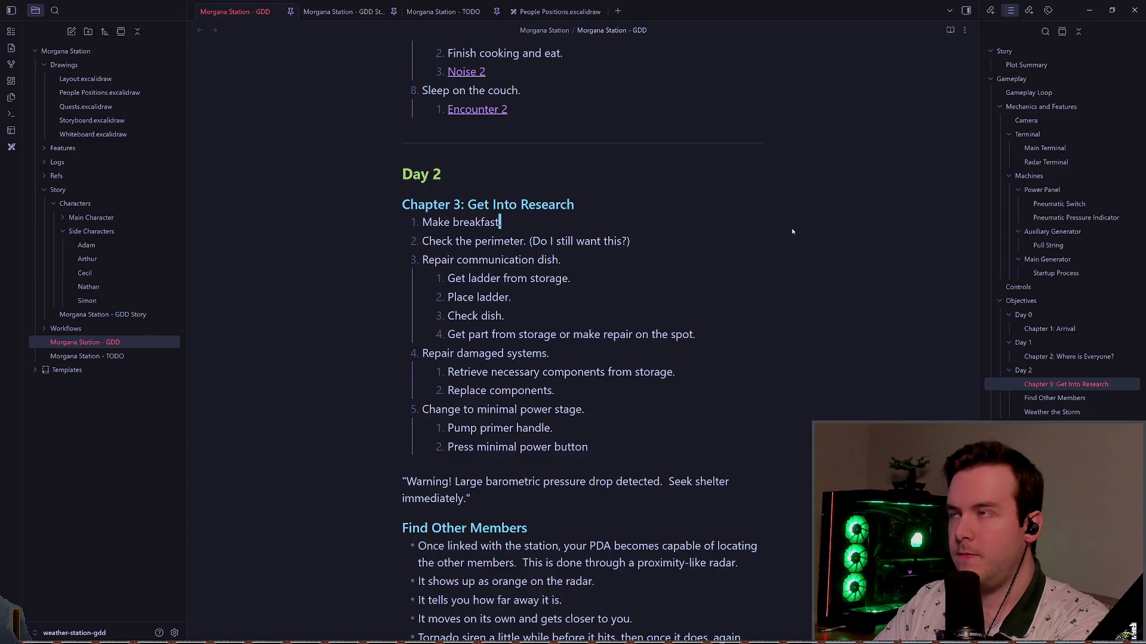
type(".")
key("Return")
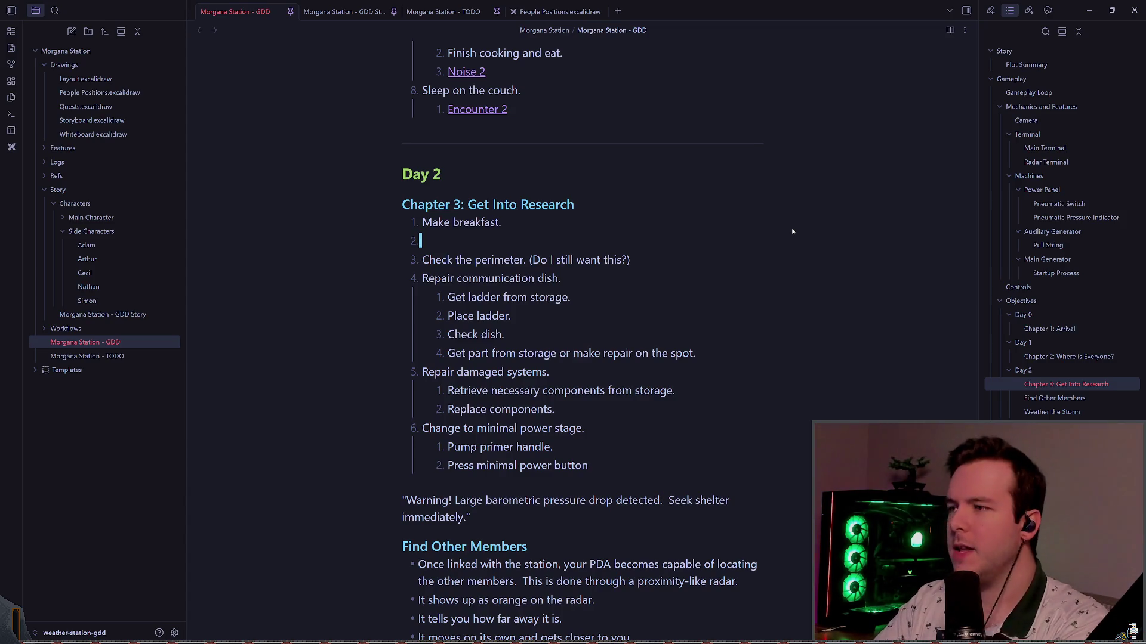
scroll(722, 278, "up", 20)
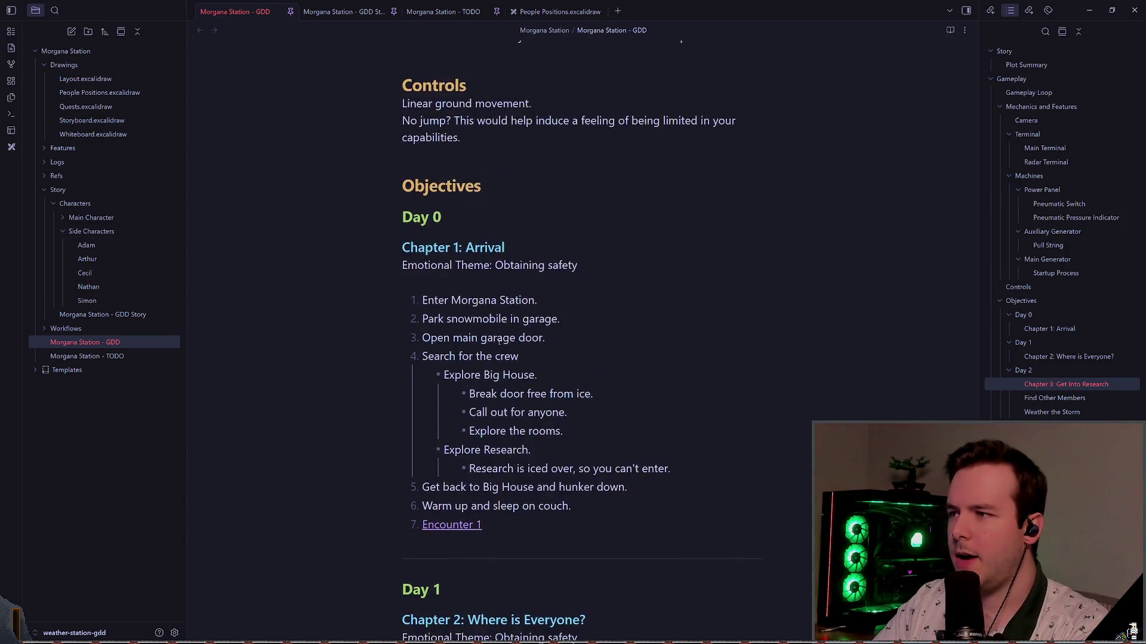
scroll(513, 302, "down", 1)
left_click_drag(571, 506, 349, 273)
left_click(455, 285)
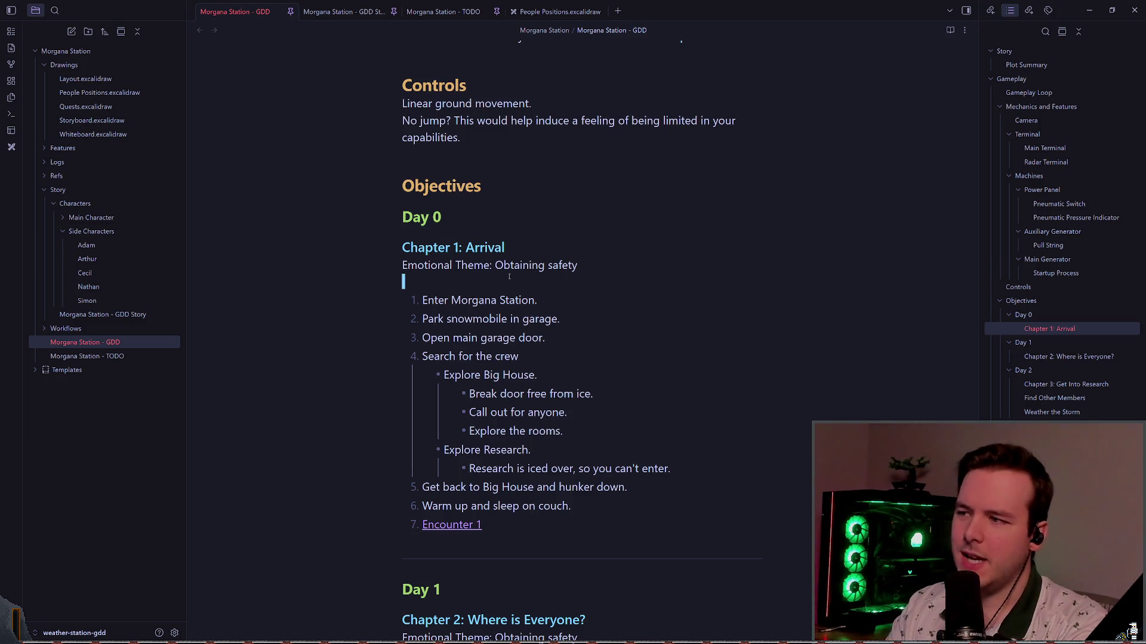
left_click(457, 247)
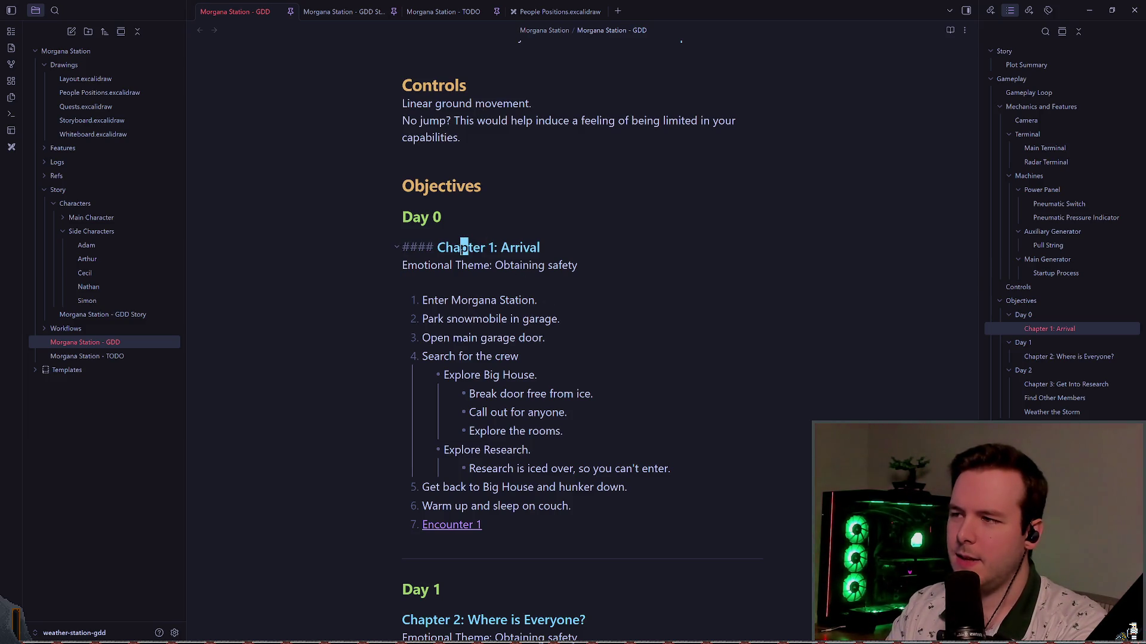
left_click(520, 247)
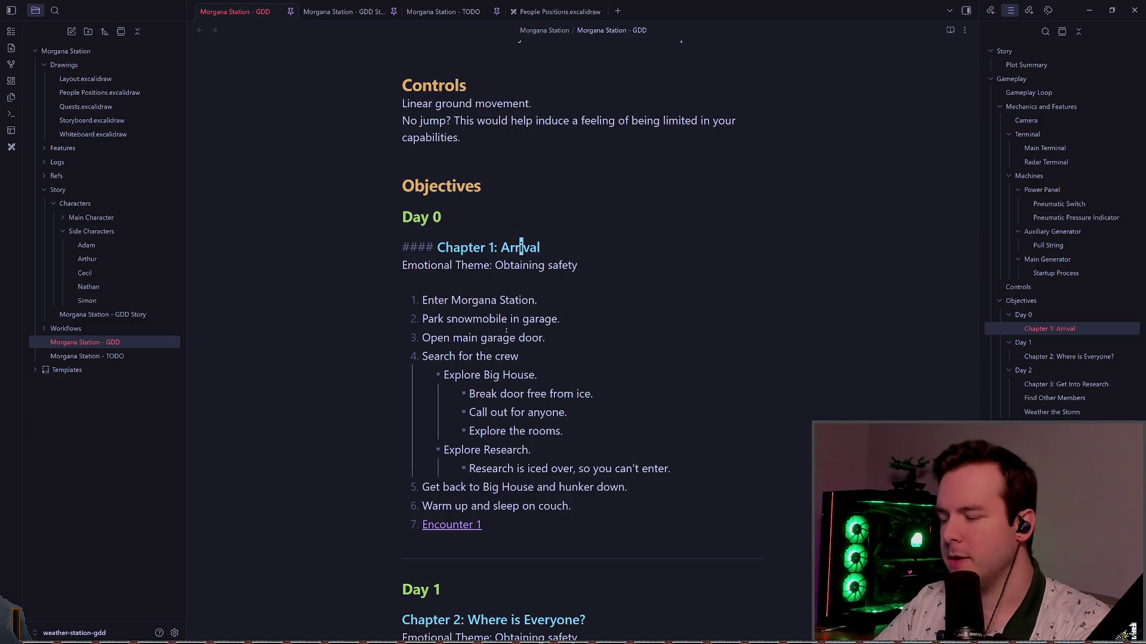
scroll(555, 352, "down", 5)
scroll(544, 365, "down", 5)
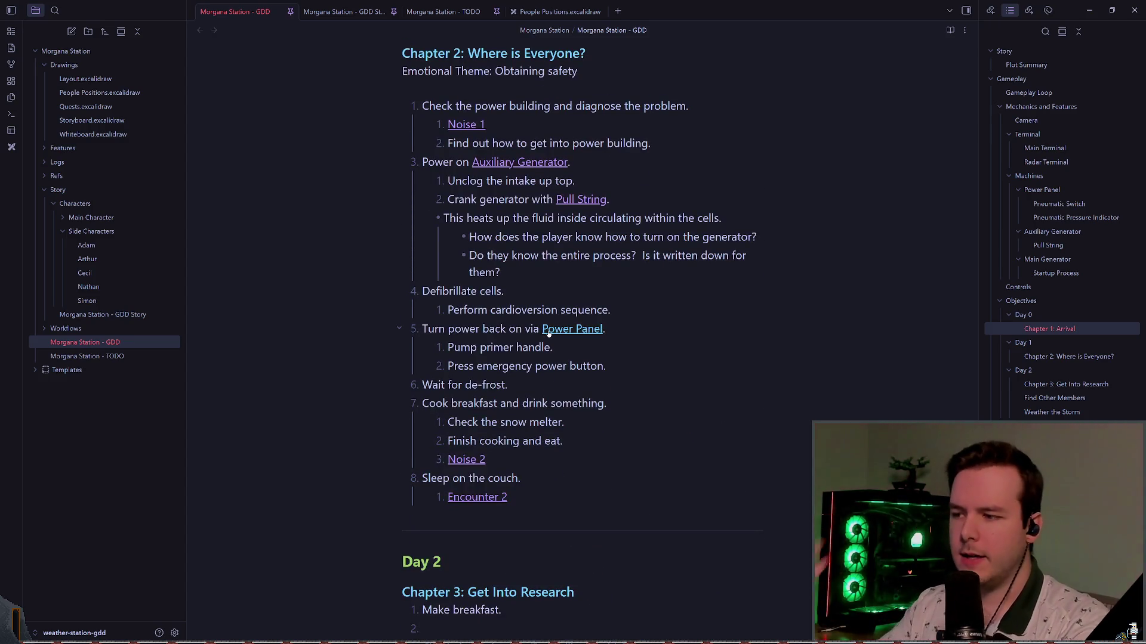
scroll(557, 337, "down", 4)
scroll(557, 337, "down", 4)
left_click(519, 206)
key("BackSpace")
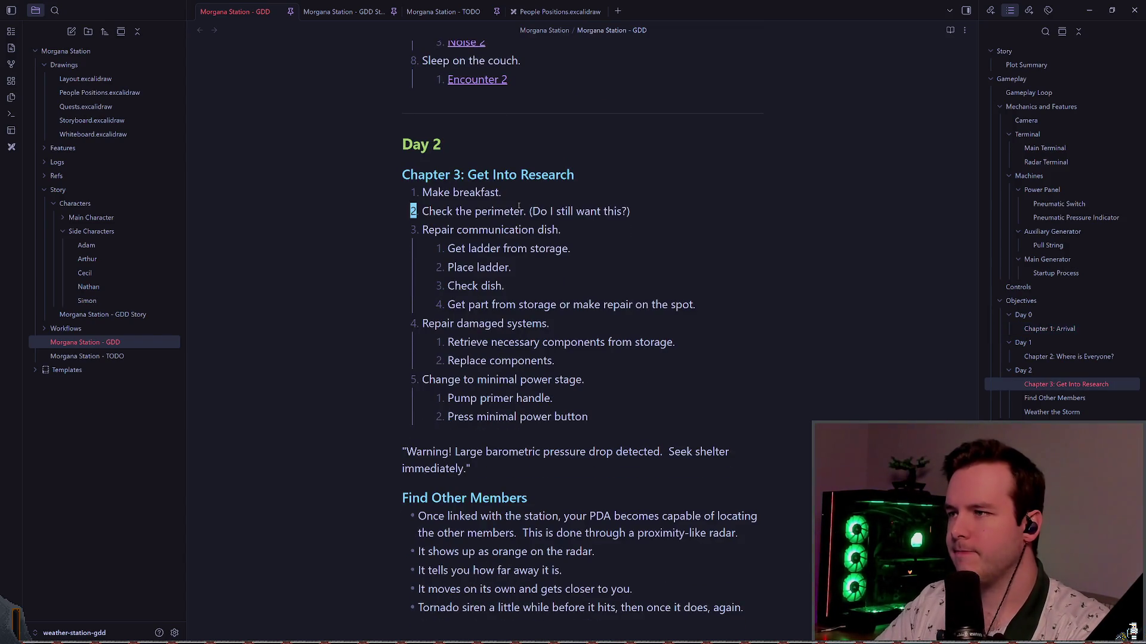
scroll(531, 266, "up", 1)
key("Return")
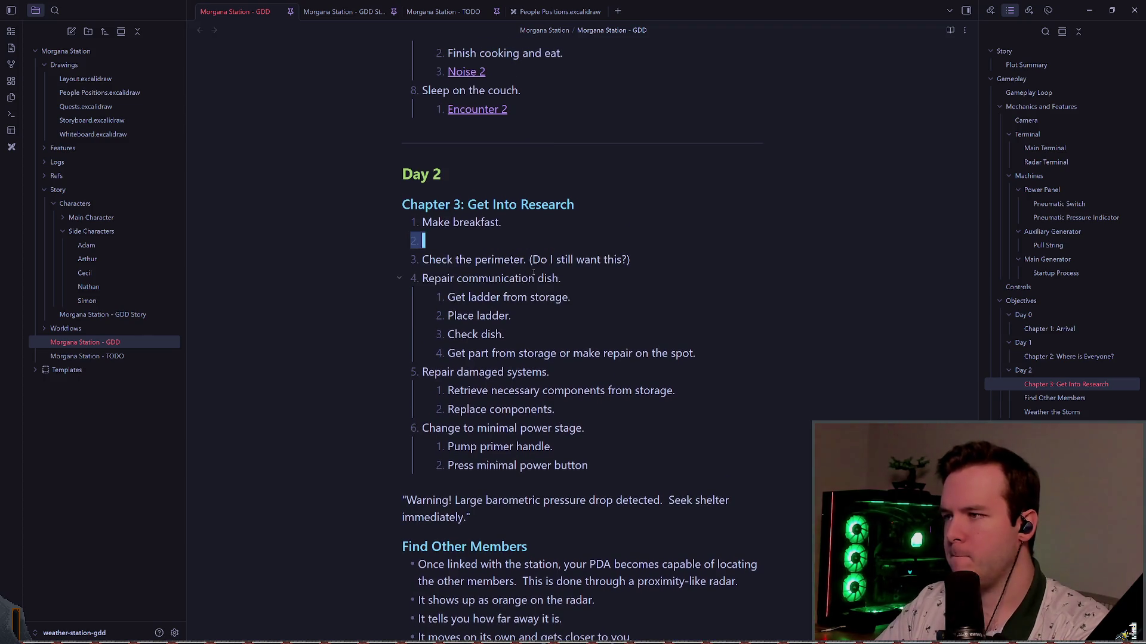
key("End")
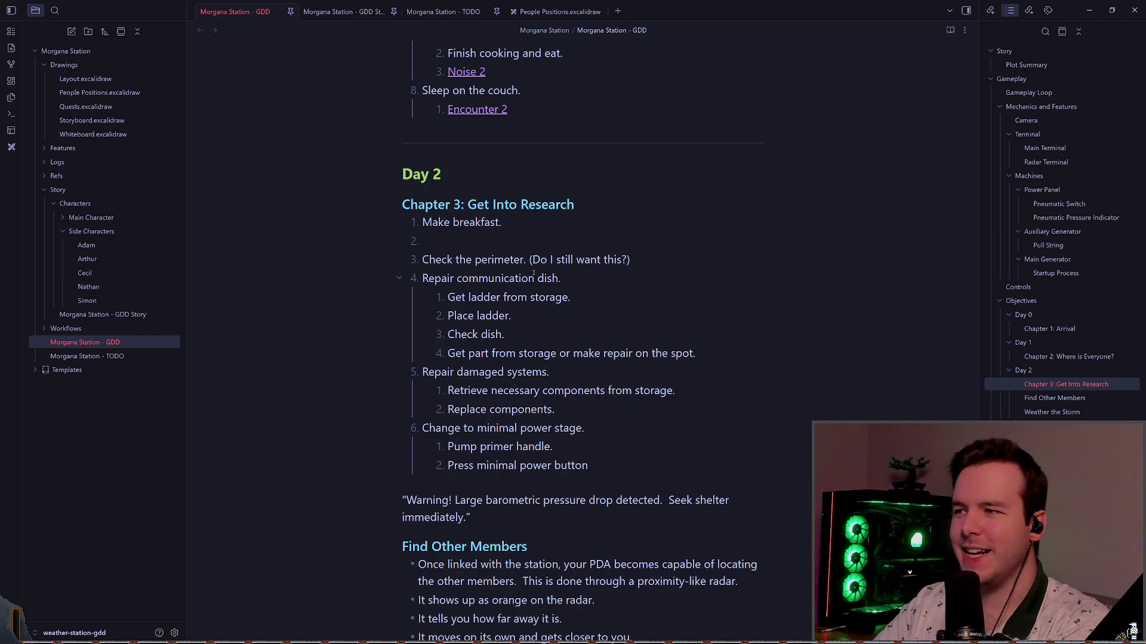
key("Up")
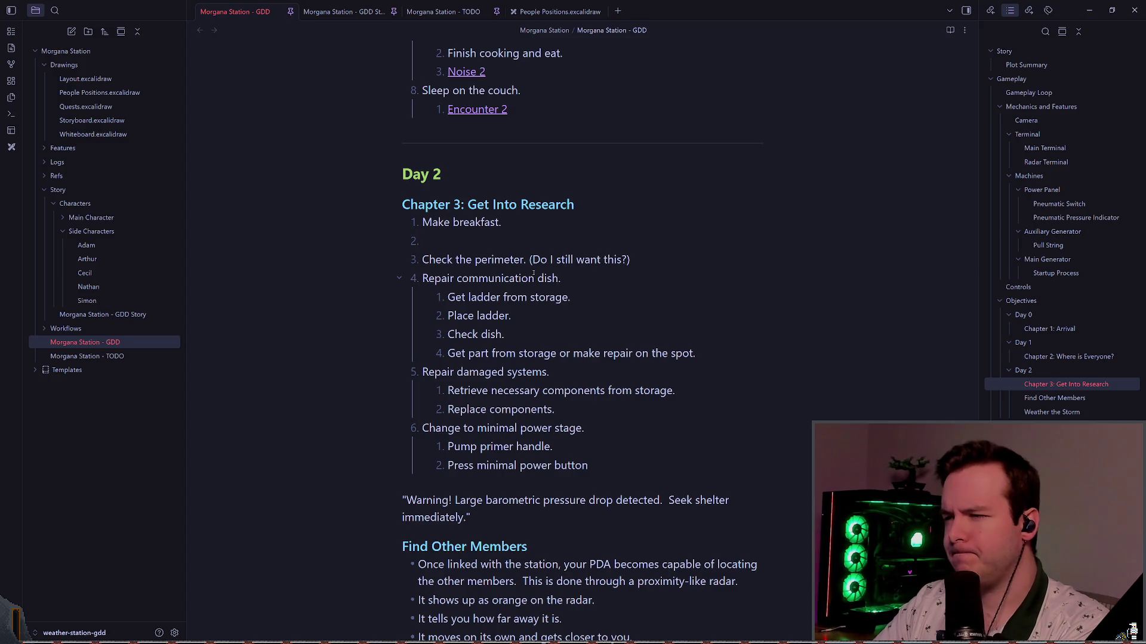
- Delete the empty item and insert 'Explore Research' above 'Repair communication dish.'
key("Delete")
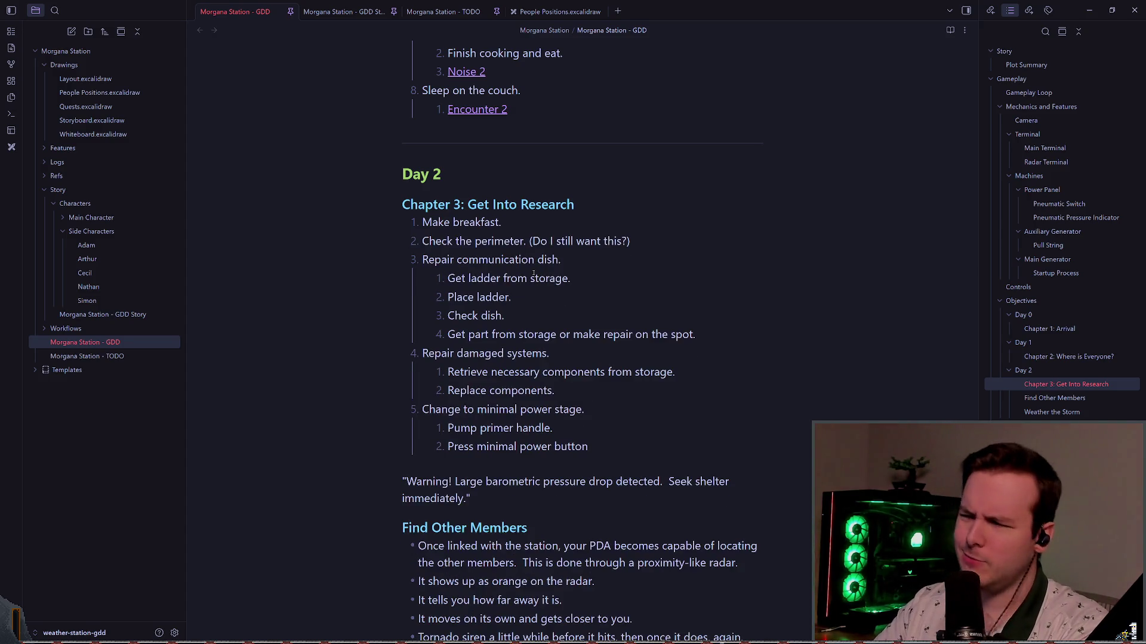
key("Down")
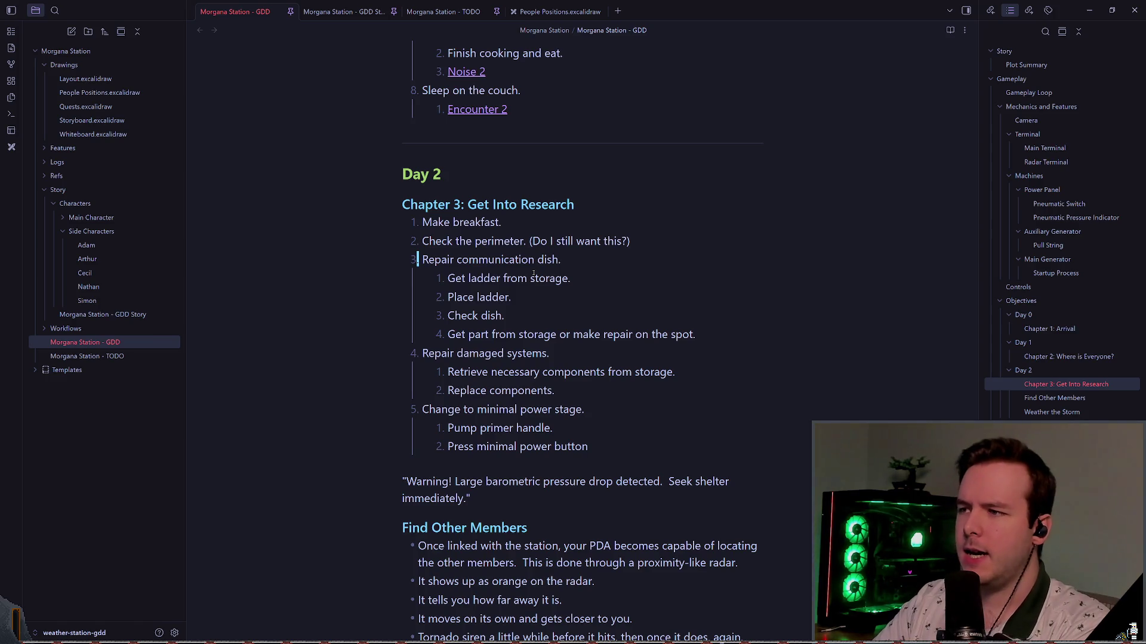
key("Return")
type("Expl")
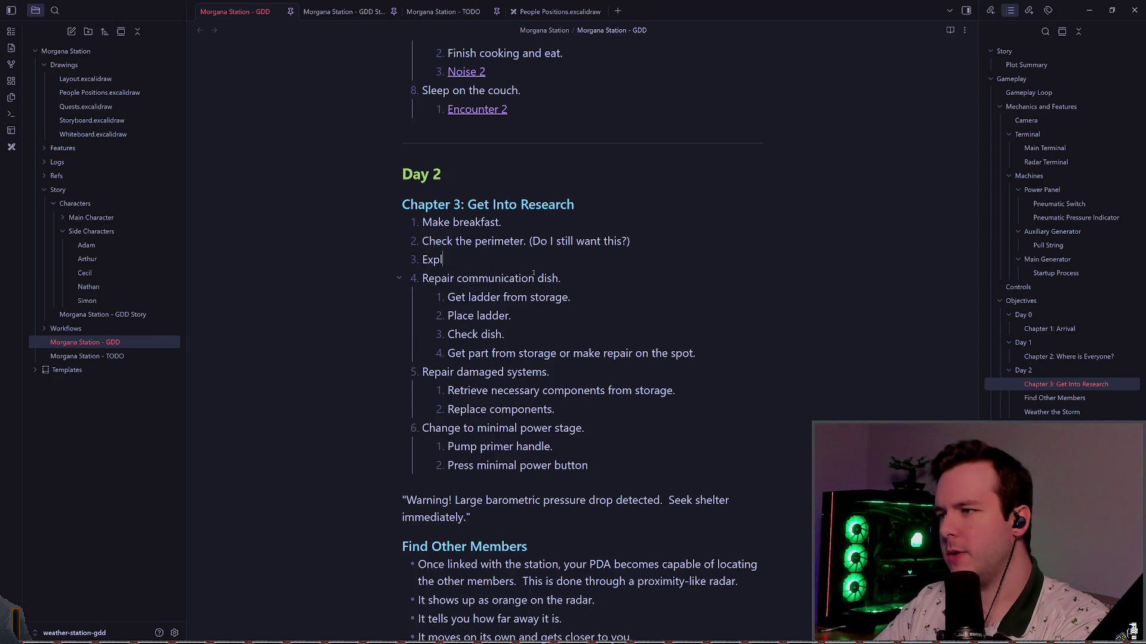
type("ore Research")
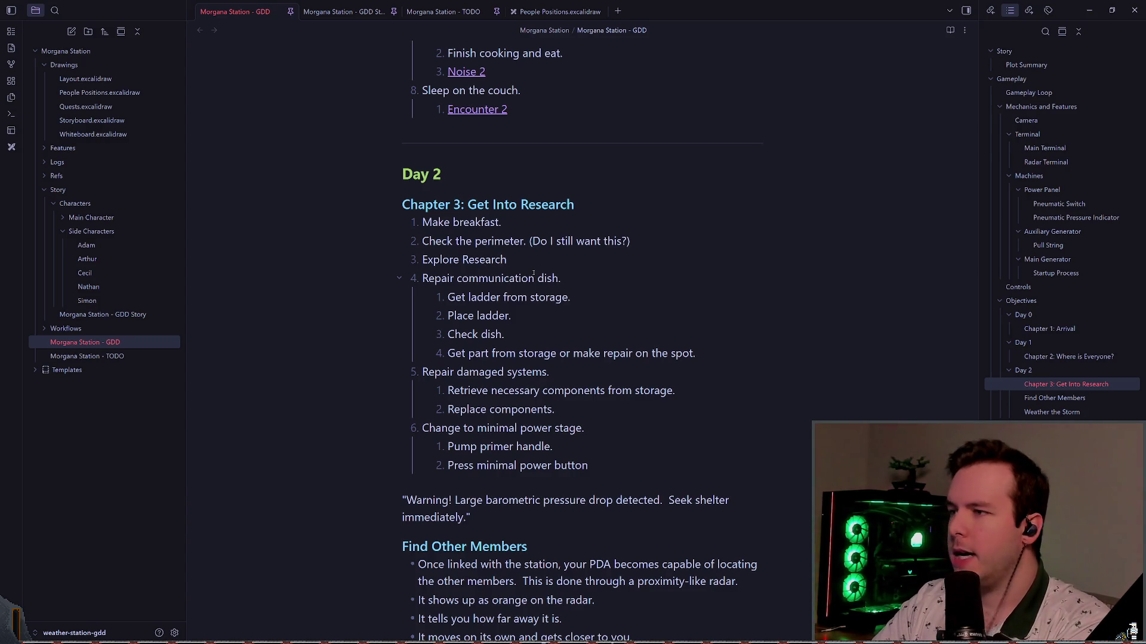
- Add the sub-item 'Find out what happened.' indented under Explore Research
key("Return")
type("Find")
key("BackSpace")
key("BackSpace")
key("BackSpace")
type("Determ")
key("BackSpace")
key("BackSpace")
key("BackSpace")
type("Find out what happened.")
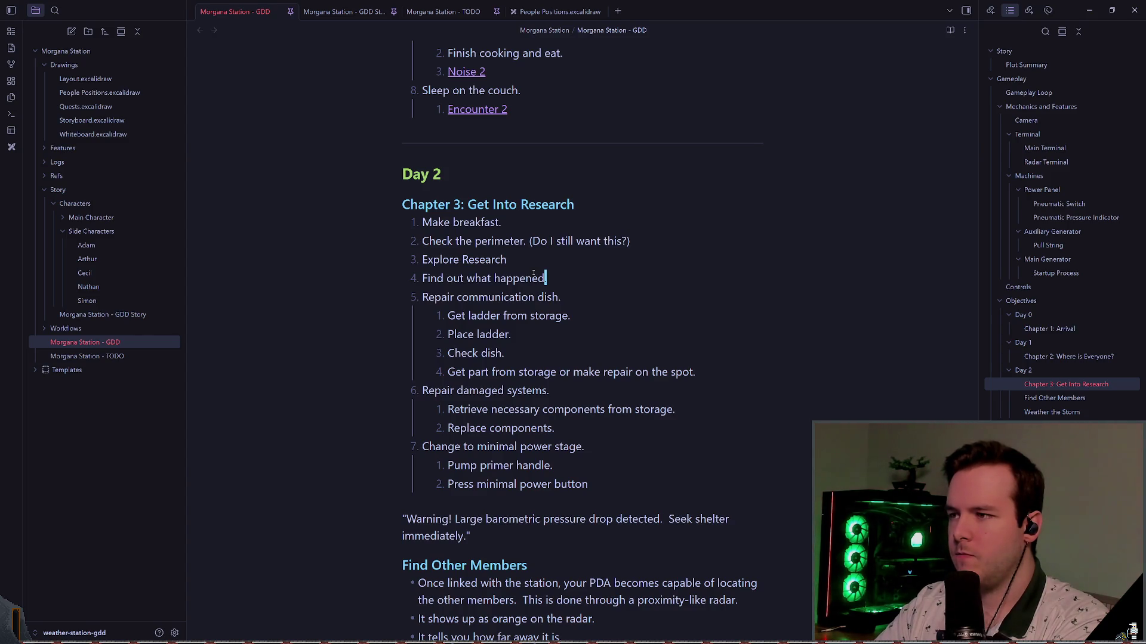
key("Tab")
key("Down")
- Return the cursor to the start of the 'Make breakfast.' line
key("Home")
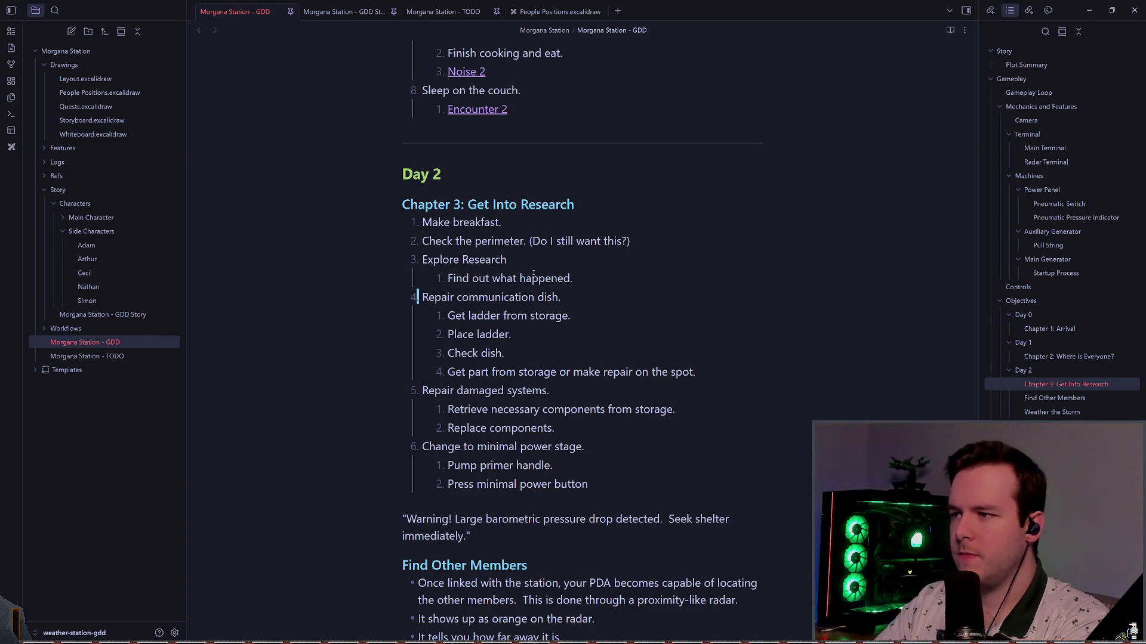
key("Up")
key("Right")
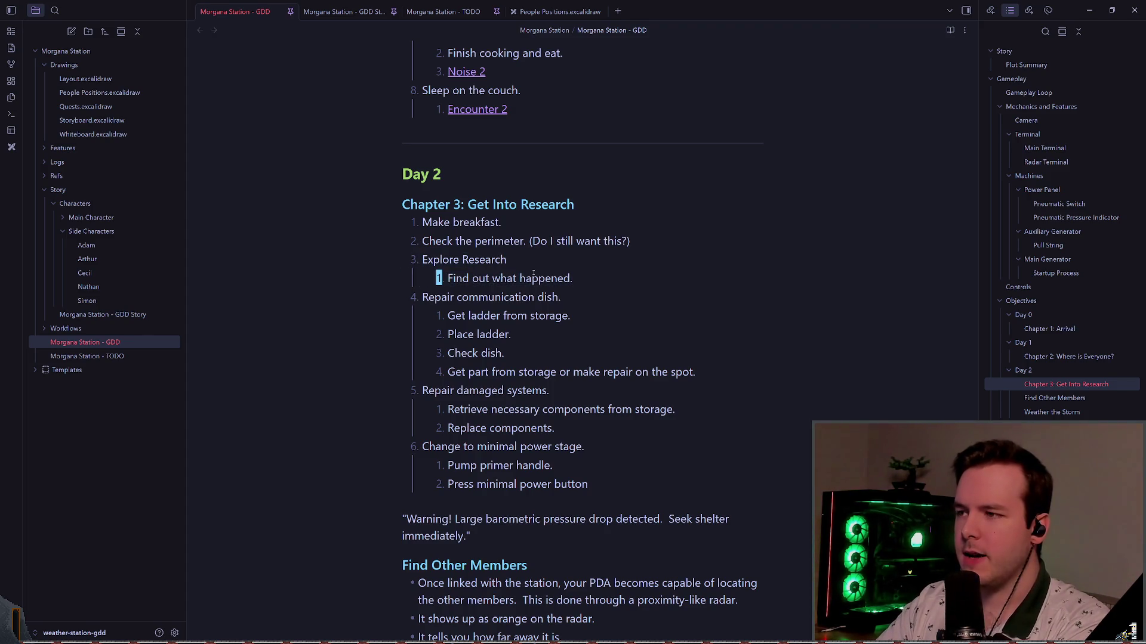
key("y")
key("y")
key("Down")
key("End")
key("Left")
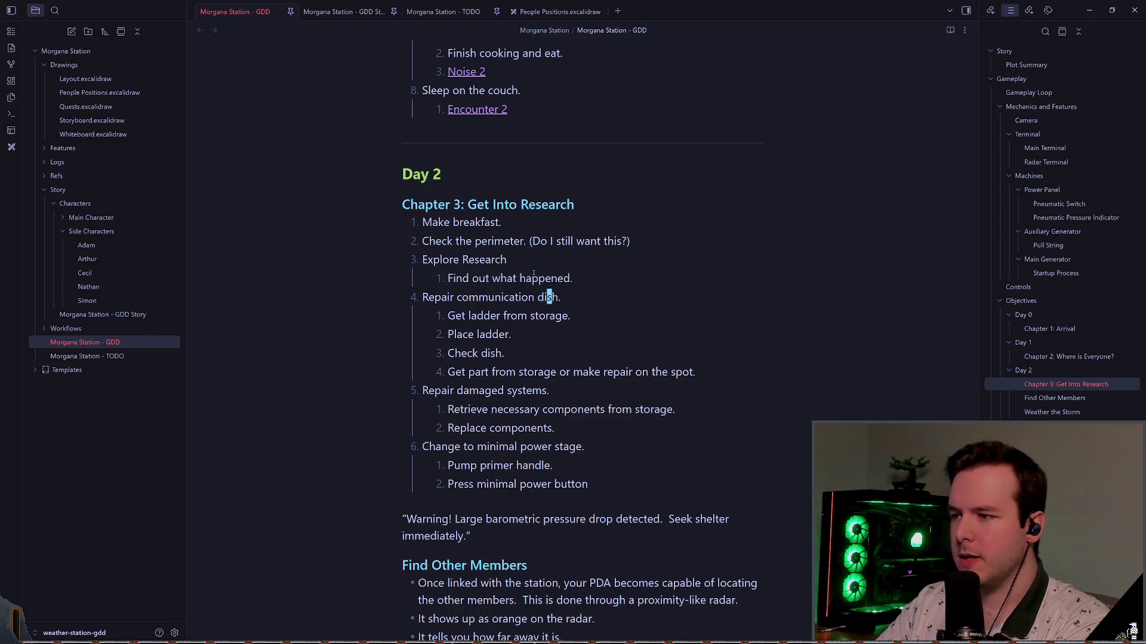
key("Up")
key("Up")
key("Up")
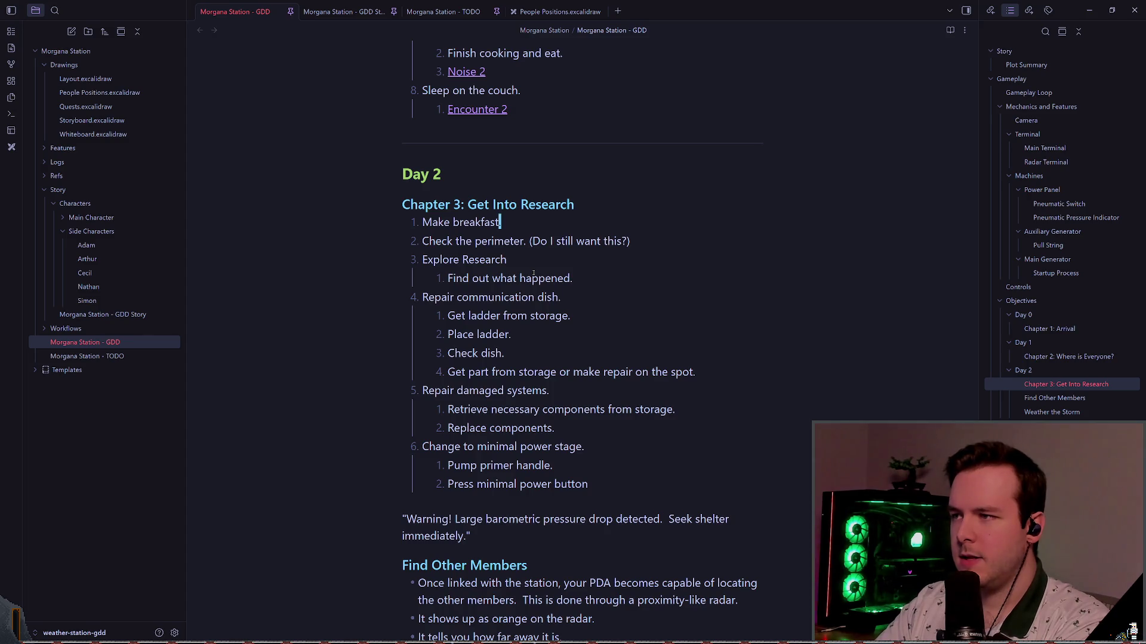
key("0")
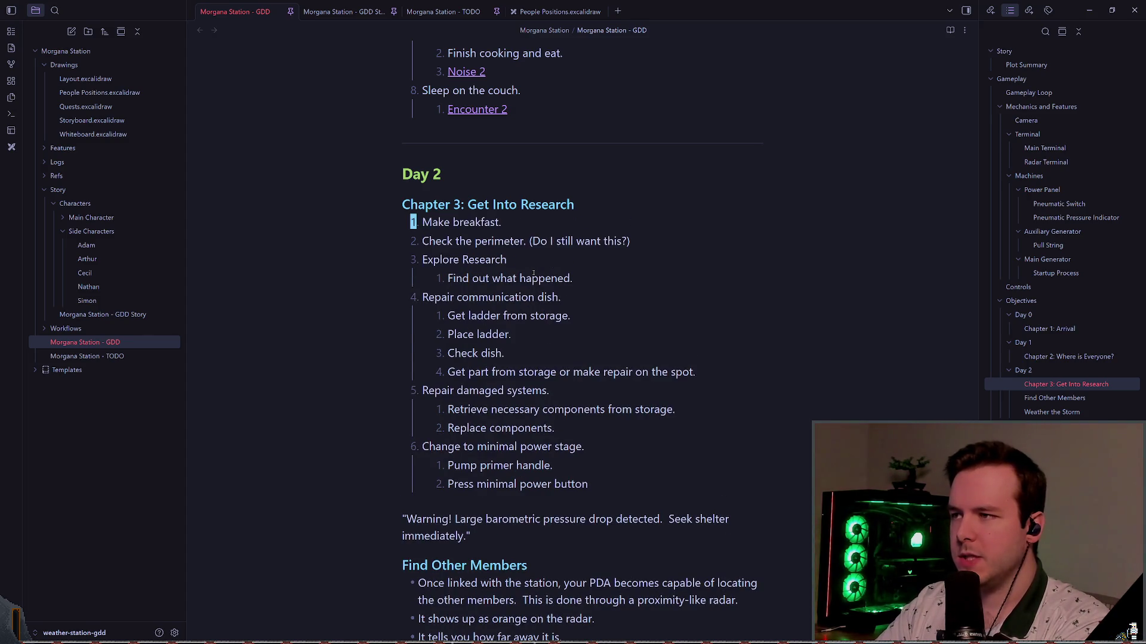
- Move 'Make breakfast.' below 'Find out what happened.' and reword it as 'Eat something.'
key("d")
key("d")
key("Down")
key("Down")
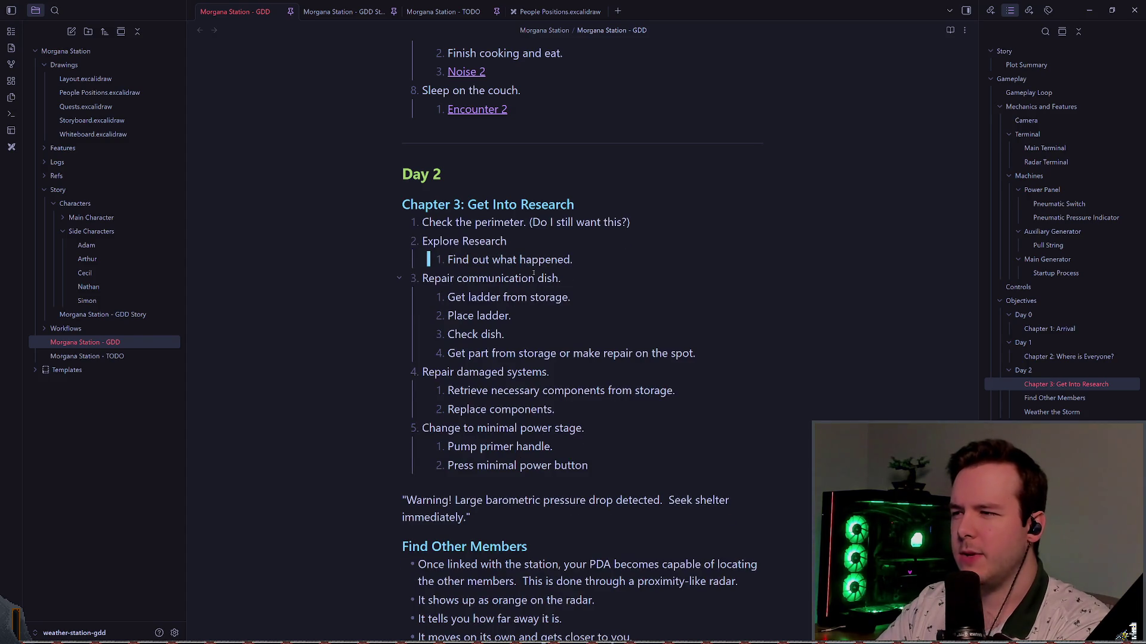
key("p")
type("W")
type("CEat something")
key("BackSpace")
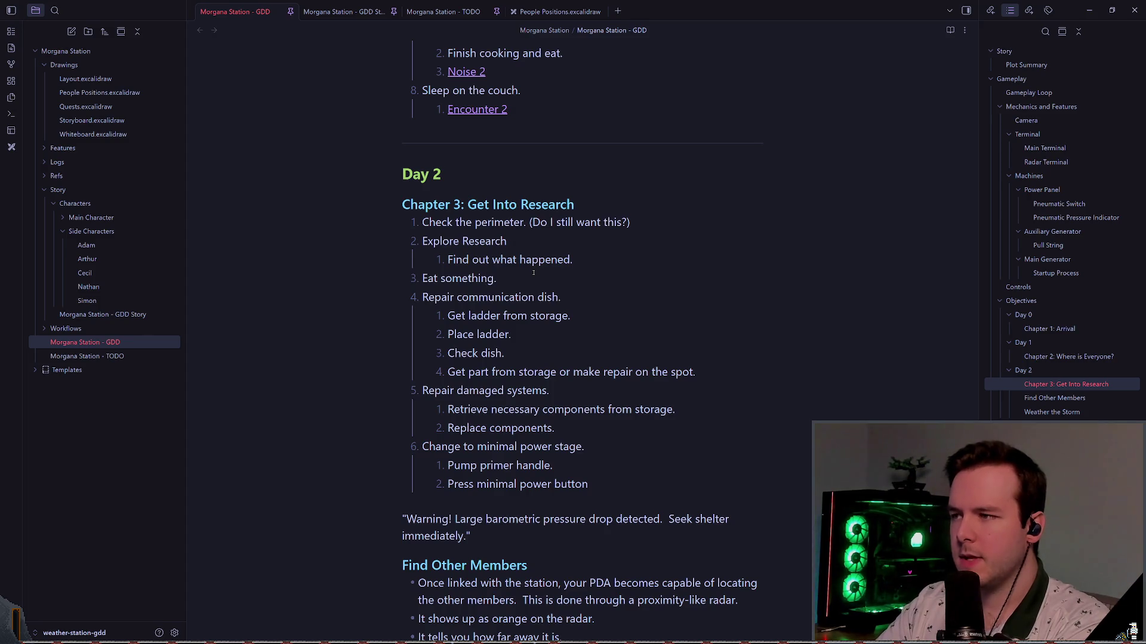
key("End")
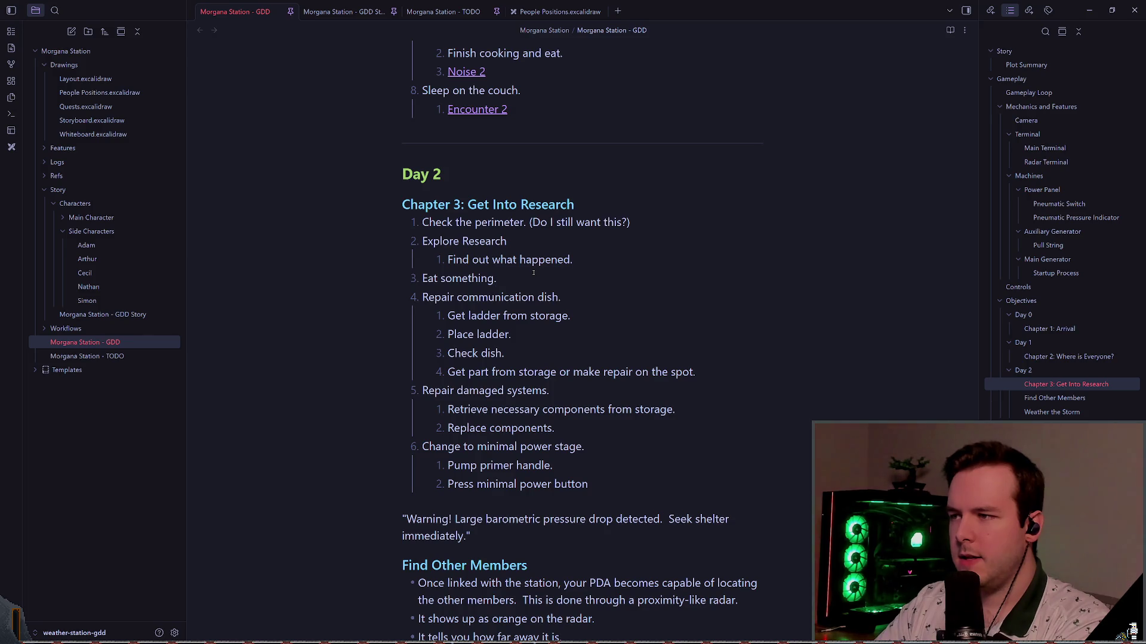
- Add an item 'Determine …'s cause of death.' linking the character's note
key("Return")
type("Fin")
key("BackSpace")
key("BackSpace")
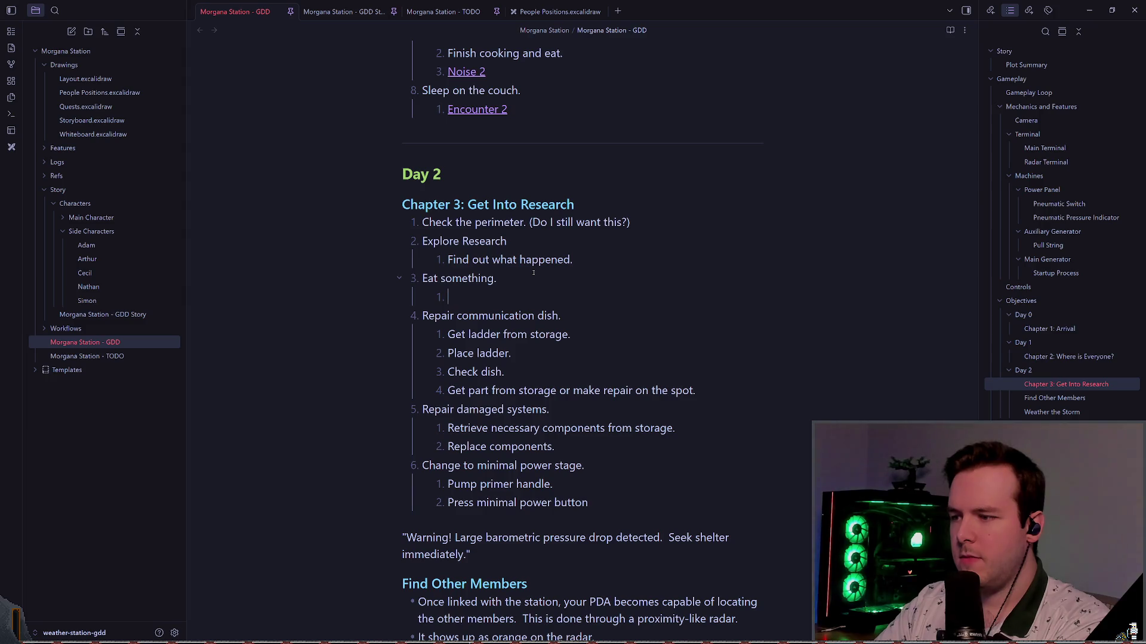
type("Determine [[Ceci")
key("Return")
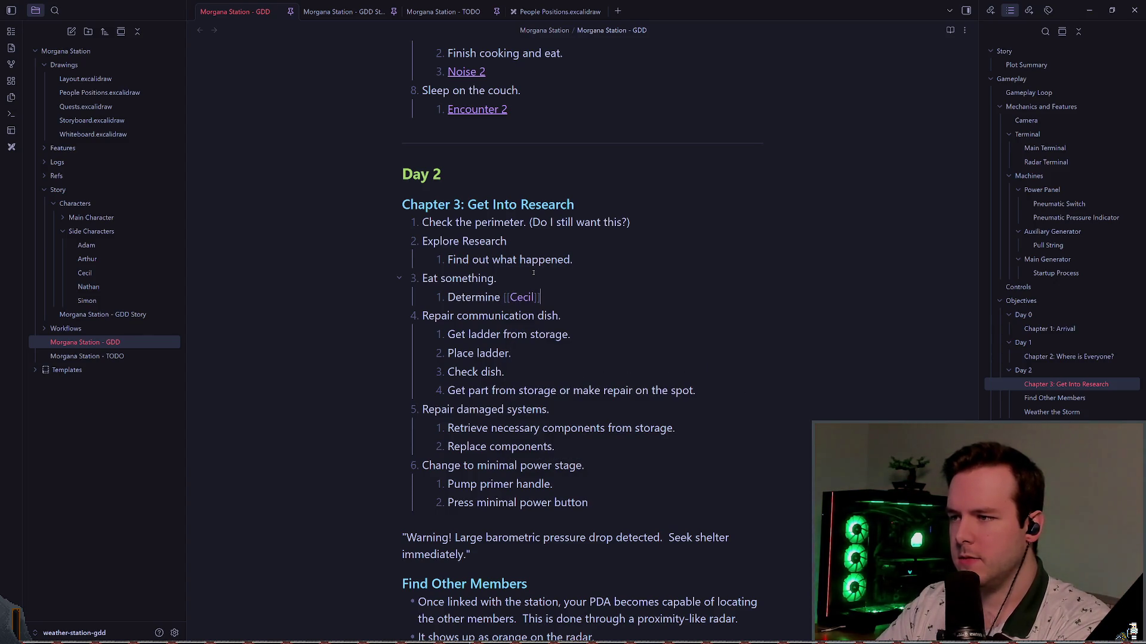
type("'s cause of death.")
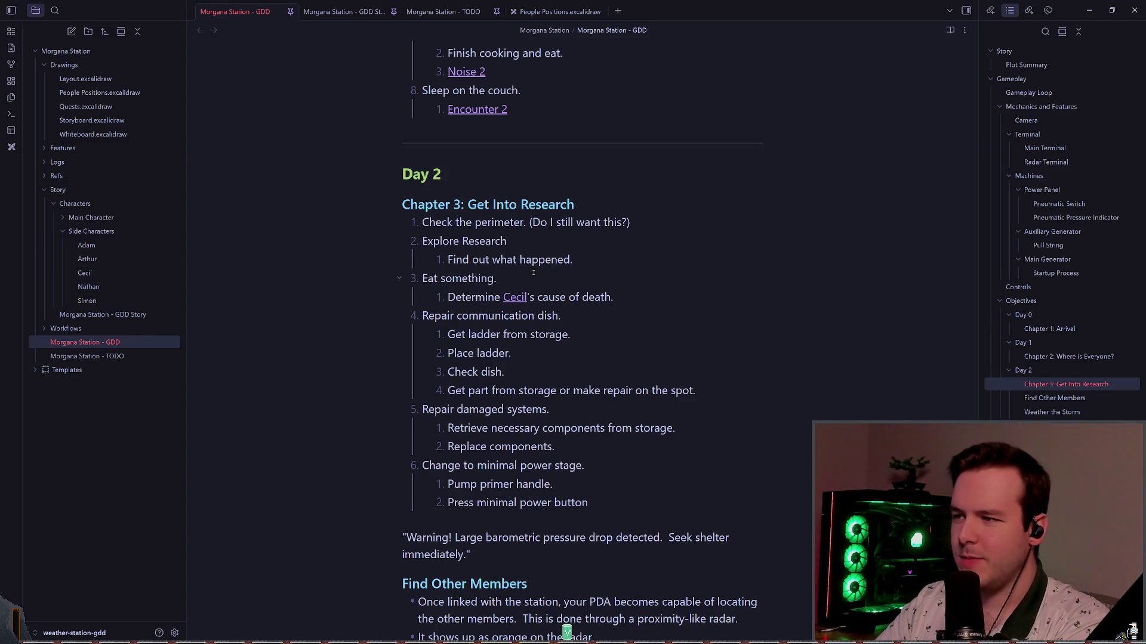
key("Down")
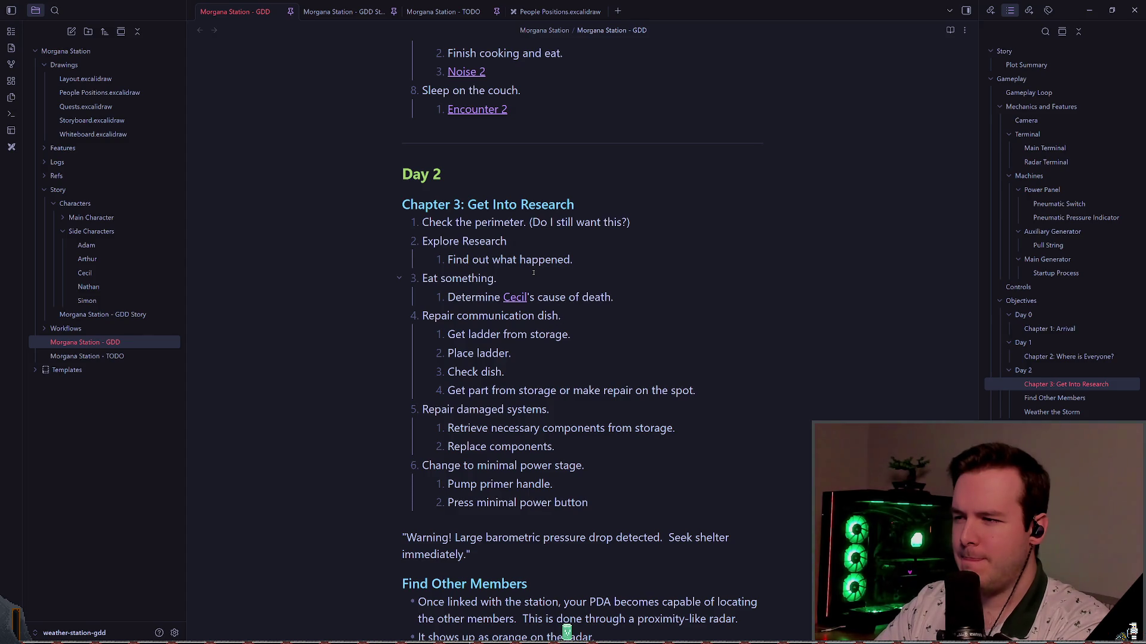
key("Up")
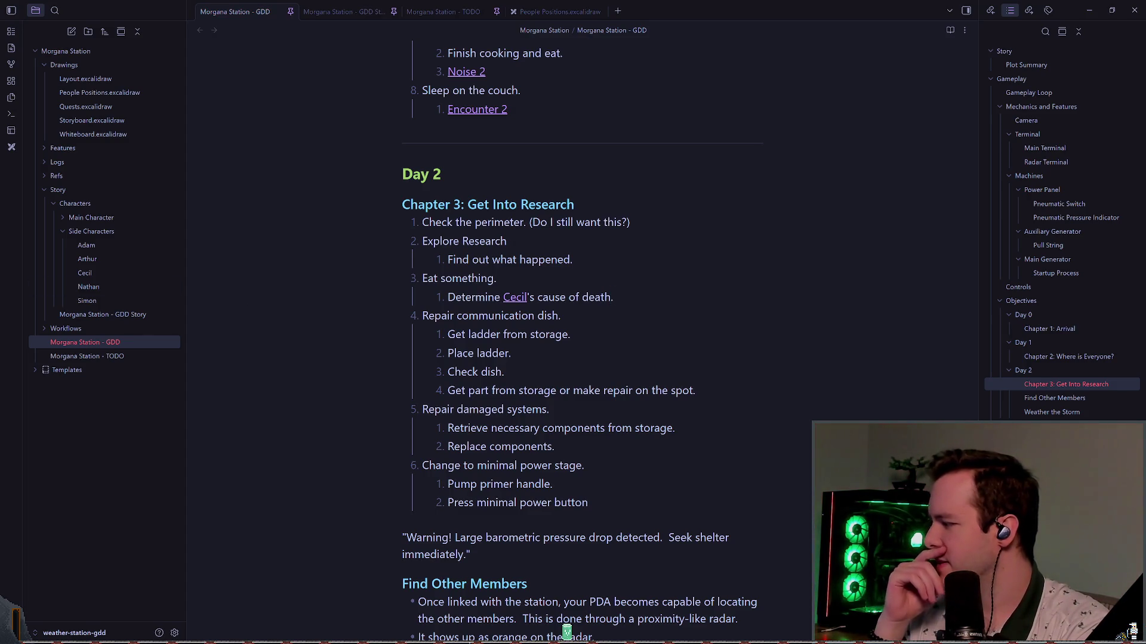
- Add an empty sub-step and reword the third step to 'Make something to eat.'
left_click(590, 272)
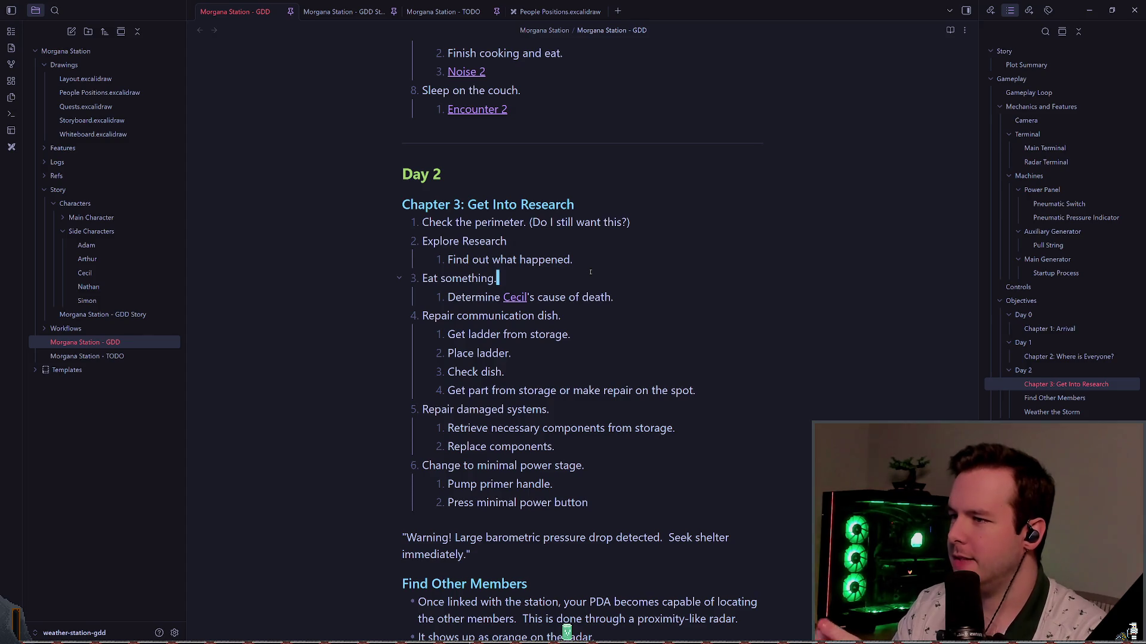
key("Return")
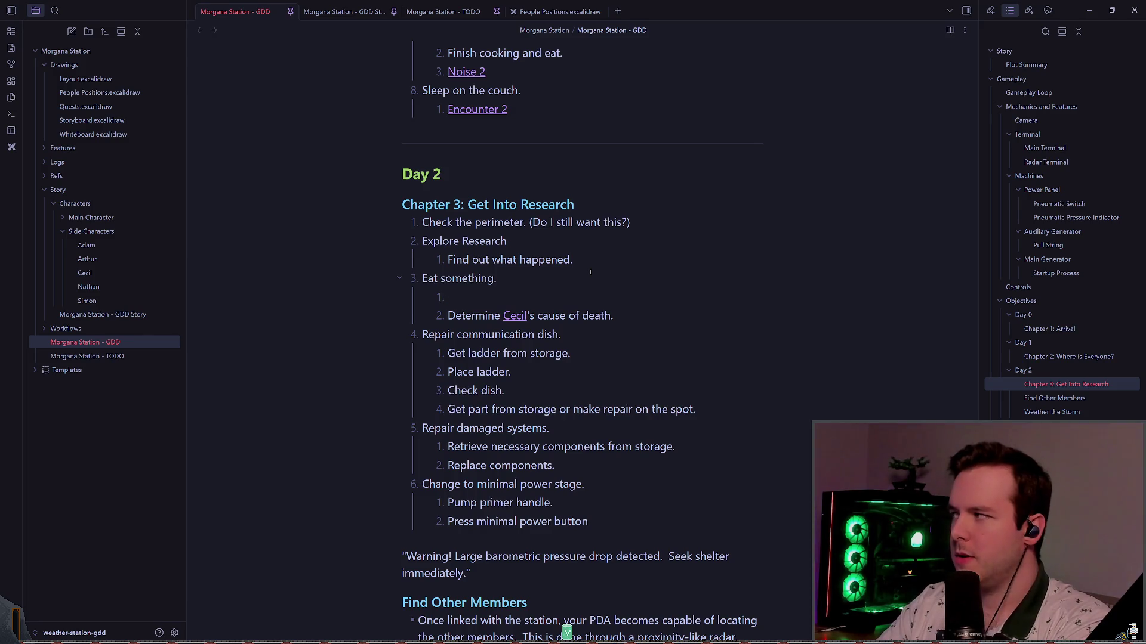
key("Up")
type("make someth")
key("BackSpace")
key("BackSpace")
key("BackSpace")
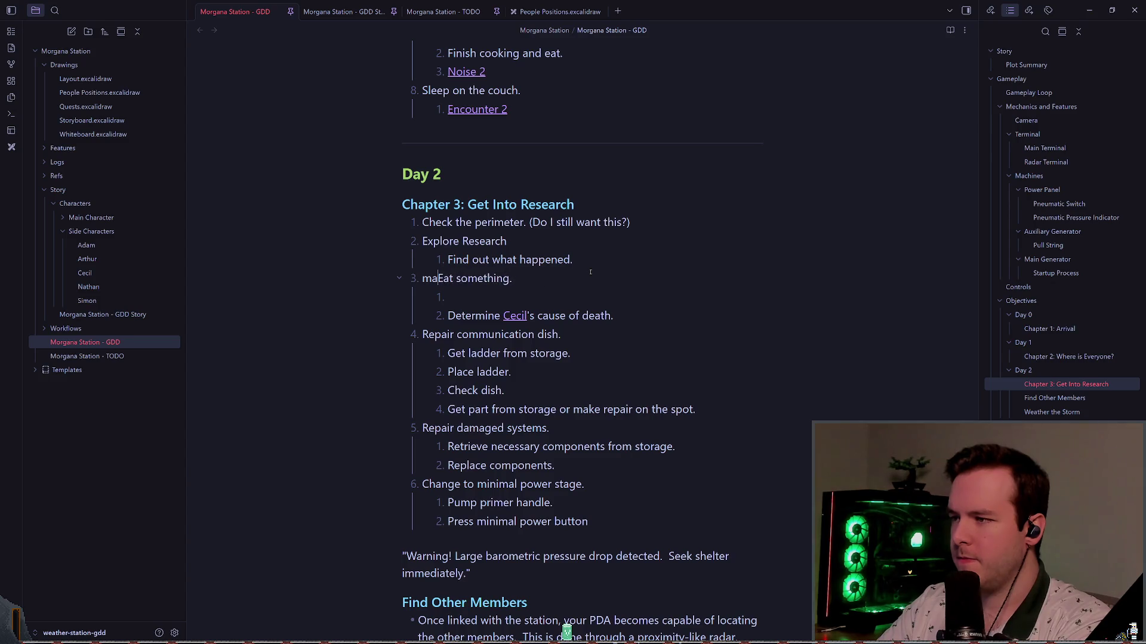
type("Make something to eat")
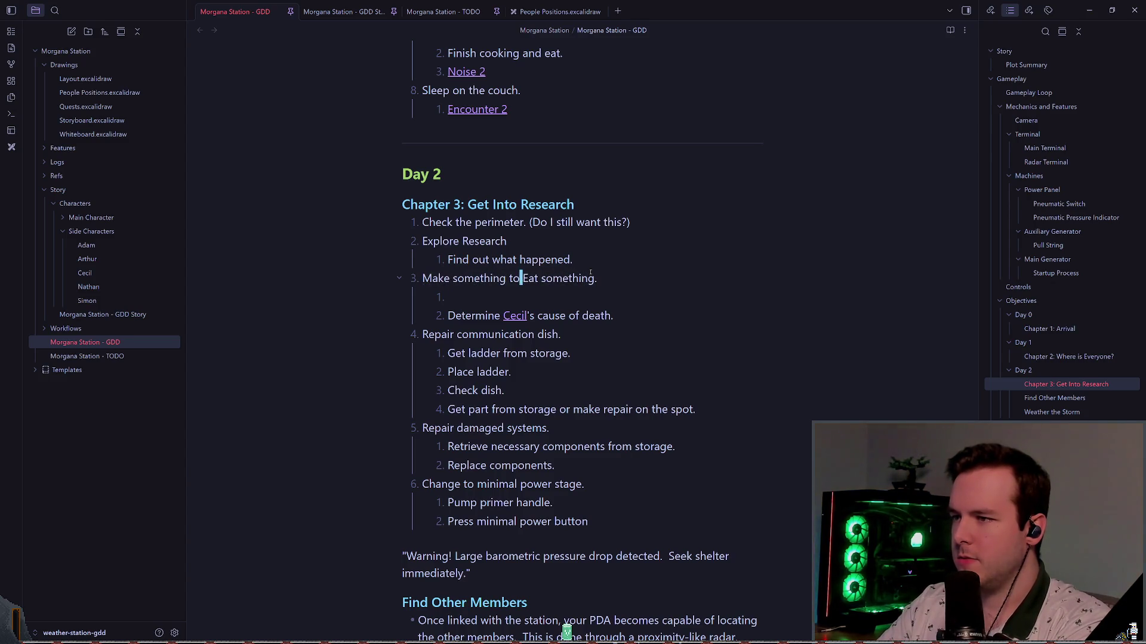
key("Delete")
key("Delete")
key("Delete")
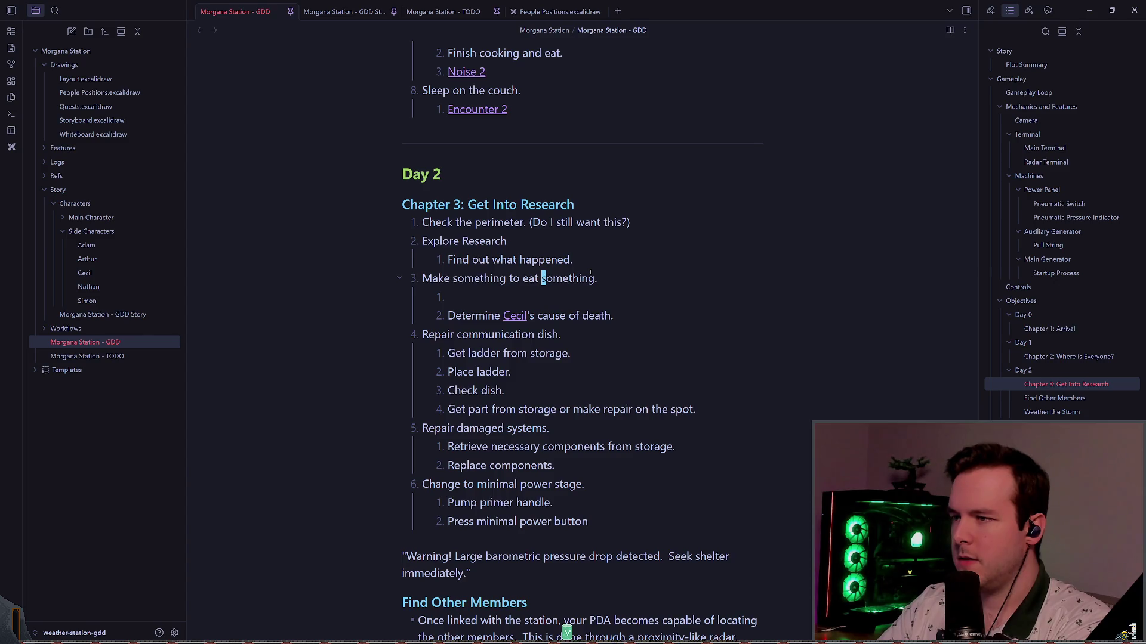
key("ctrl+Delete")
key("BackSpace")
key("Down")
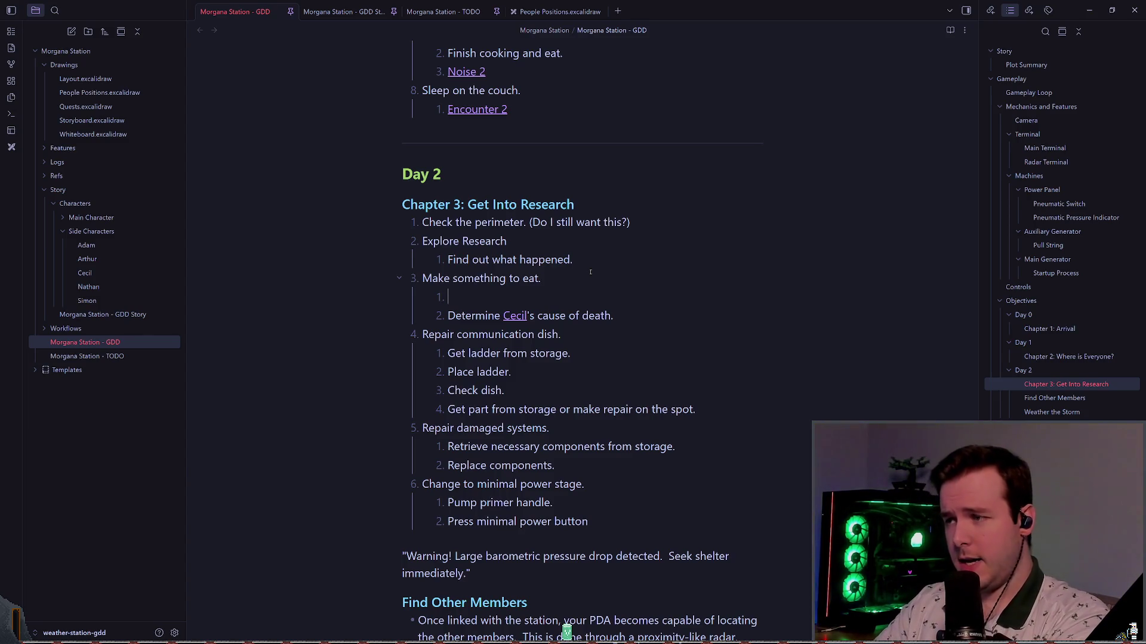
- Type 'Check outdoor storage for food' as the first sub-step
type("Retriev")
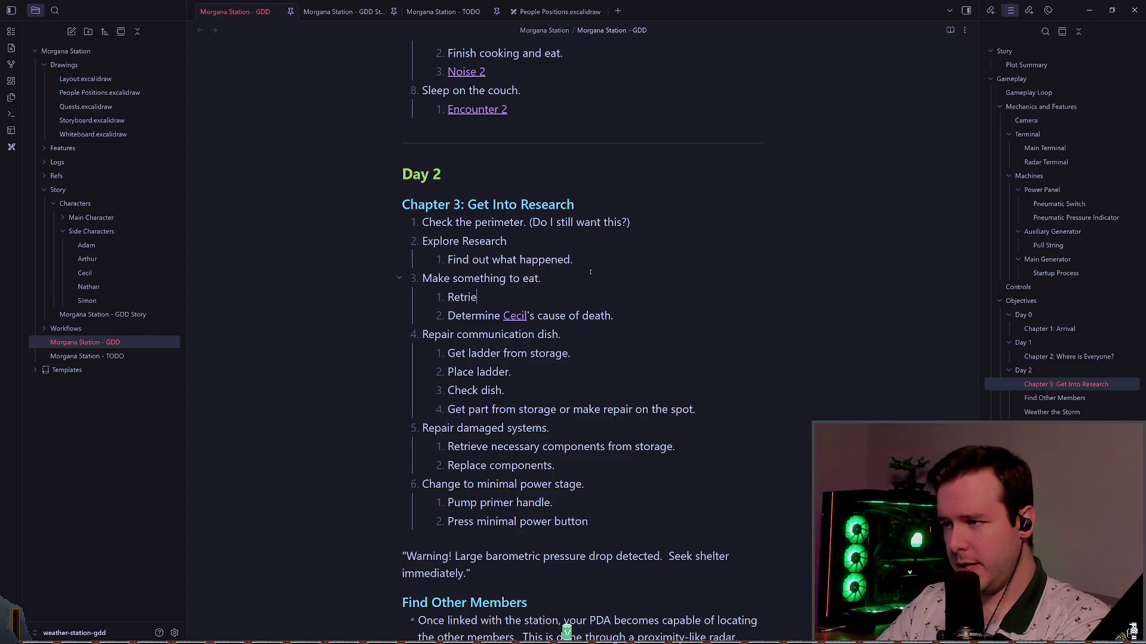
key("BackSpace")
key("BackSpace")
key("BackSpace")
key("BackSpace")
type("Ch")
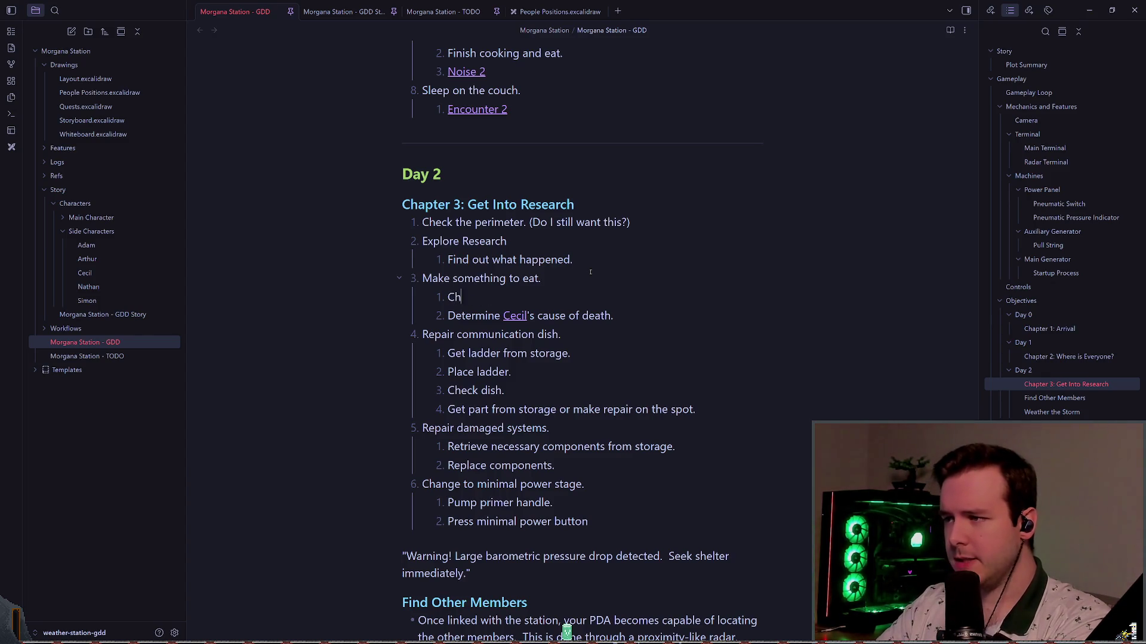
type("eck storage")
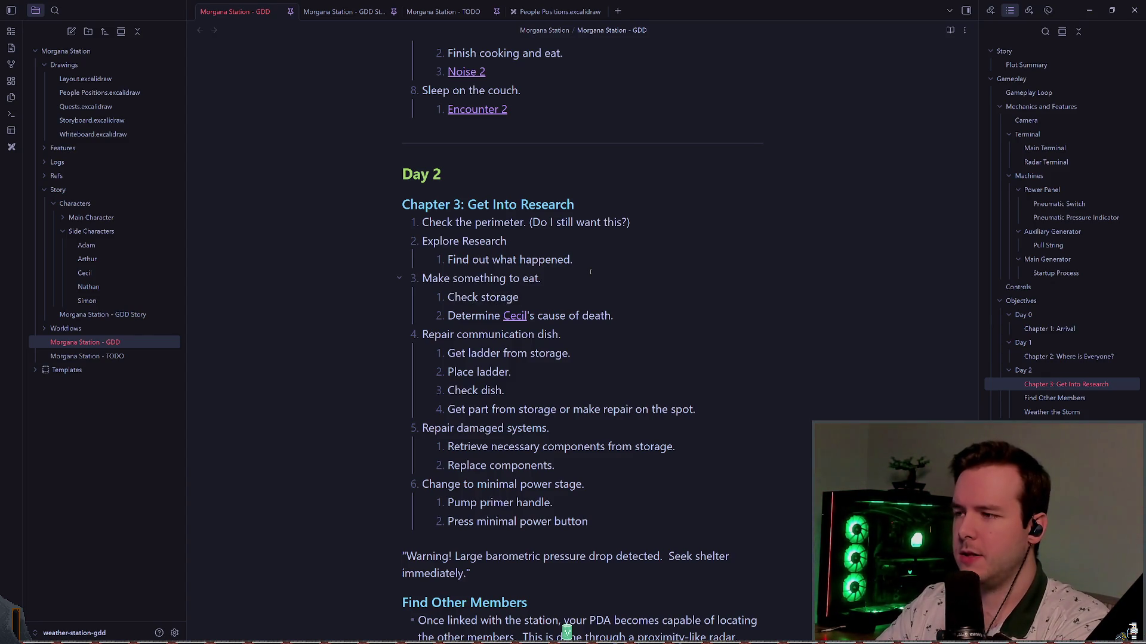
key("BackSpace")
key("BackSpace")
key("BackSpace")
key("BackSpace")
key("BackSpace")
key("BackSpace")
key("BackSpace")
type("outdoor sto")
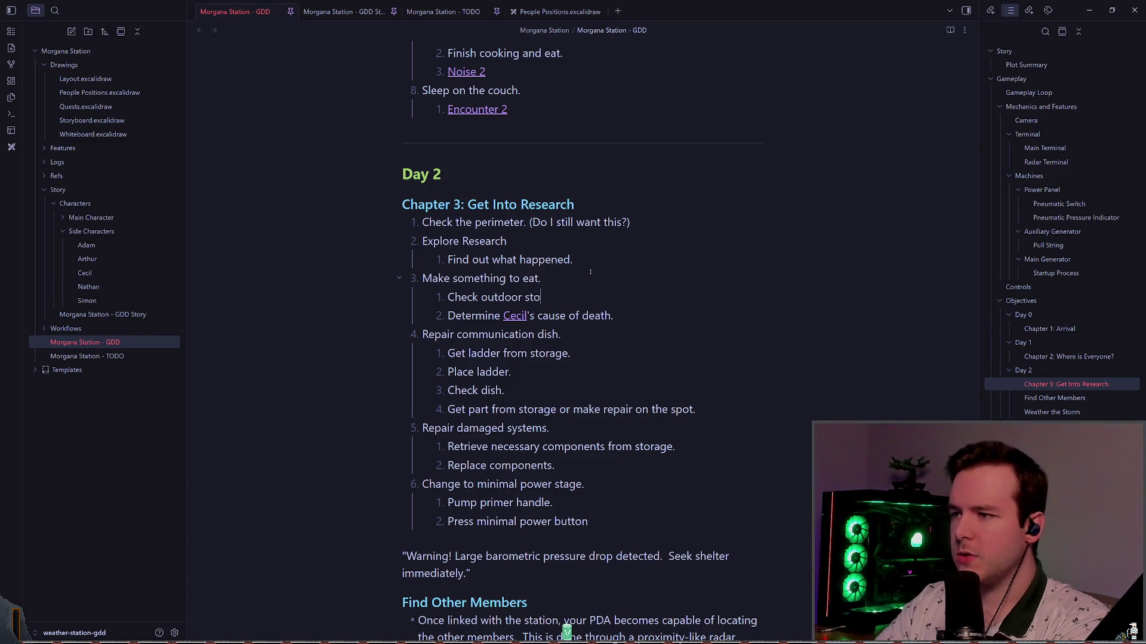
type("rage for food.")
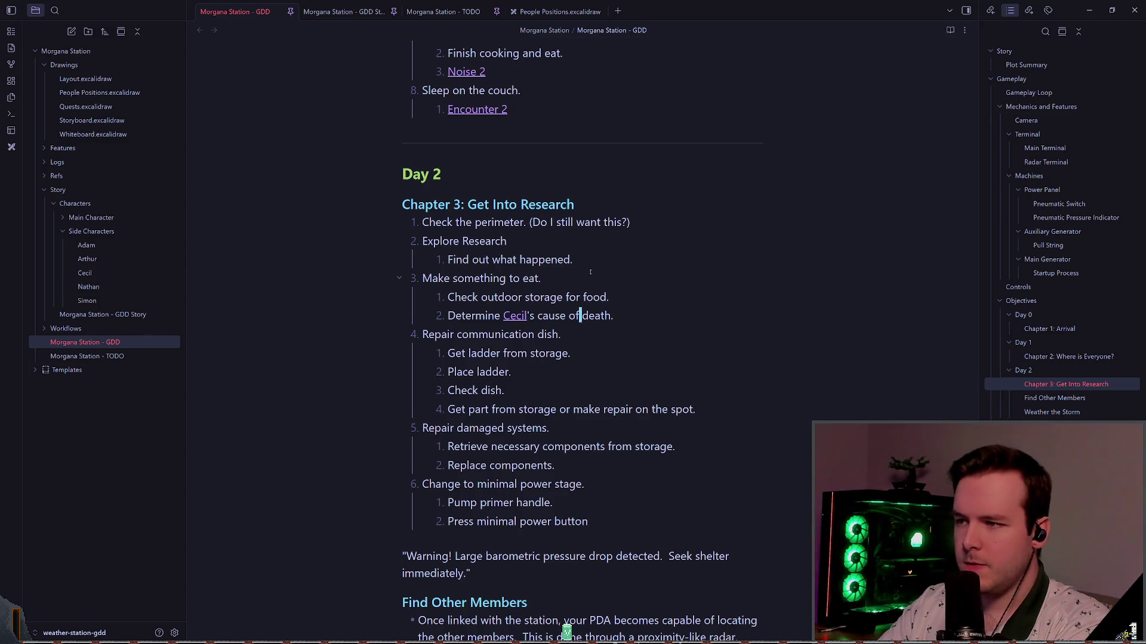
- Move to the Repair damaged systems step in the Day 2 chapter list and select it
key("Down")
key("shift+Down")
key("shift+Down")
key("shift+Down")
key("Right")
scroll(590, 272, "down", 1)
key("Down")
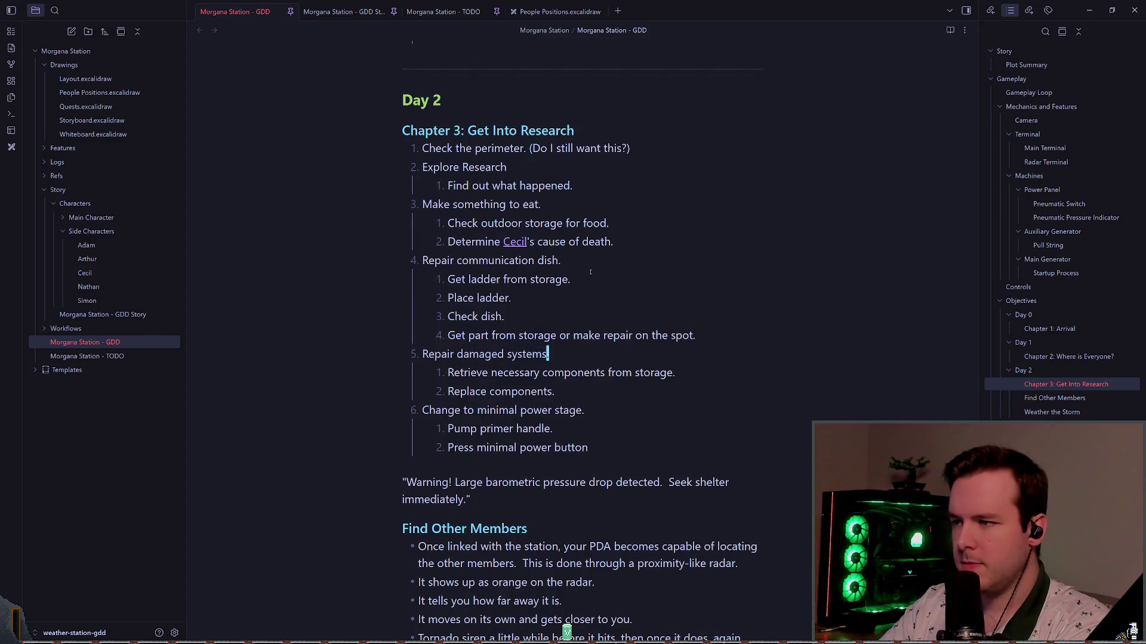
scroll(591, 272, "down", 1)
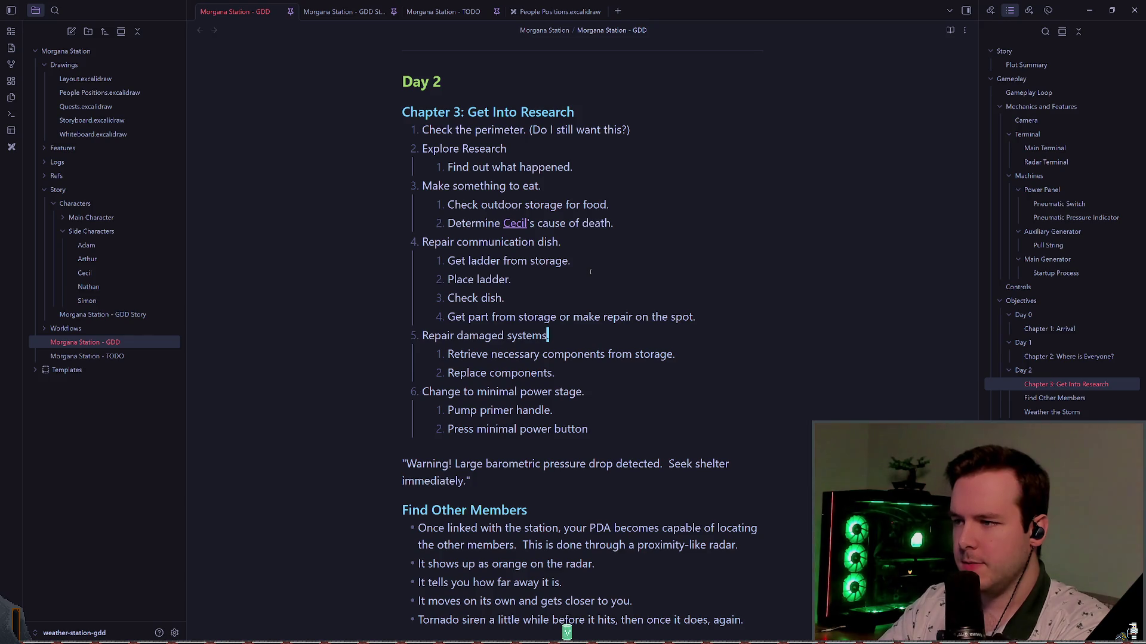
key("shift+Down")
key("shift+Down")
key("Right")
key("shift+Up")
key("shift+Up")
key("shift+Up")
key("Left")
key("shift+Down")
key("shift+Down")
key("shift+End")
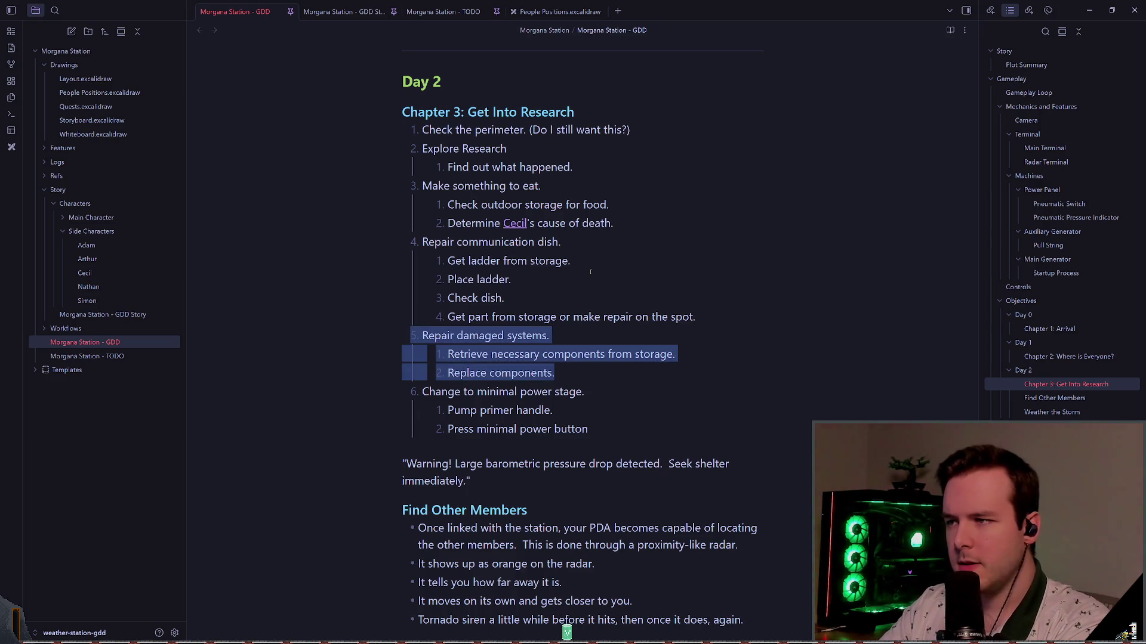
key("Left")
key("shift+End")
- Delete the Change to minimal power stage step with its Pump primer handle and Press minimal power button sub-steps
key("Down")
key("Down")
key("Down")
key("Up")
key("shift+Up")
key("Home")
key("Down")
key("Down")
key("Down")
key("shift+Left")
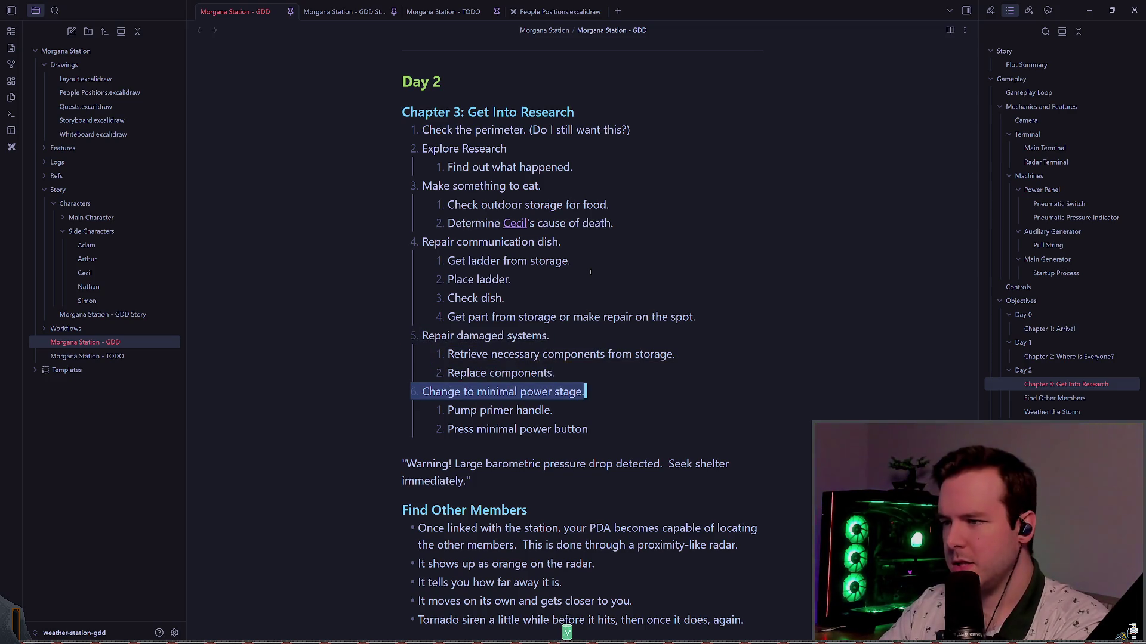
key("shift+Down")
key("shift+Down")
key("Up")
key("ctrl+d")
key("Up")
key("ctrl+d")
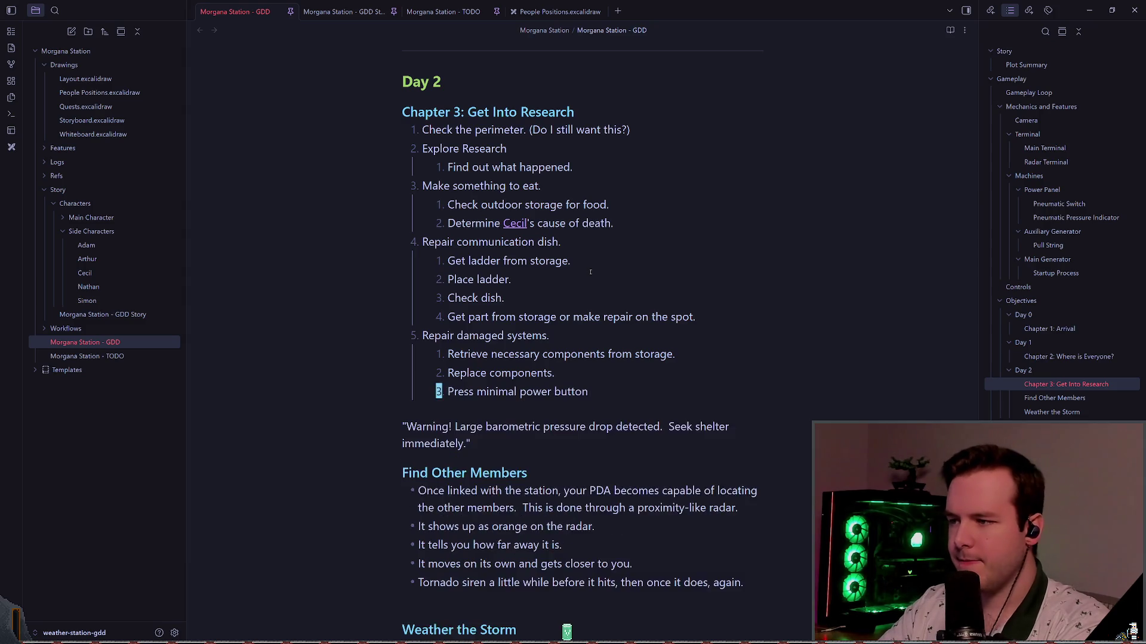
key("ctrl+d")
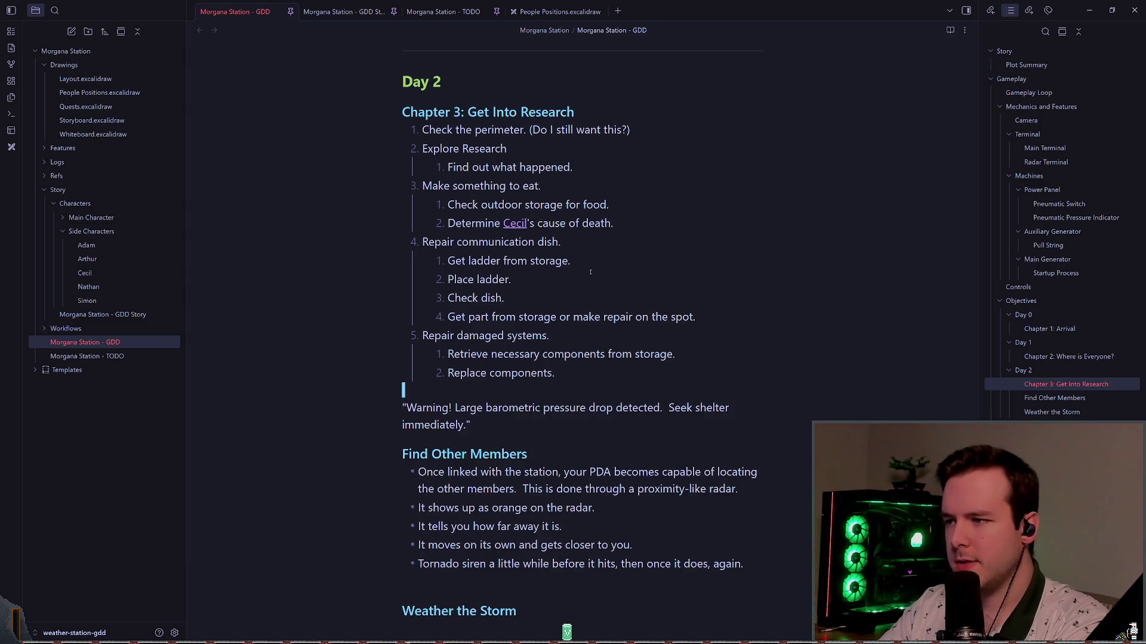
- Review the Repair communication dish sub-steps, then open Layout.excalidraw from the Drawings folder
key("Up")
key("Up")
key("Up")
key("Down")
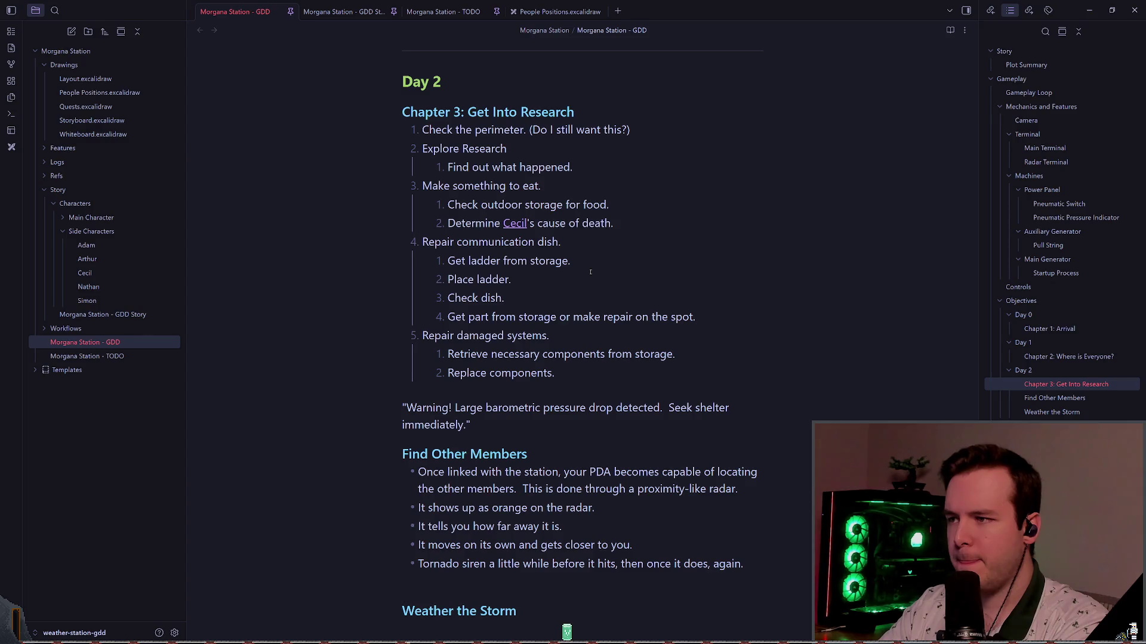
key("Down")
key("Down")
key("Down")
key("Down")
key("Up")
key("Right")
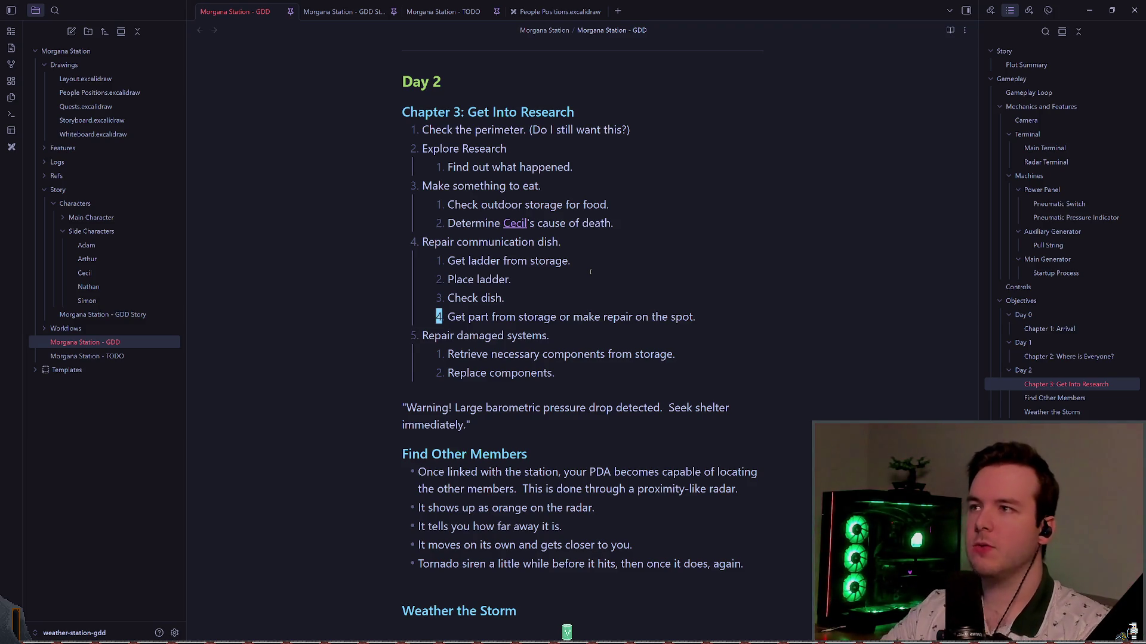
left_click(86, 79)
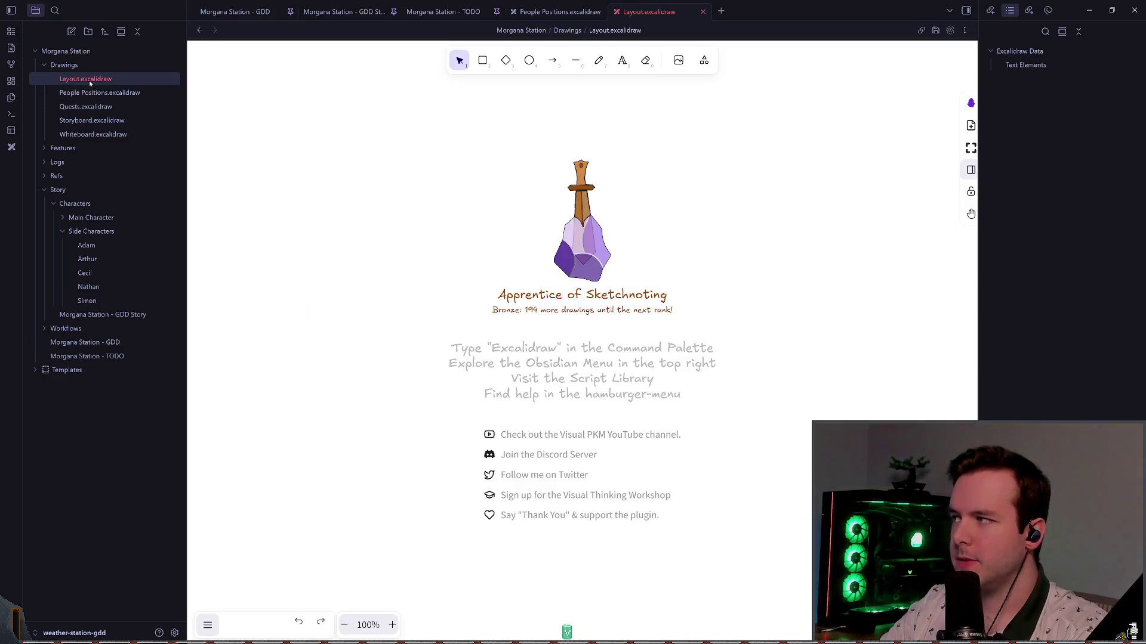
- Open People Positions.excalidraw and try orange loops around Research, Power, Garage and Big House, undoing each
scroll(448, 294, "up", 5, "ctrl")
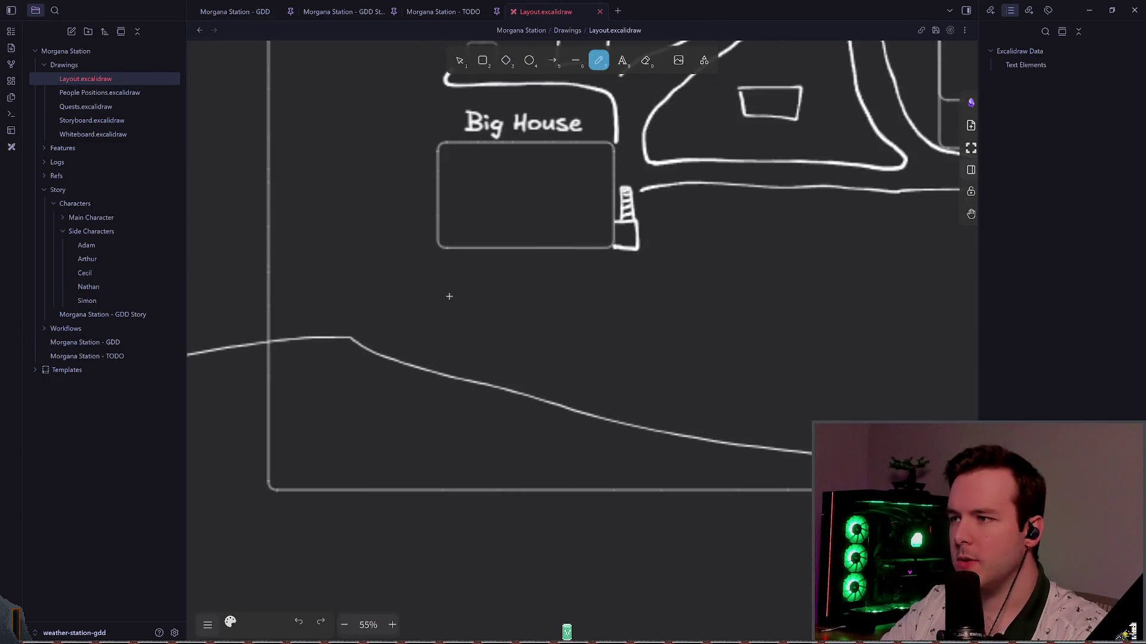
scroll(532, 232, "up", 3)
left_click(100, 93)
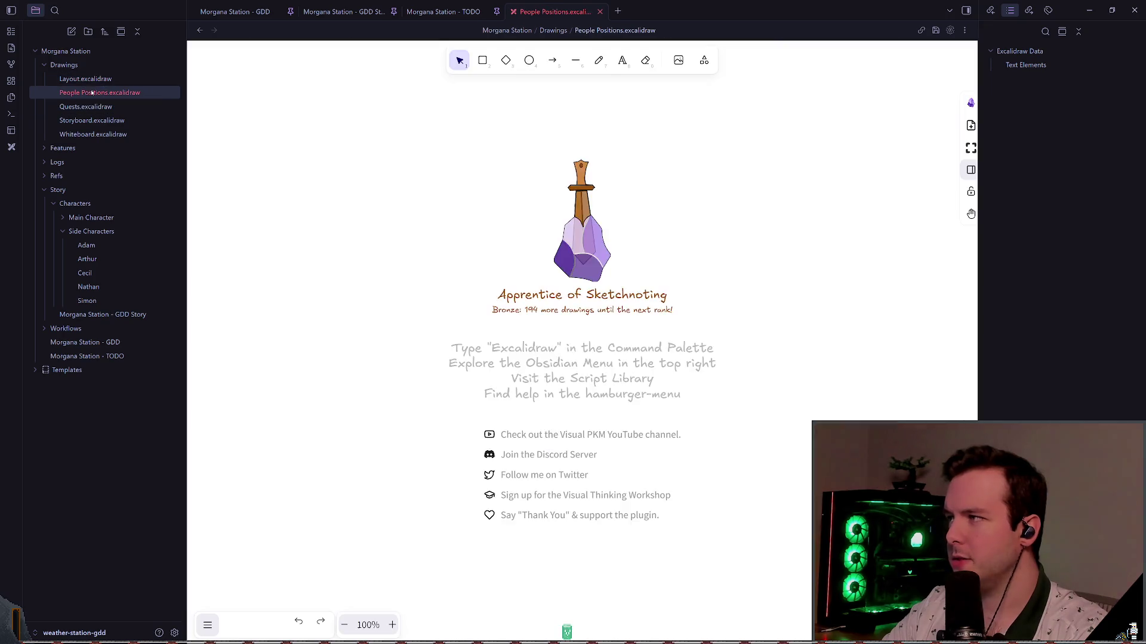
scroll(525, 274, "up", 10, "ctrl")
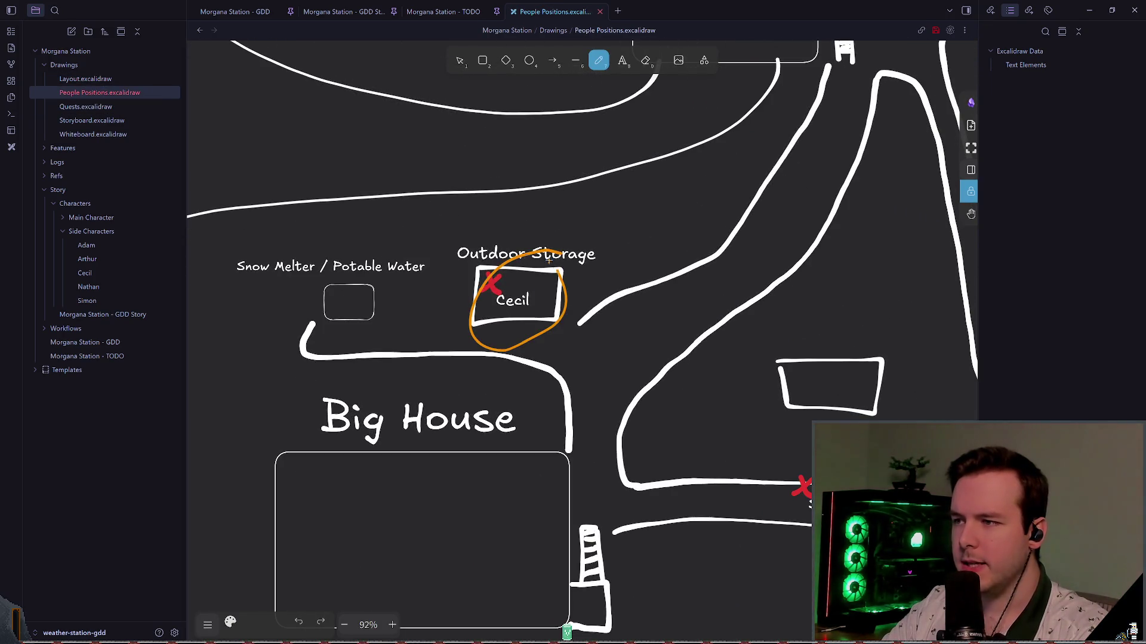
scroll(639, 390, "down", 6, "ctrl")
scroll(609, 378, "up", 3, "ctrl")
mouse_move(740, 334)
left_mouse_down()
mouse_move(829, 417)
mouse_move(687, 418)
mouse_move(722, 349)
left_mouse_up()
key("ctrl+z")
key("ctrl+z")
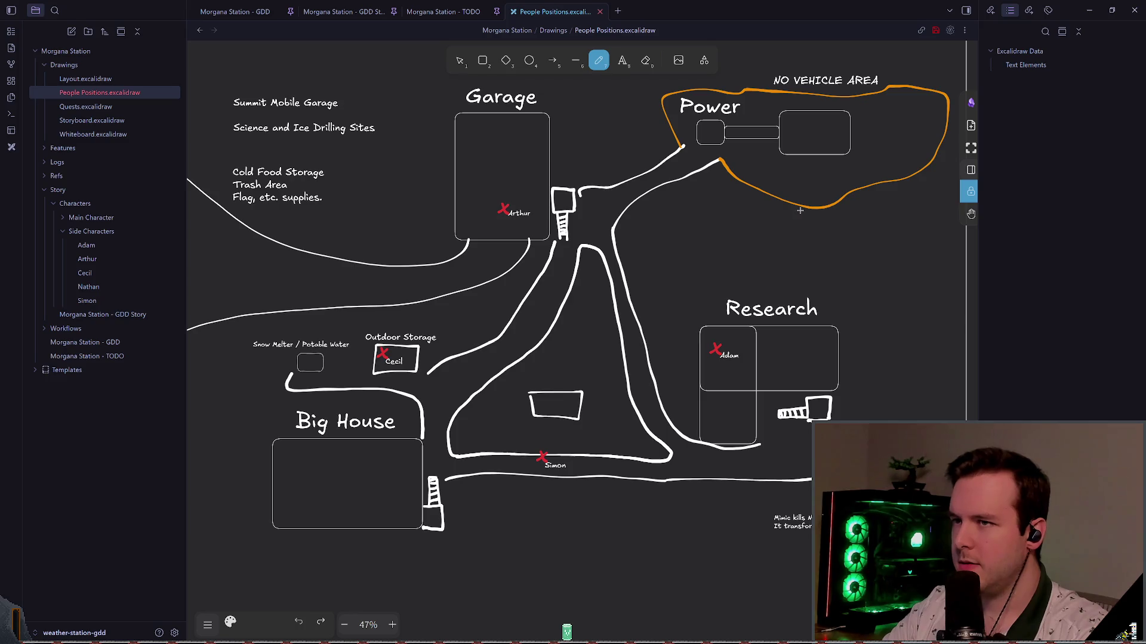
left_click_drag(740, 102, 776, 77)
key("ctrl+z")
mouse_move(516, 128)
left_mouse_down()
mouse_move(472, 241)
mouse_move(537, 127)
left_mouse_up()
key("ctrl+z")
left_click_drag(349, 430, 418, 439)
key("ctrl+z")
- Draw an orange curved arrow leading up and left from the bottom of the Garage
scroll(491, 420, "up", 5)
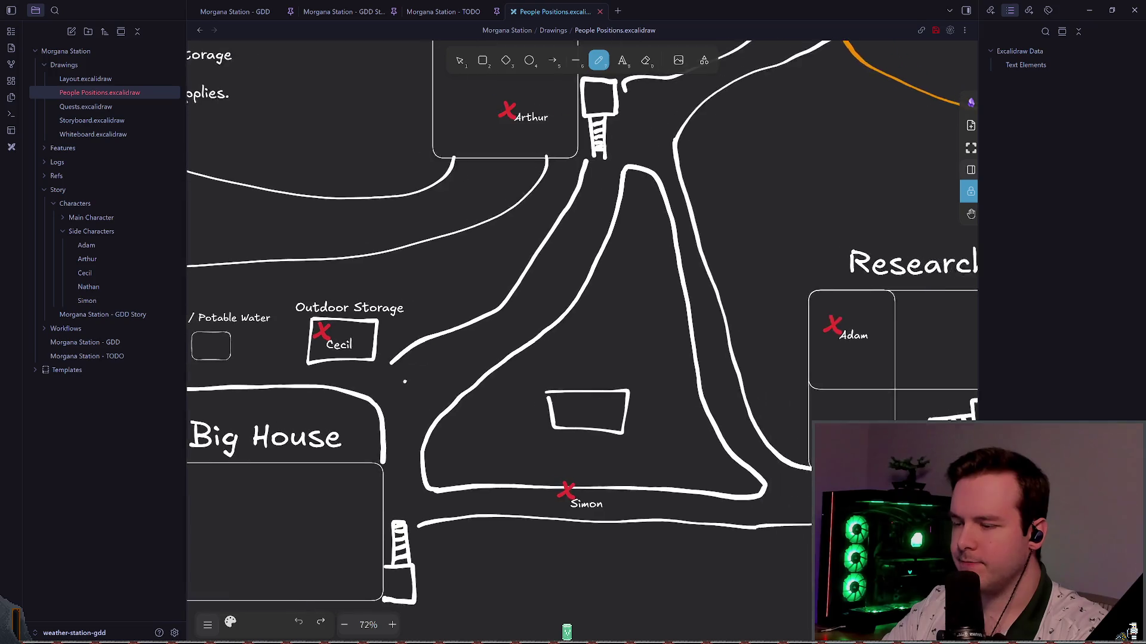
scroll(492, 419, "left", 2)
mouse_move(355, 306)
left_mouse_down()
mouse_move(397, 325)
mouse_move(352, 301)
left_mouse_up()
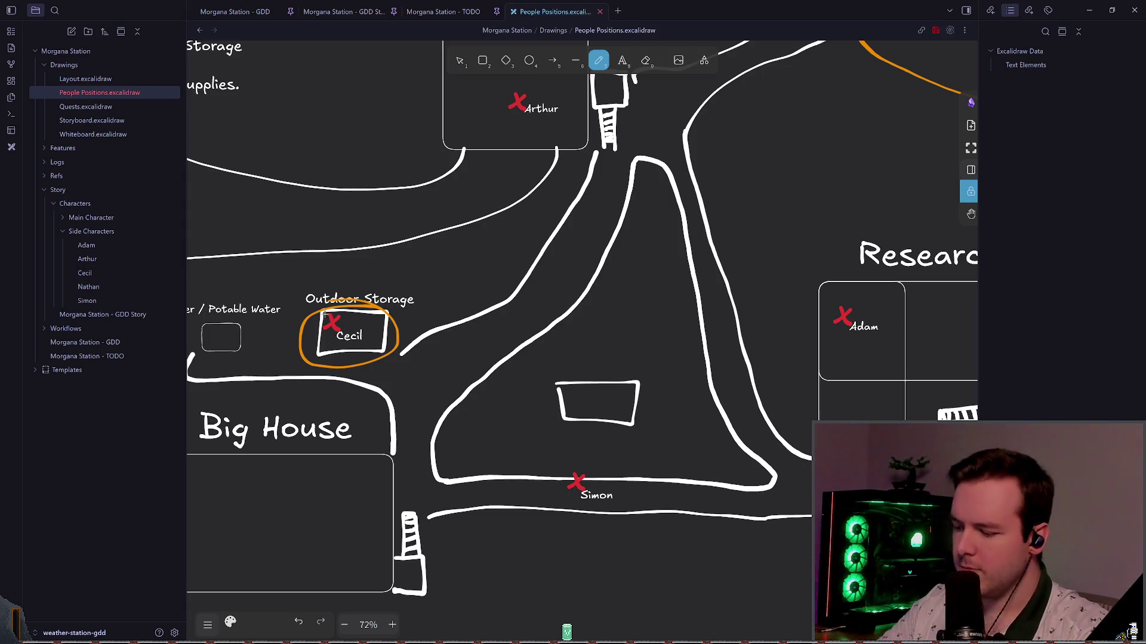
scroll(504, 289, "up", 1)
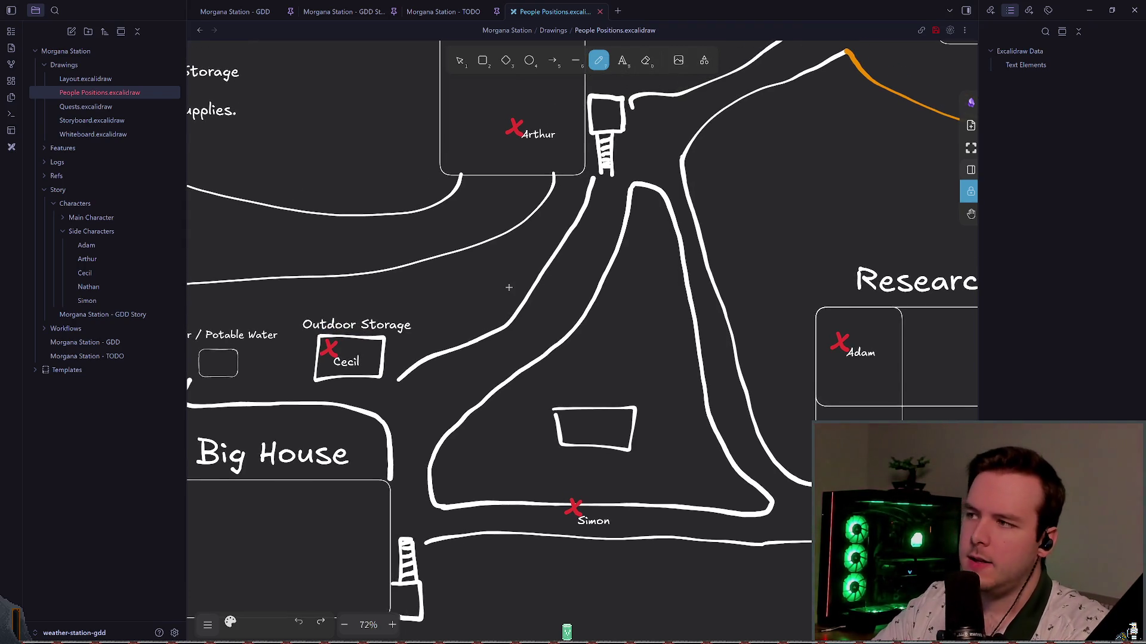
scroll(508, 287, "up", 5)
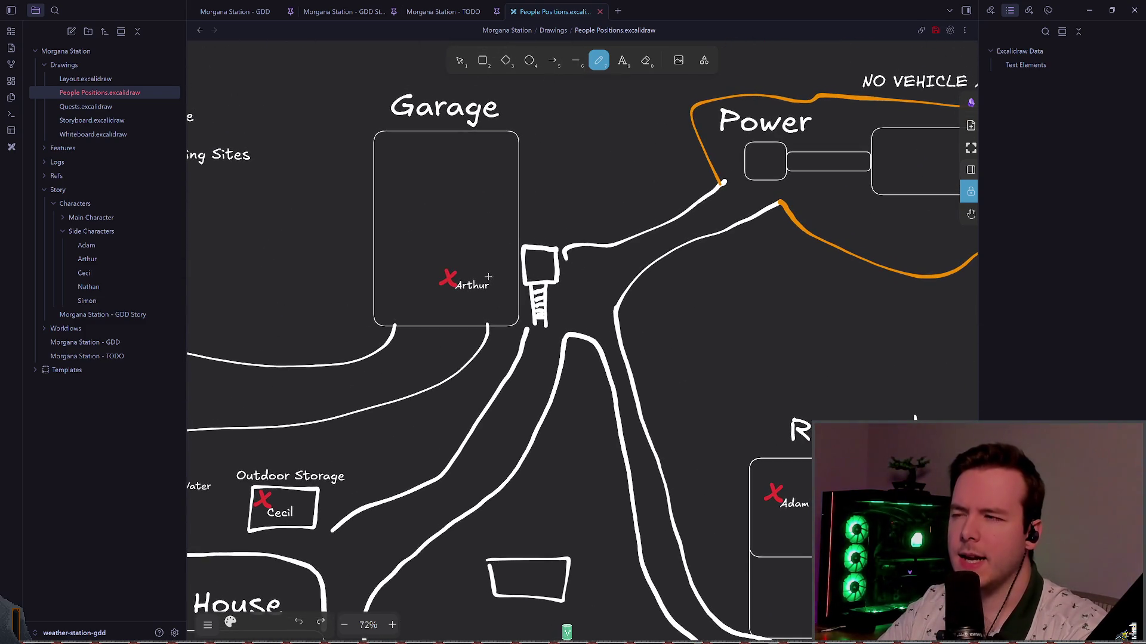
scroll(424, 212, "left", 3)
mouse_move(565, 248)
left_mouse_down()
mouse_move(477, 274)
mouse_move(477, 251)
mouse_move(508, 256)
mouse_move(479, 278)
mouse_move(483, 253)
mouse_move(476, 273)
mouse_move(512, 277)
mouse_move(330, 189)
mouse_move(321, 220)
mouse_move(352, 216)
left_mouse_up()
key("ctrl+z")
key("ctrl+z")
left_click_drag(289, 195, 531, 308)
scroll(531, 308, "down", 3)
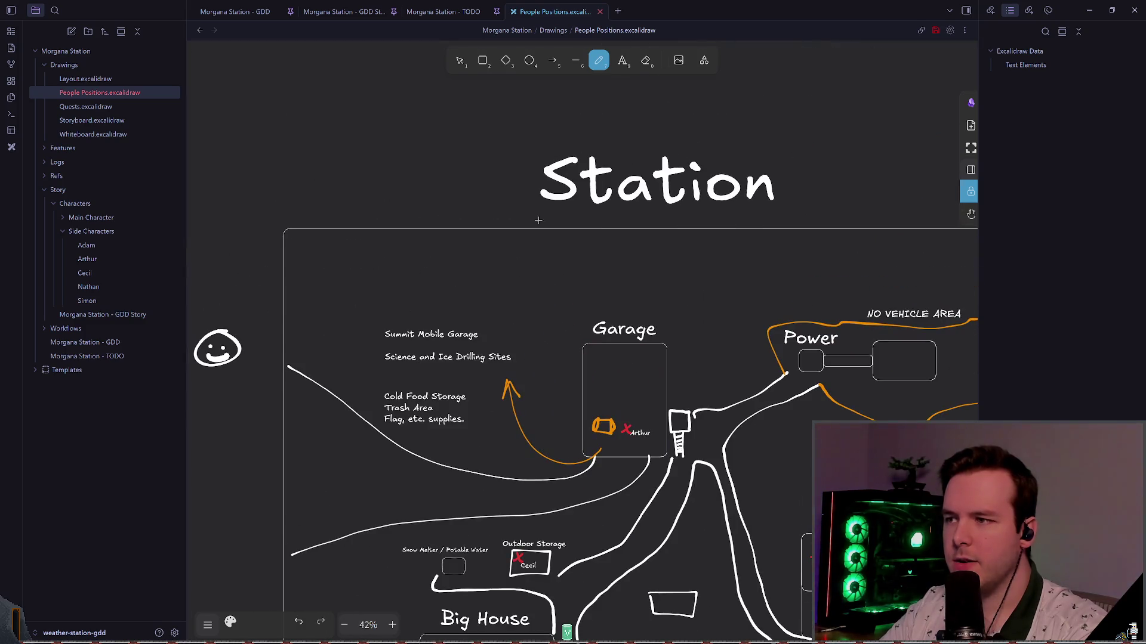
scroll(464, 286, "up", 1)
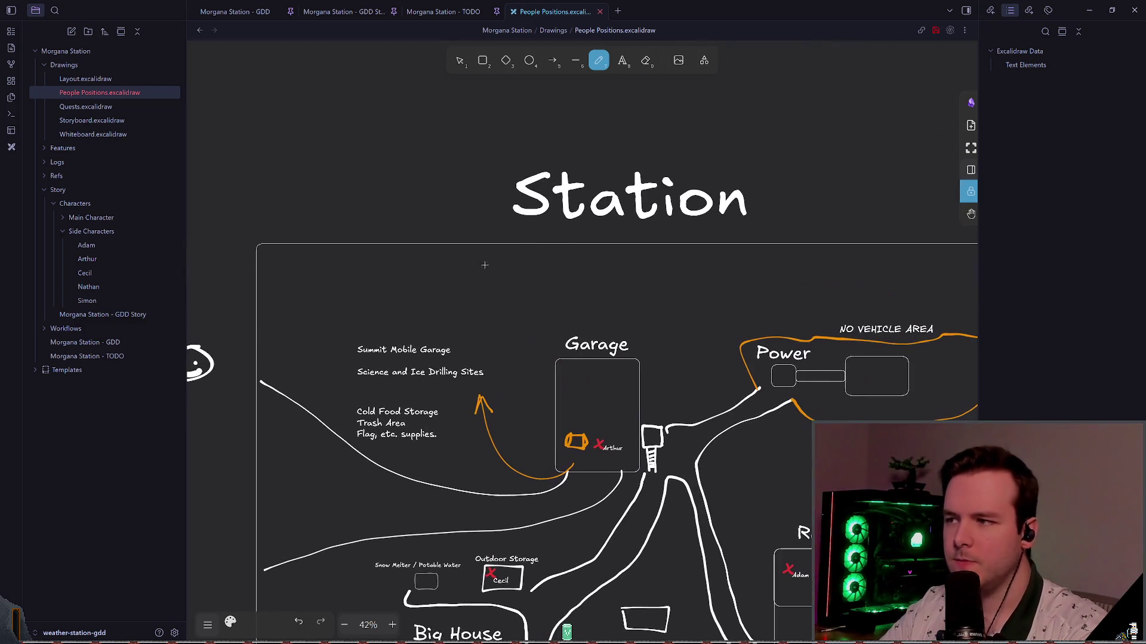
- Sketch orange circles around the drilling sites note and above the notes, then undo both
left_click(459, 62)
left_click(598, 60)
mouse_move(510, 358)
left_mouse_down()
mouse_move(334, 376)
mouse_move(506, 364)
left_mouse_up()
scroll(358, 411, "up", 3)
key("ctrl+z")
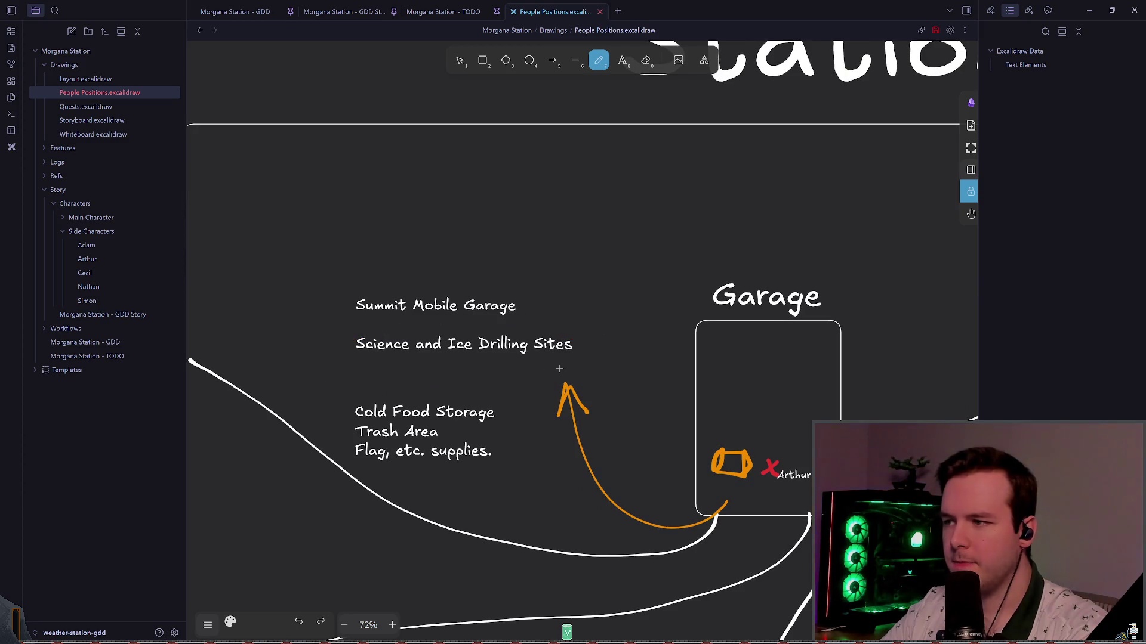
scroll(488, 317, "right", 2)
mouse_move(439, 113)
left_mouse_down()
mouse_move(343, 113)
mouse_move(421, 109)
left_mouse_up()
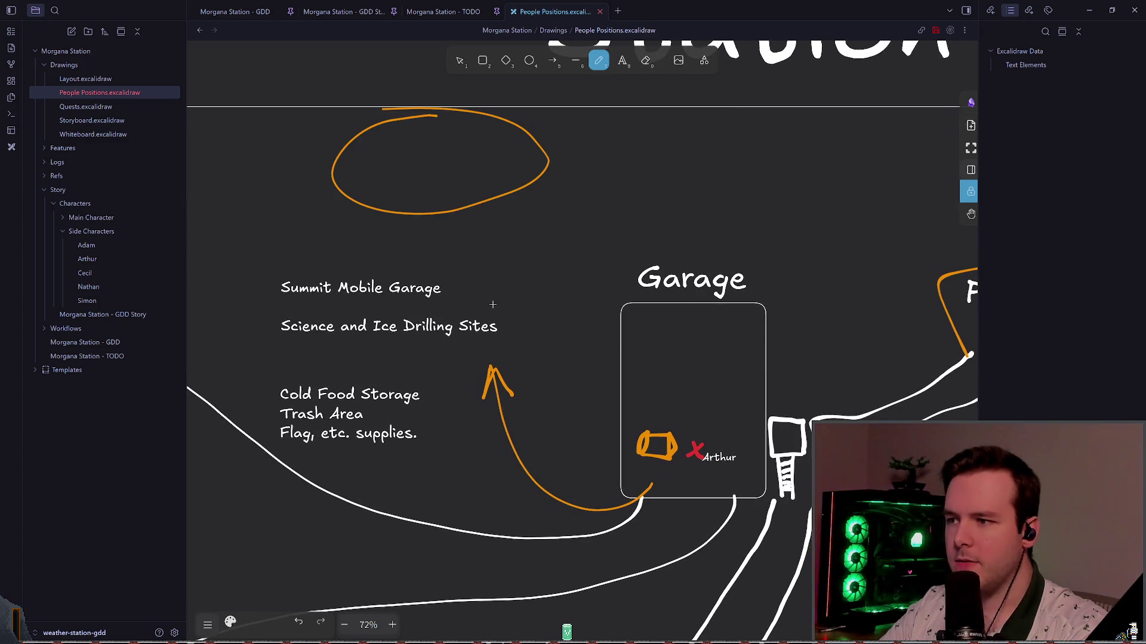
key("ctrl+z")
scroll(540, 299, "down", 2)
scroll(549, 293, "right", 2)
scroll(549, 293, "down", 8)
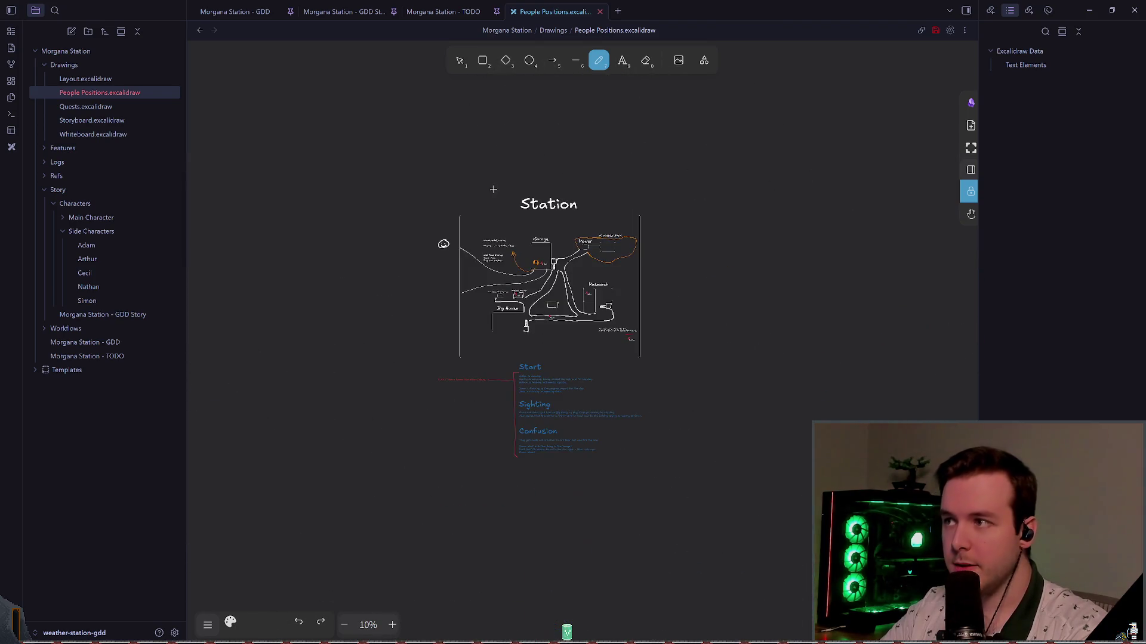
scroll(529, 261, "up", 8)
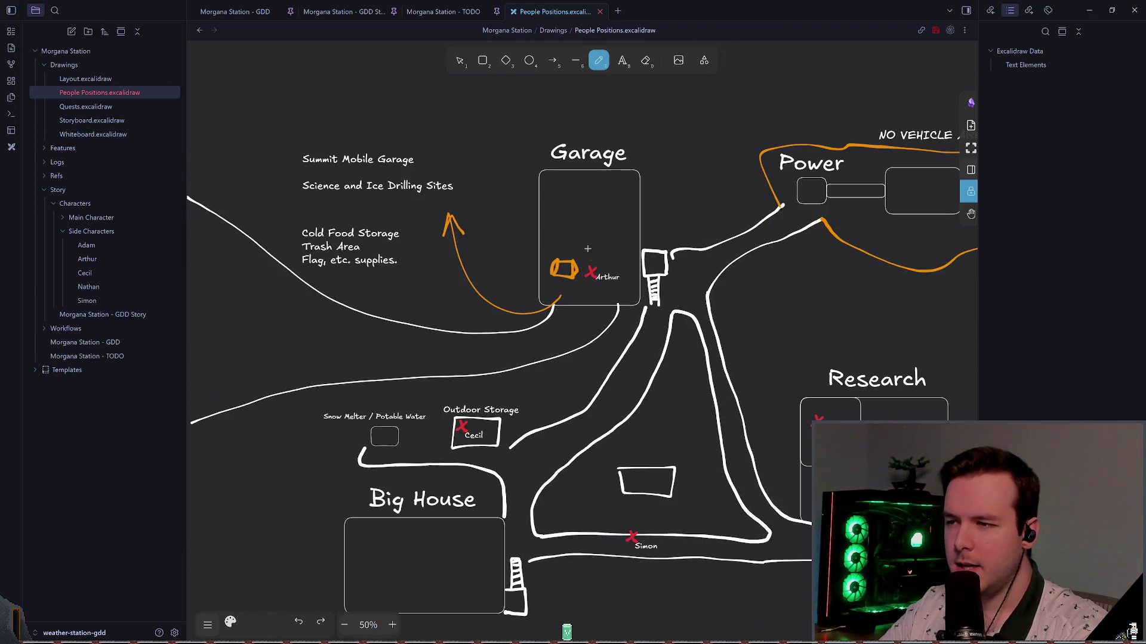
- Delete the orange arrow near the Garage and the orange scribble beside Arthur
key("v")
left_click(450, 219)
key("Delete")
scroll(571, 264, "up", 2)
left_click_drag(505, 246, 560, 312)
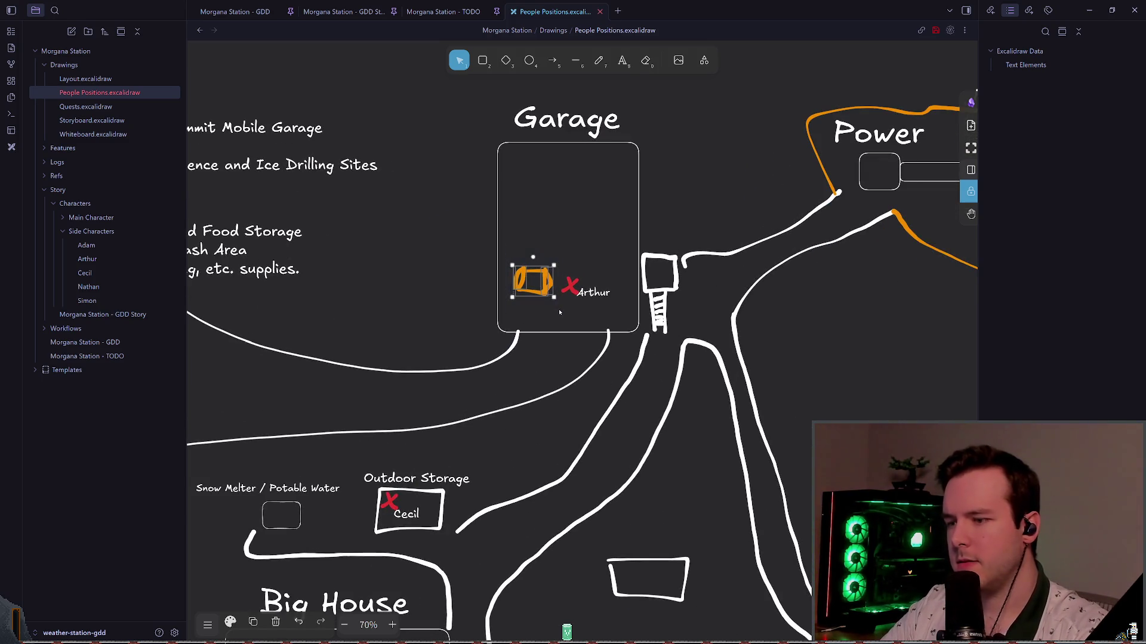
key("Delete")
- Bring the Garage and Power areas back into view and inspect Arthur's marker
scroll(522, 314, "right", 3)
scroll(522, 314, "down", 2)
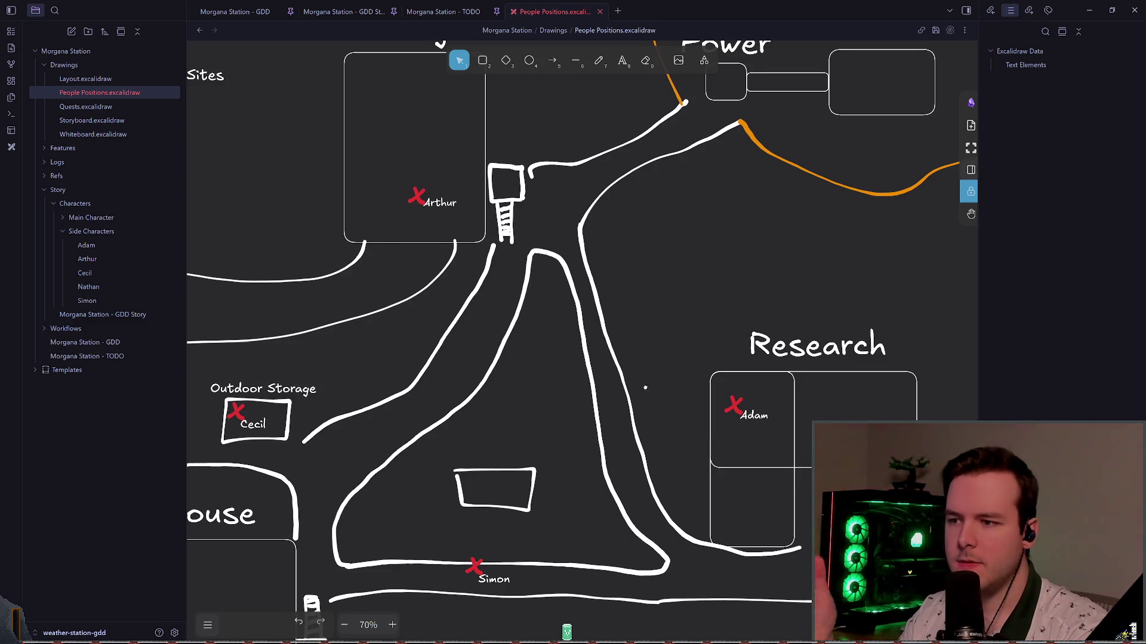
scroll(621, 385, "right", 1)
scroll(621, 385, "up", 1)
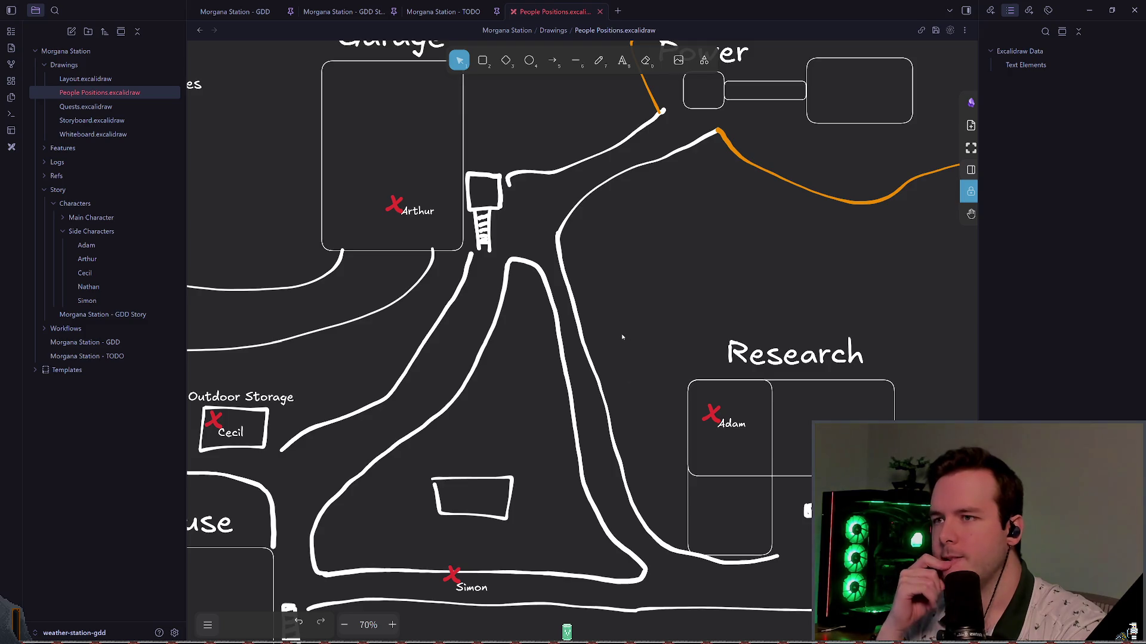
scroll(623, 353, "down", 2)
scroll(623, 352, "left", 2)
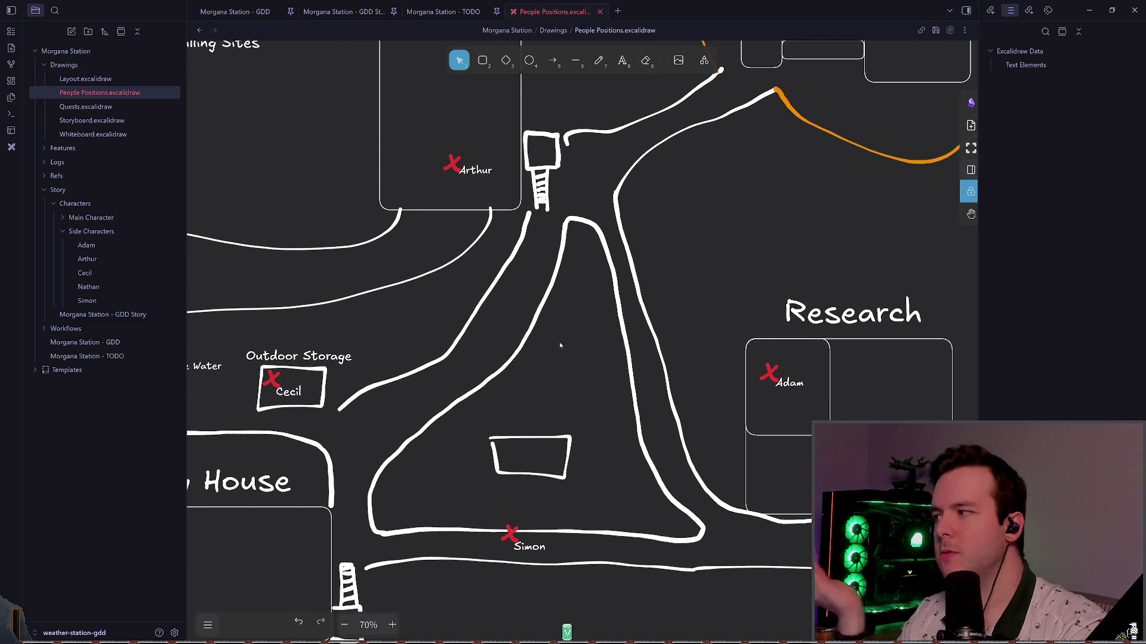
scroll(560, 345, "down", 1)
scroll(560, 345, "left", 1)
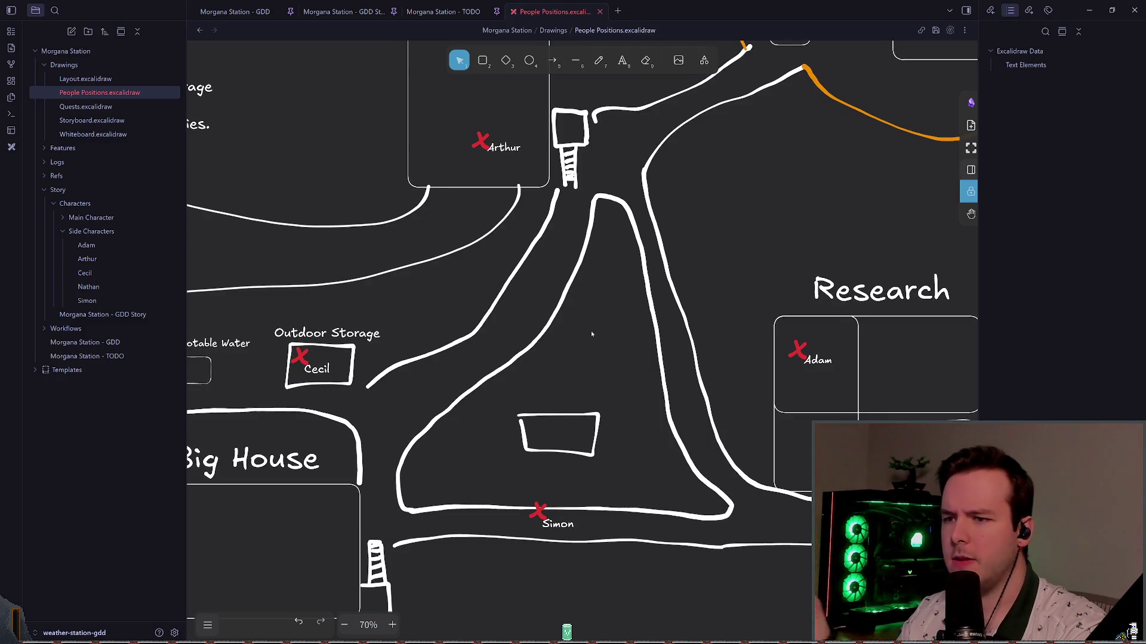
mouse_move(601, 347)
left_mouse_down()
mouse_move(627, 317)
mouse_move(585, 348)
mouse_move(560, 399)
mouse_move(548, 481)
left_mouse_up()
left_click(600, 61)
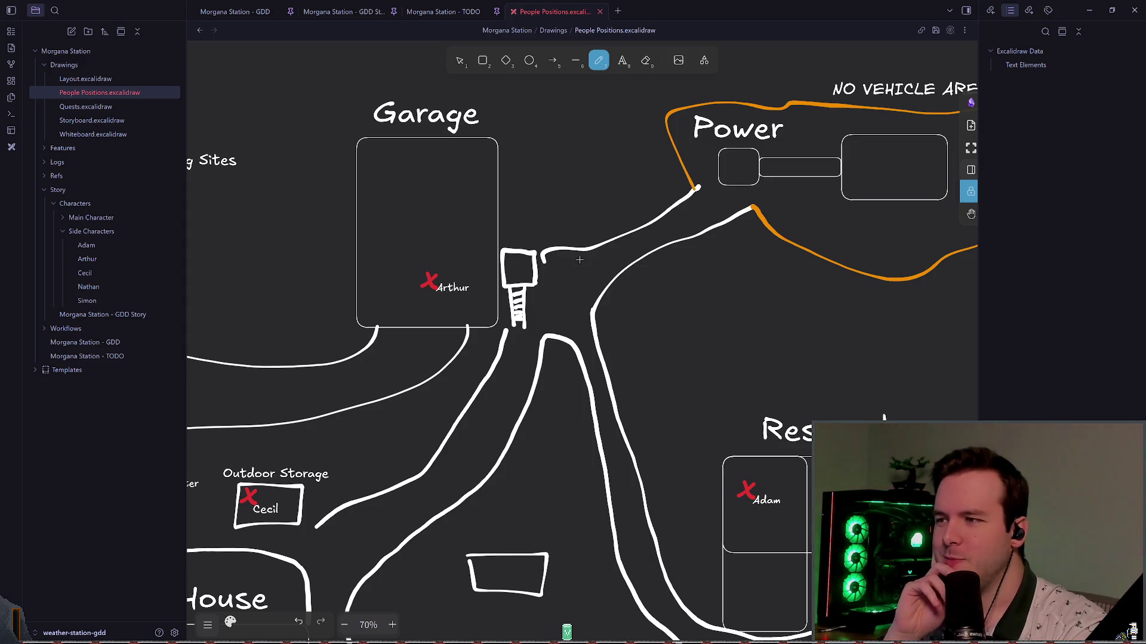
scroll(458, 233, "up", 3)
scroll(458, 233, "left", 3)
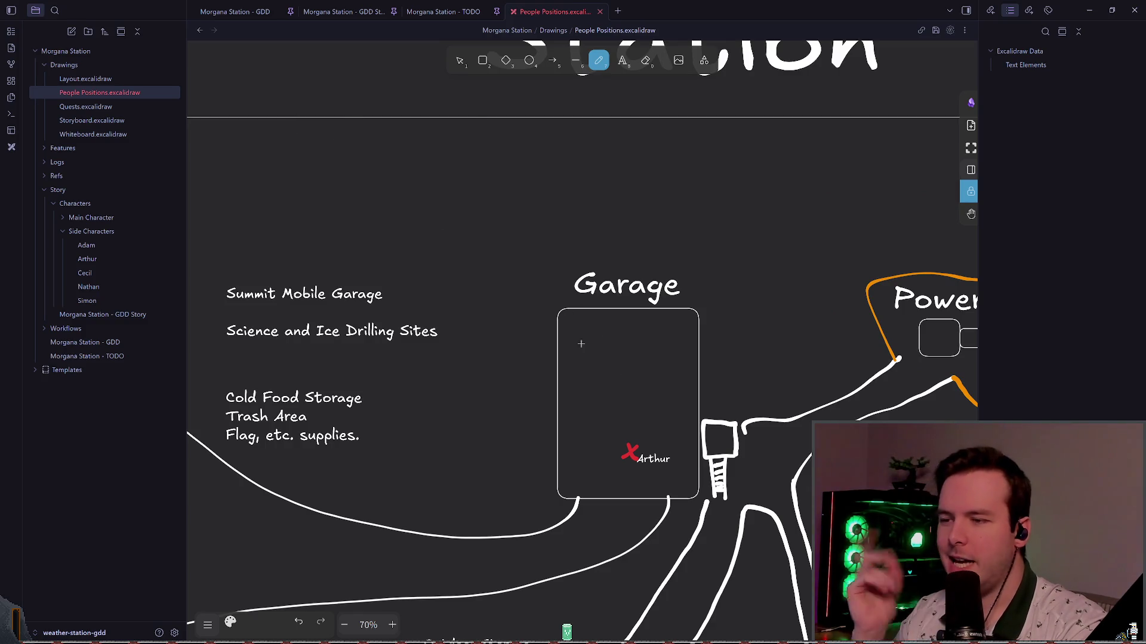
scroll(568, 329, "down", 2)
scroll(568, 329, "right", 2)
left_click(460, 61)
left_click(525, 356)
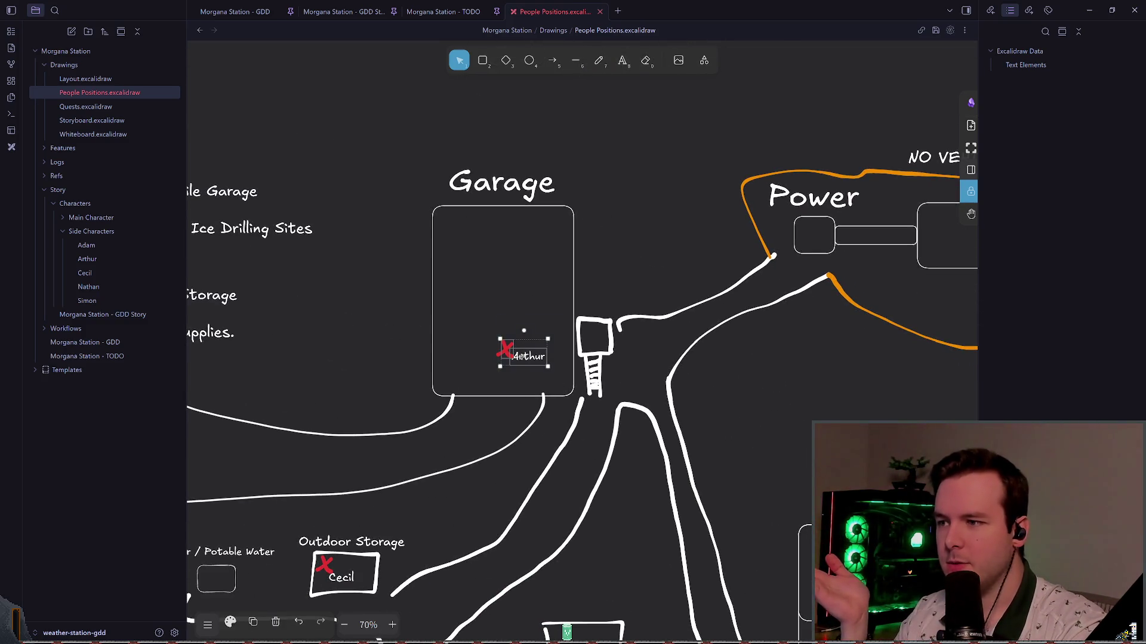
left_click(795, 410)
- Nudge Simon's marker along the road and return Adam's marker to Research's left room
scroll(795, 411, "down", 3)
scroll(795, 411, "right", 3)
scroll(635, 302, "left", 3)
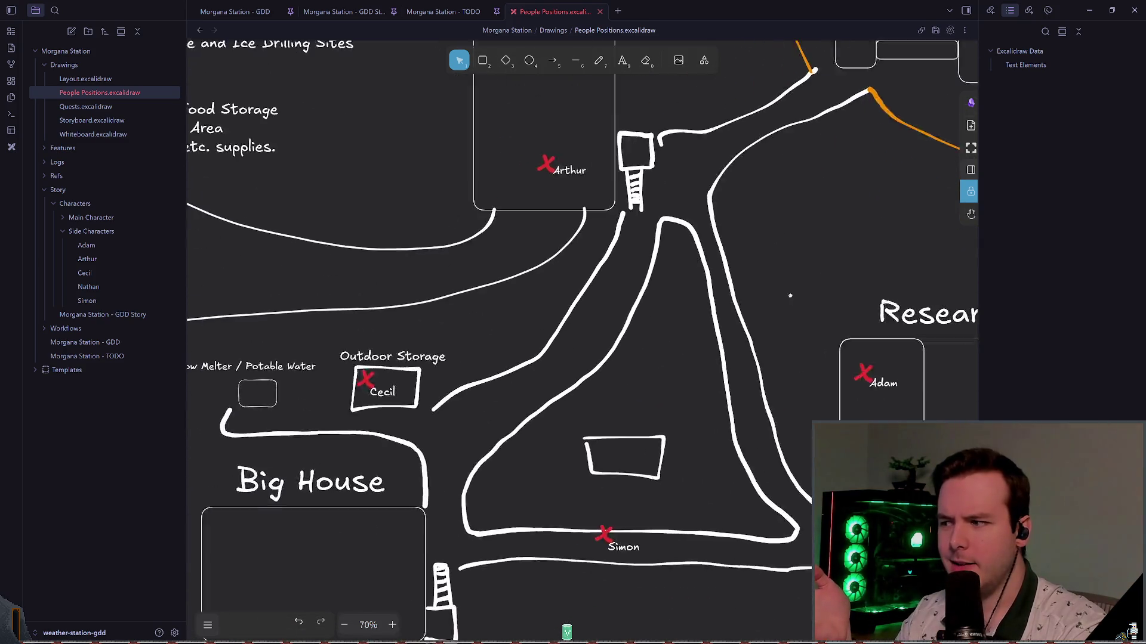
scroll(777, 305, "down", 1)
scroll(746, 292, "down", 2)
scroll(746, 292, "right", 3)
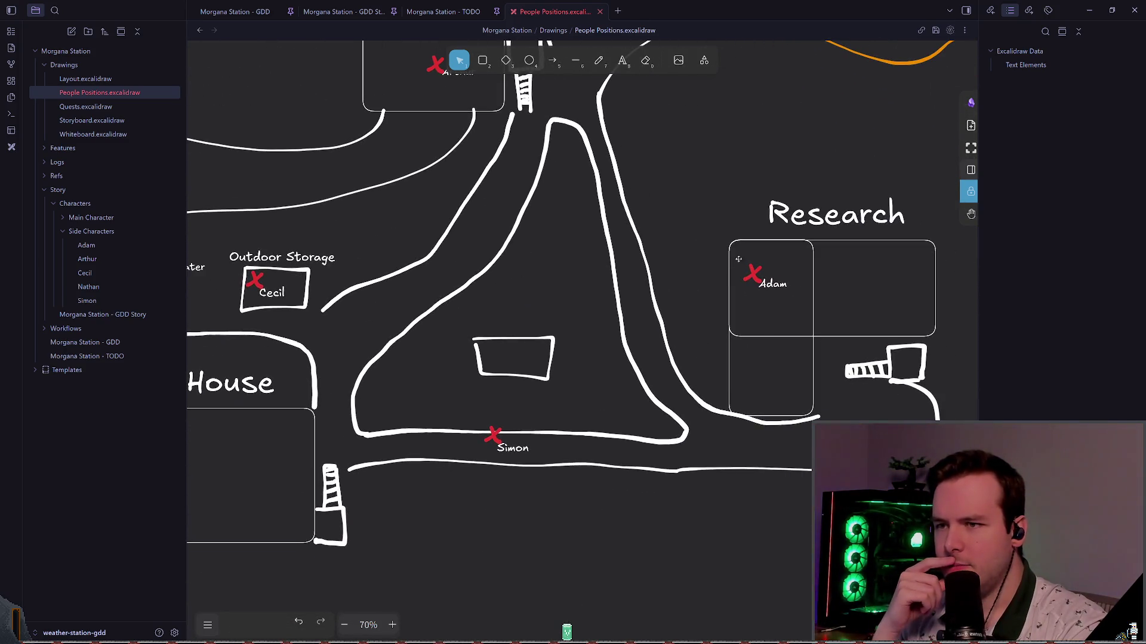
mouse_move(512, 449)
left_mouse_down()
mouse_move(405, 227)
mouse_move(516, 459)
left_mouse_up()
left_click(770, 278)
left_click_drag(770, 278, 293, 65)
scroll(293, 65, "up", 5)
scroll(292, 64, "left", 4)
mouse_move(518, 369)
left_mouse_down()
mouse_move(408, 135)
mouse_move(429, 185)
left_mouse_up()
scroll(502, 102, "down", 4)
scroll(502, 102, "right", 6)
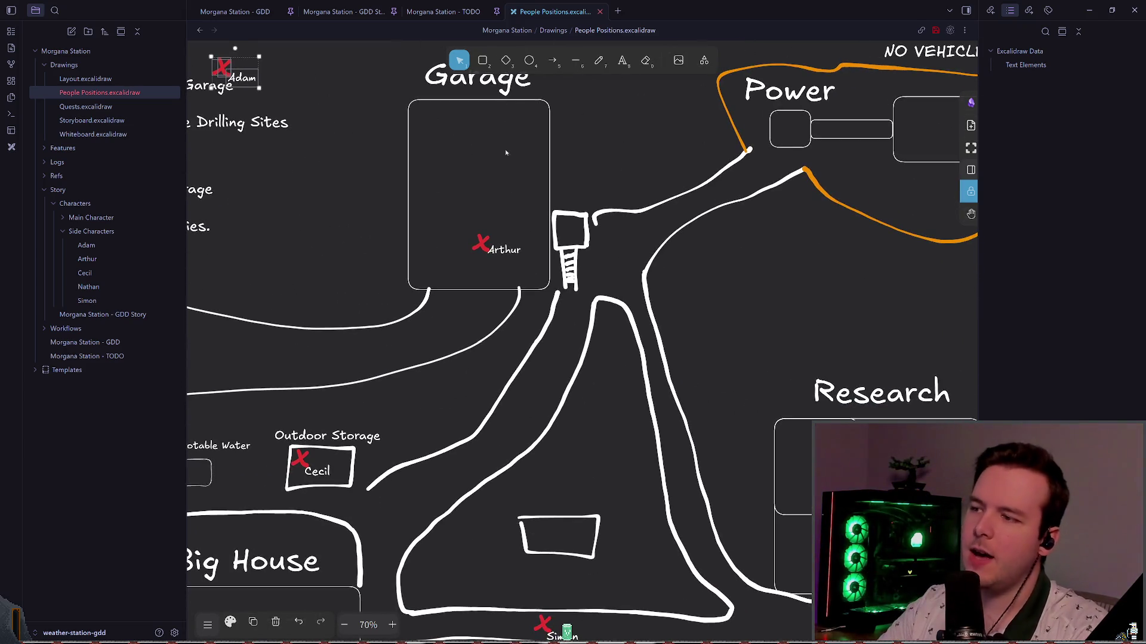
scroll(506, 150, "down", 3)
mouse_move(343, 112)
left_mouse_down()
mouse_move(761, 325)
mouse_move(667, 334)
mouse_move(672, 327)
left_mouse_up()
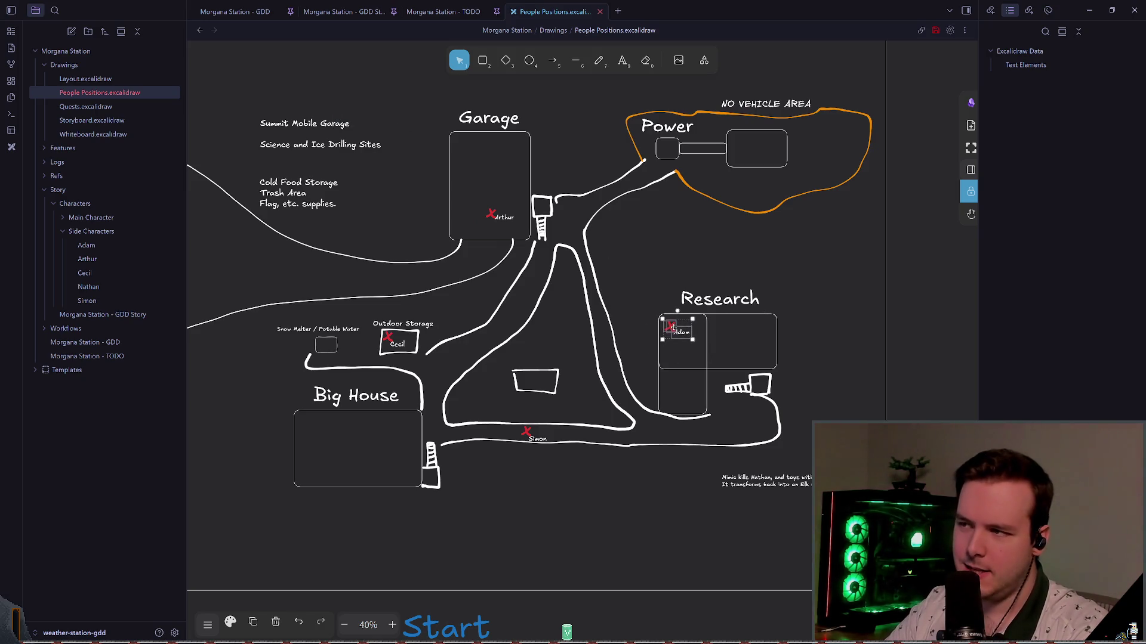
scroll(620, 352, "up", 2)
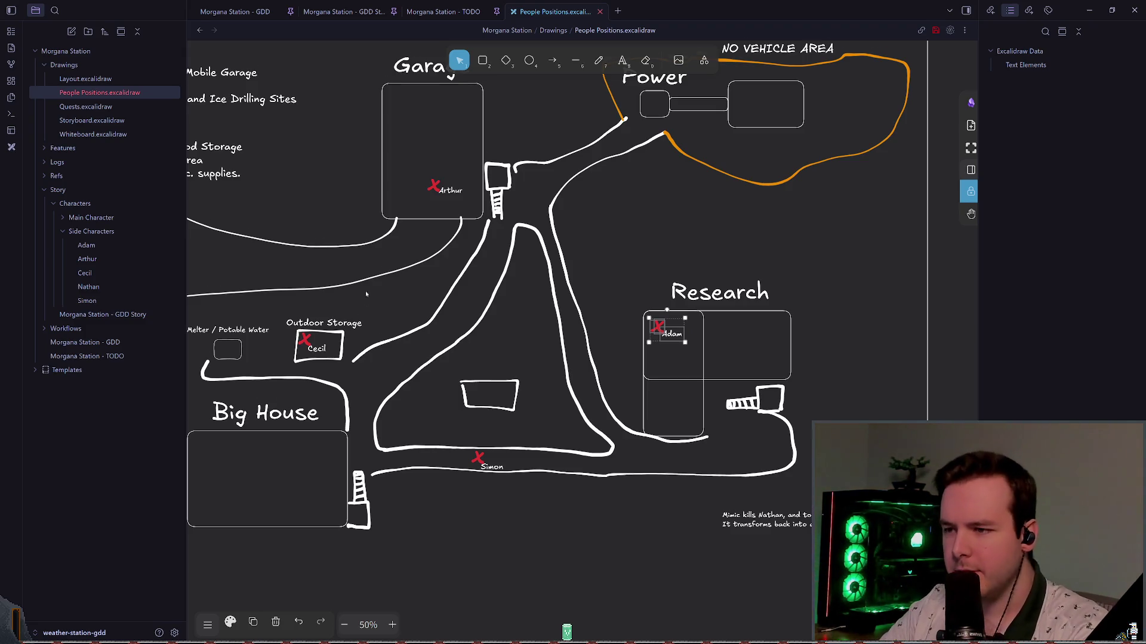
scroll(365, 301, "down", 3)
left_click(597, 60)
mouse_move(647, 354)
left_mouse_down()
mouse_move(762, 424)
mouse_move(737, 392)
mouse_move(705, 421)
left_mouse_up()
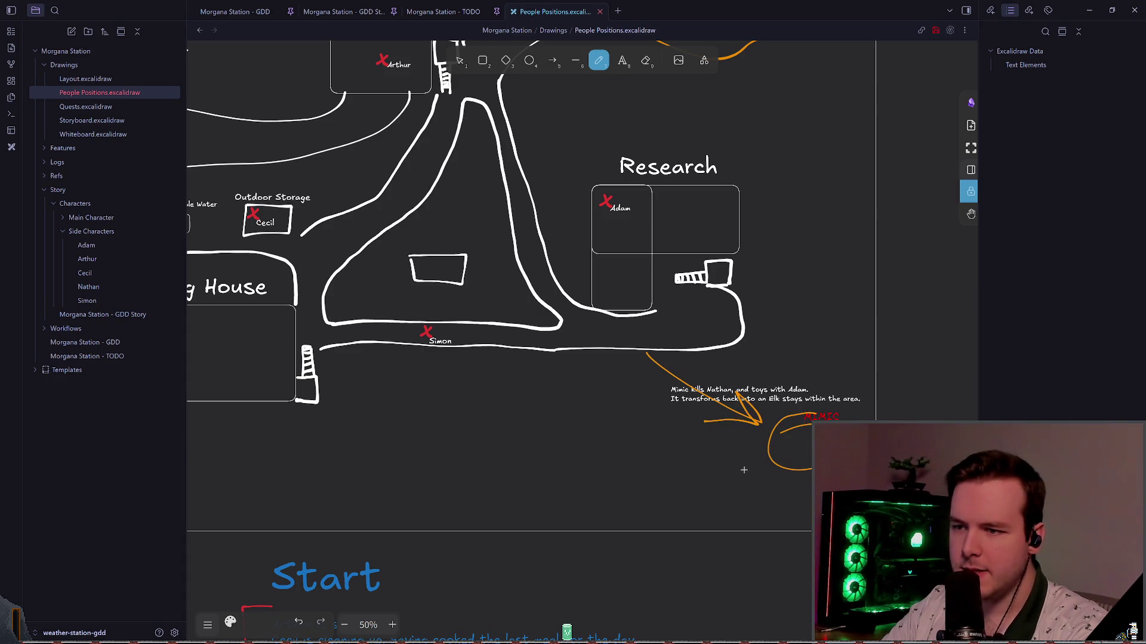
key("ctrl+z")
mouse_move(771, 432)
left_mouse_down()
mouse_move(800, 442)
mouse_move(505, 266)
left_mouse_up()
key("ctrl+z")
scroll(787, 453, "up", 3)
scroll(787, 454, "left", 3)
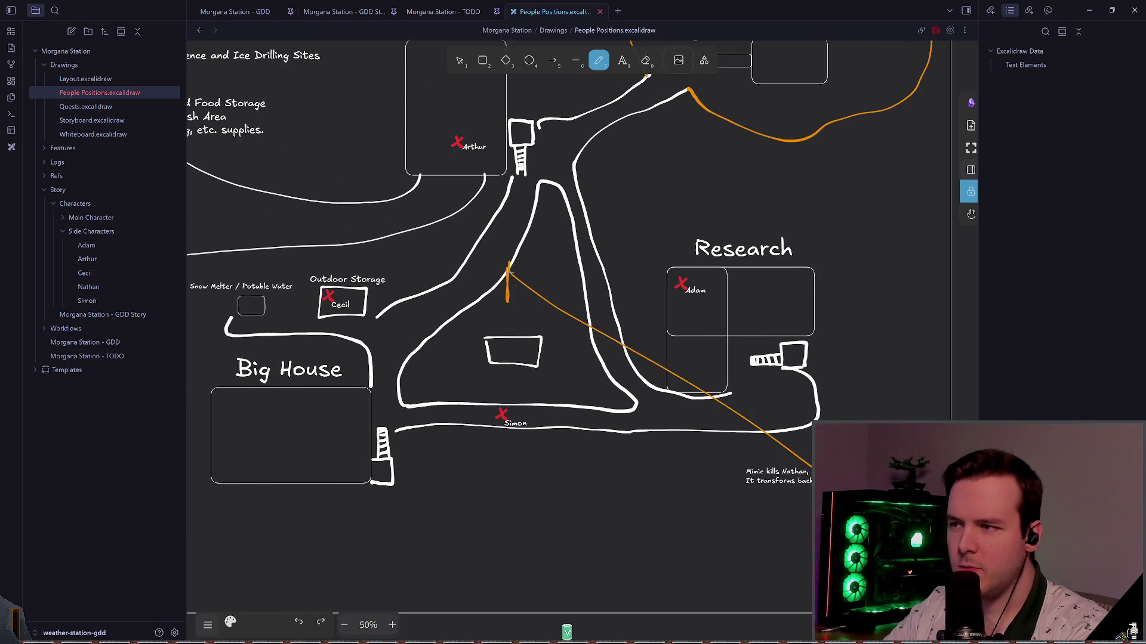
scroll(513, 280, "up", 3)
scroll(513, 280, "left", 3)
key("ctrl+z")
left_click_drag(609, 363, 651, 423)
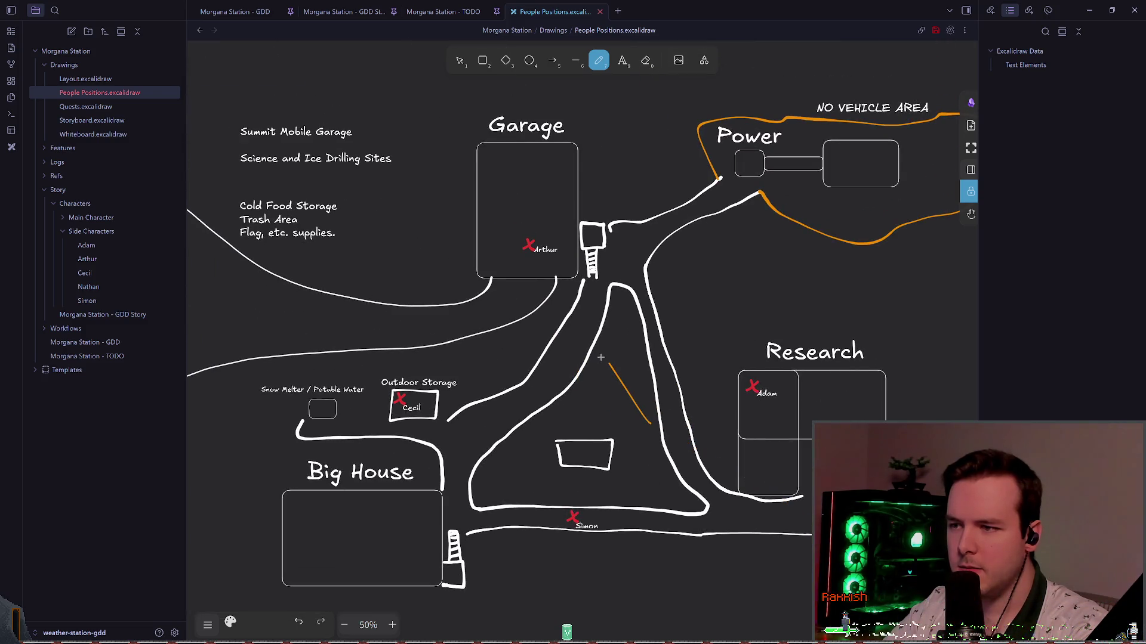
left_click_drag(525, 219, 591, 274)
key("ctrl+z")
key("ctrl+z")
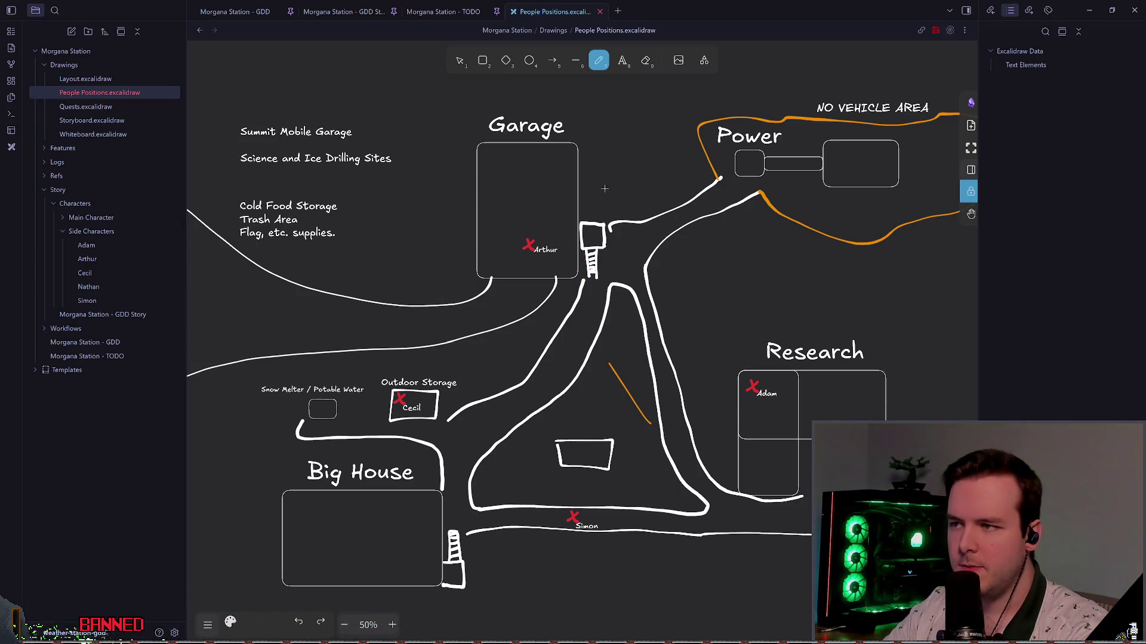
key("v")
left_click_drag(696, 320, 818, 430)
mouse_move(767, 388)
left_mouse_down()
mouse_move(328, 96)
mouse_move(302, 57)
mouse_move(767, 388)
left_mouse_up()
left_click(654, 303)
left_click(606, 177)
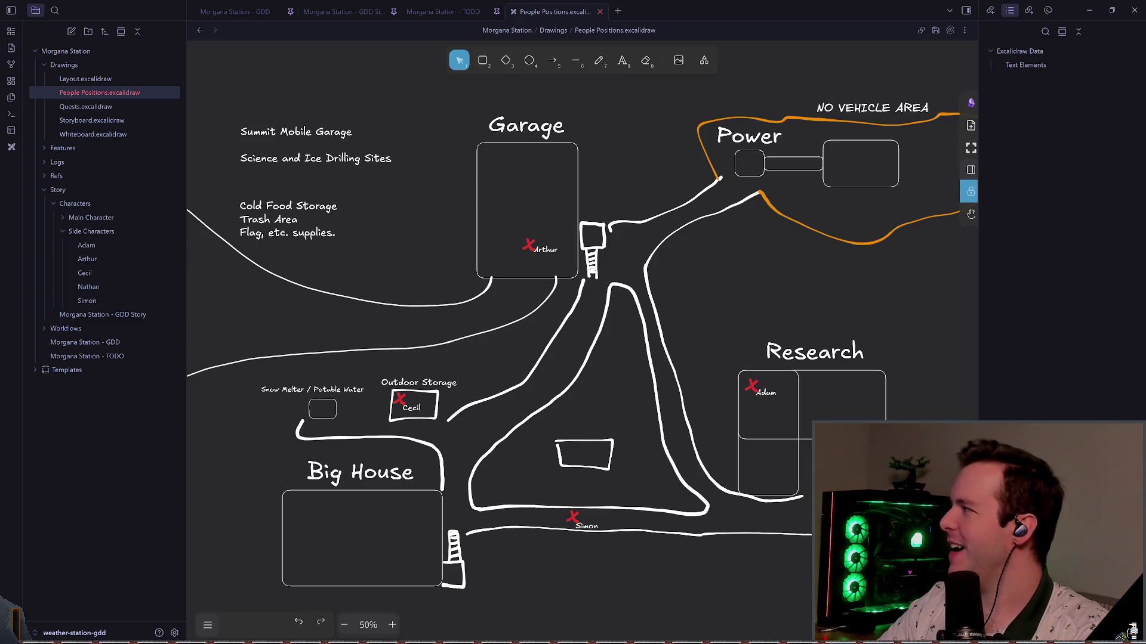
scroll(757, 261, "right", 2)
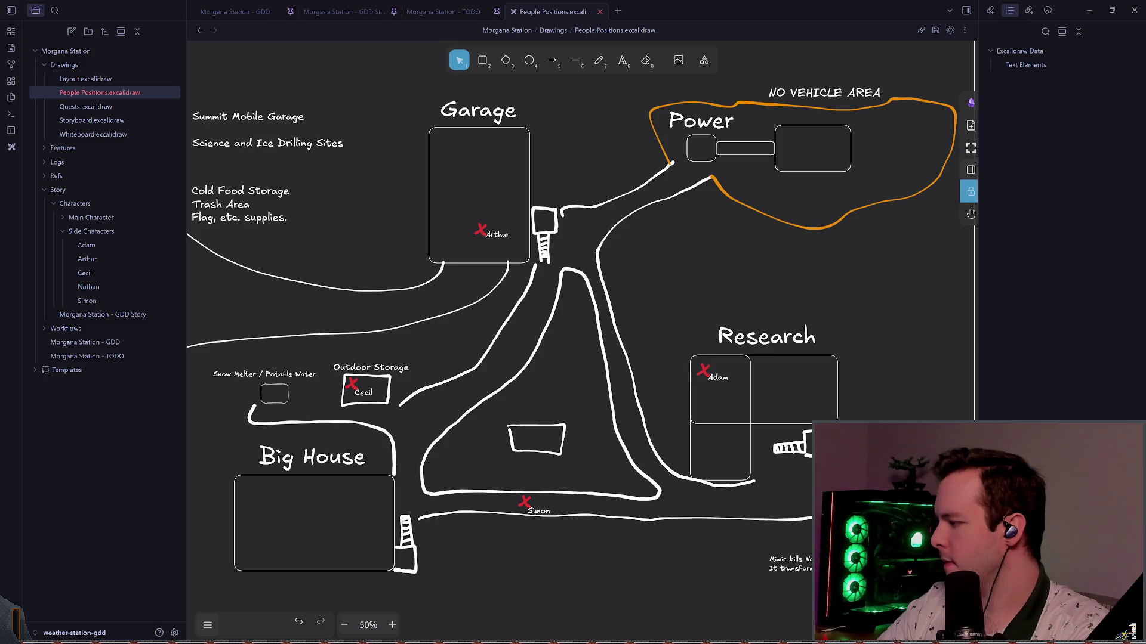
scroll(591, 132, "down", 1)
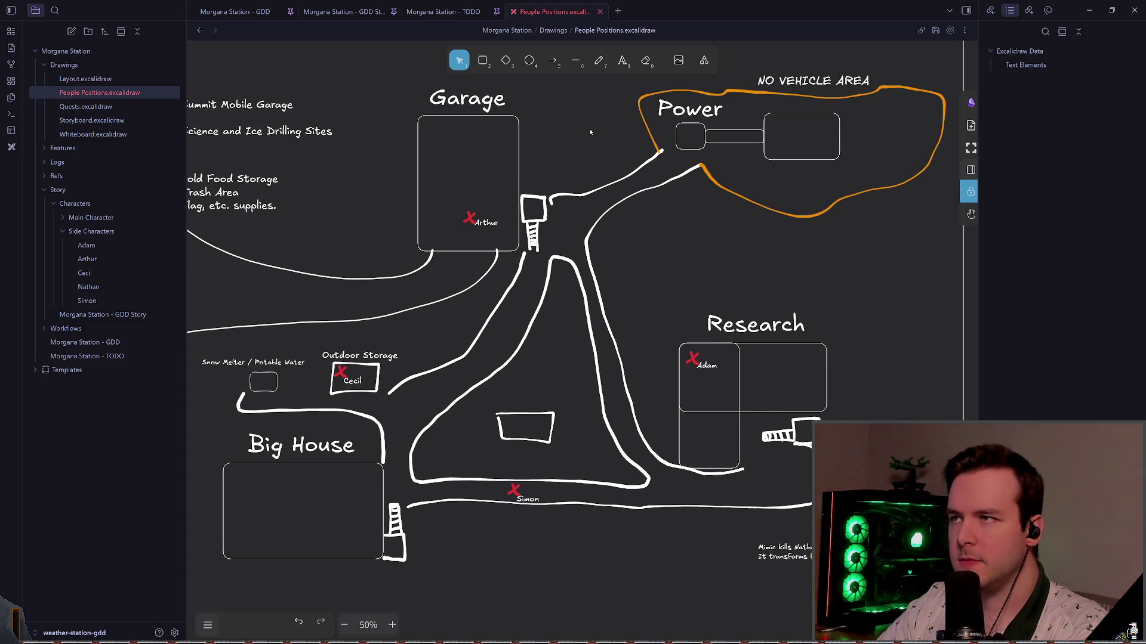
scroll(690, 249, "right", 1)
left_click(707, 457)
left_click(826, 404)
scroll(807, 363, "down", 1)
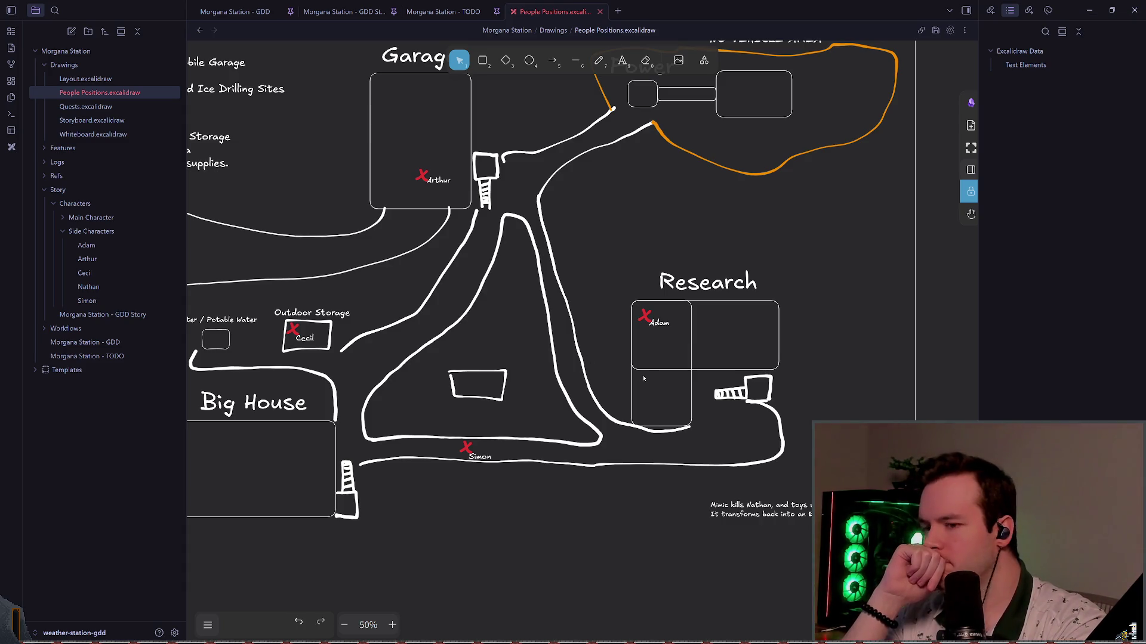
left_click_drag(643, 375, 662, 402)
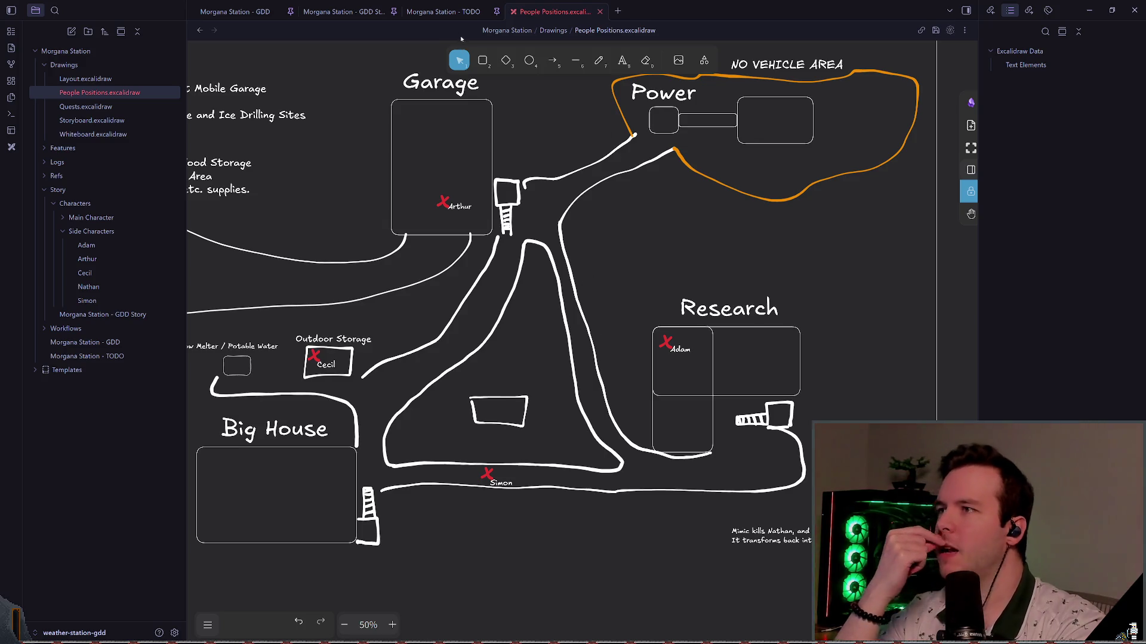
left_click(245, 8)
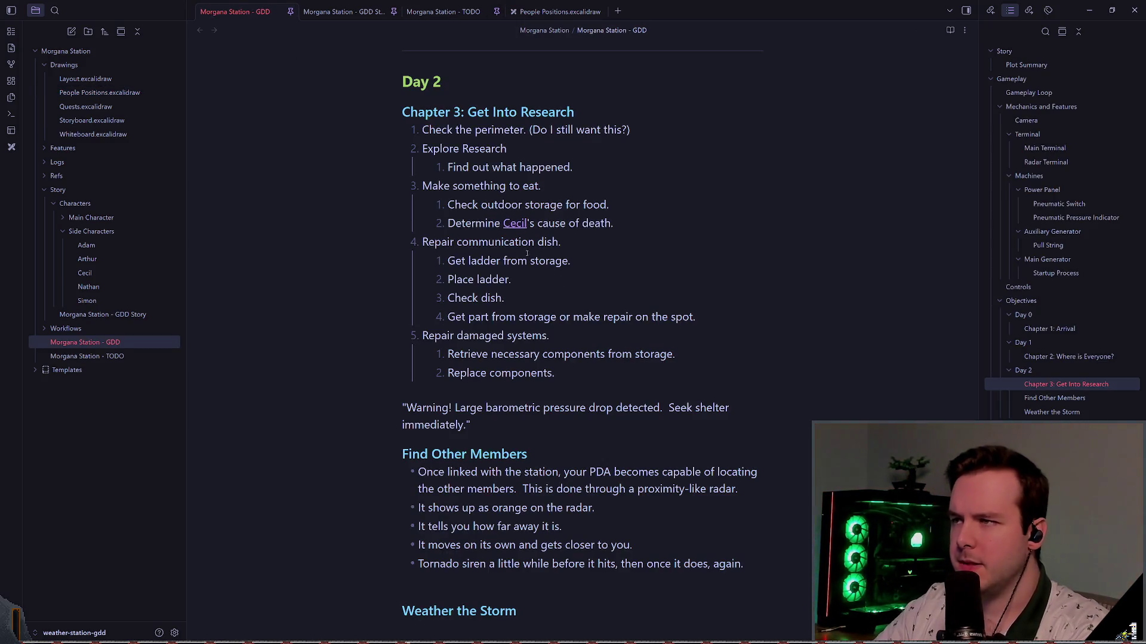
- Return to the Morgana Station - GDD Story note and scroll to the end of Day 01's People section
left_click(443, 11)
left_click(343, 11)
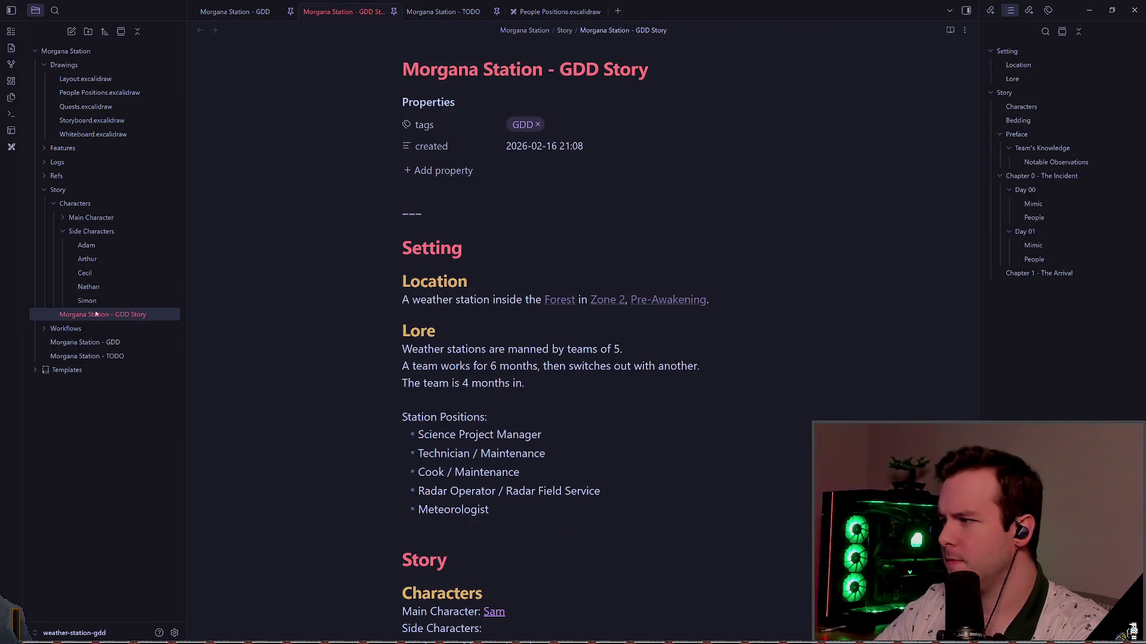
scroll(235, 298, "down", 15)
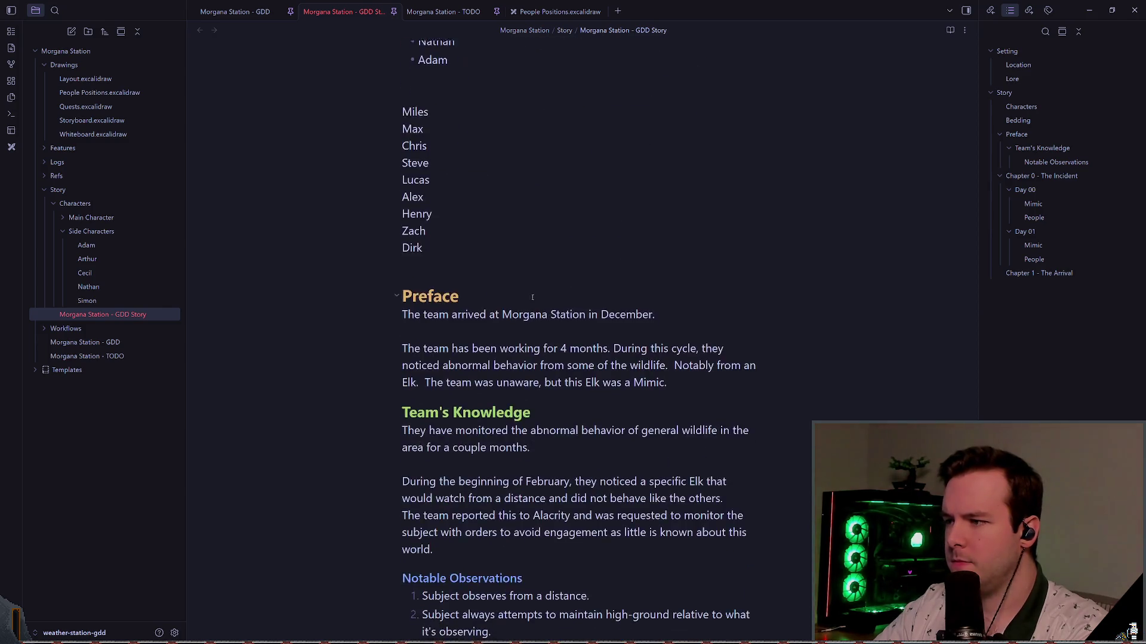
scroll(579, 340, "down", 10)
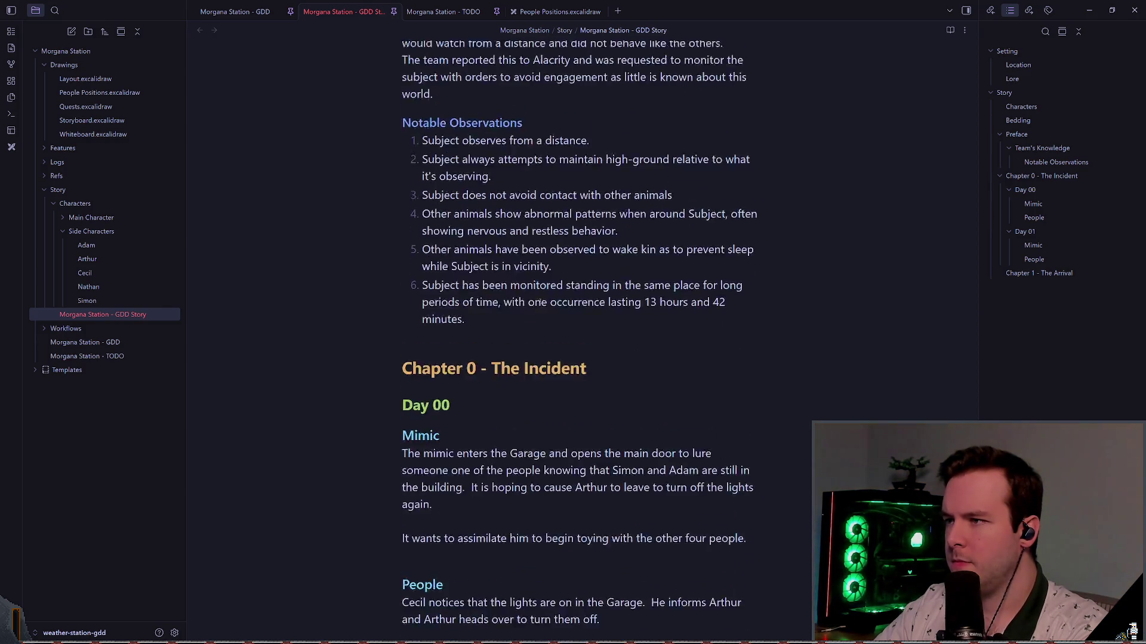
scroll(573, 344, "down", 7)
scroll(573, 344, "up", 3)
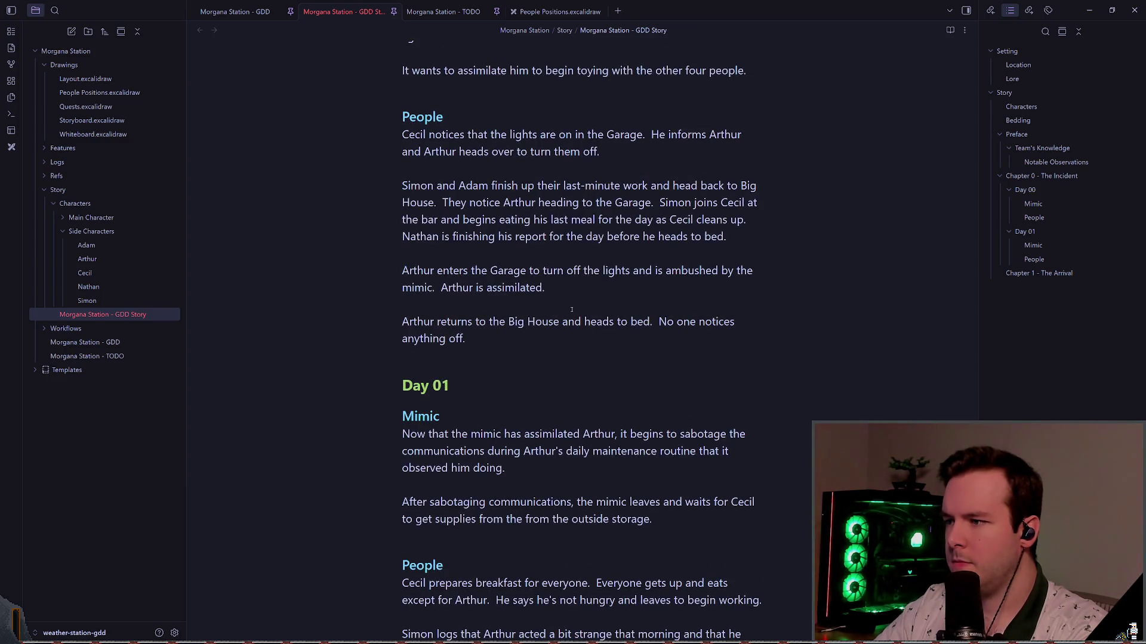
scroll(589, 311, "down", 10)
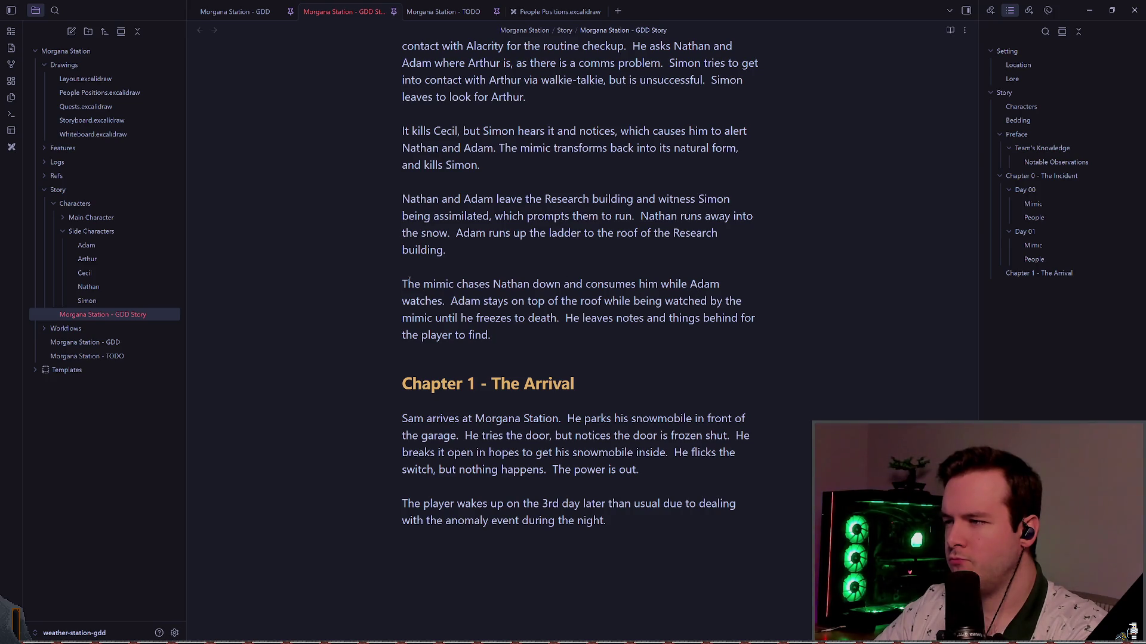
- Insert a new 'Test' heading line above the mimic-chase paragraph and check how it renders
left_click(490, 270)
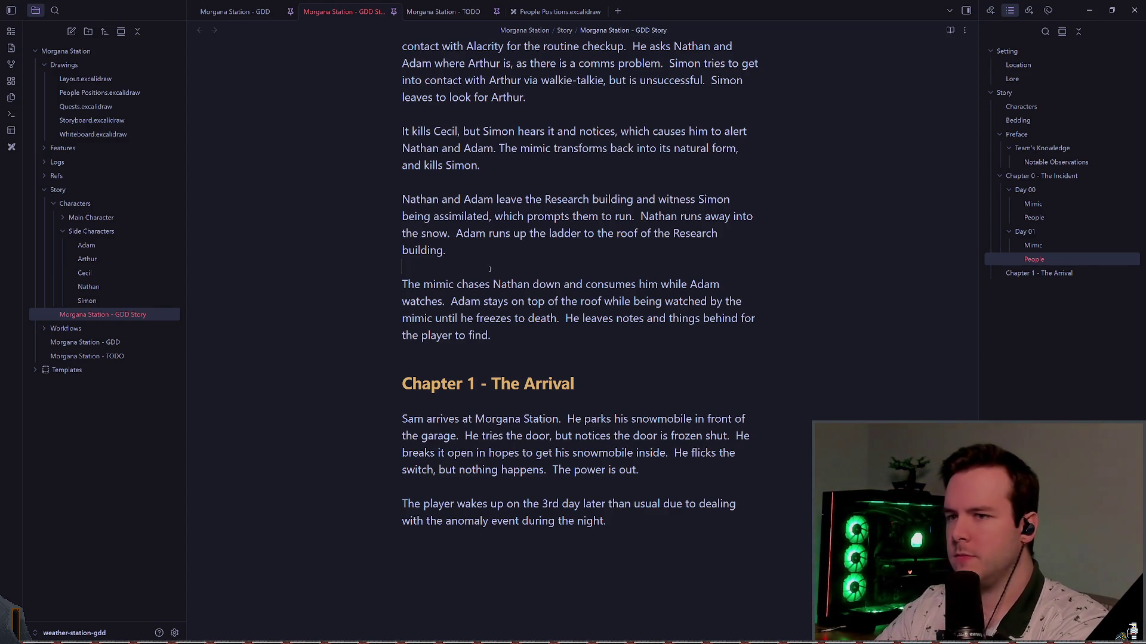
key("Return")
type("### Po")
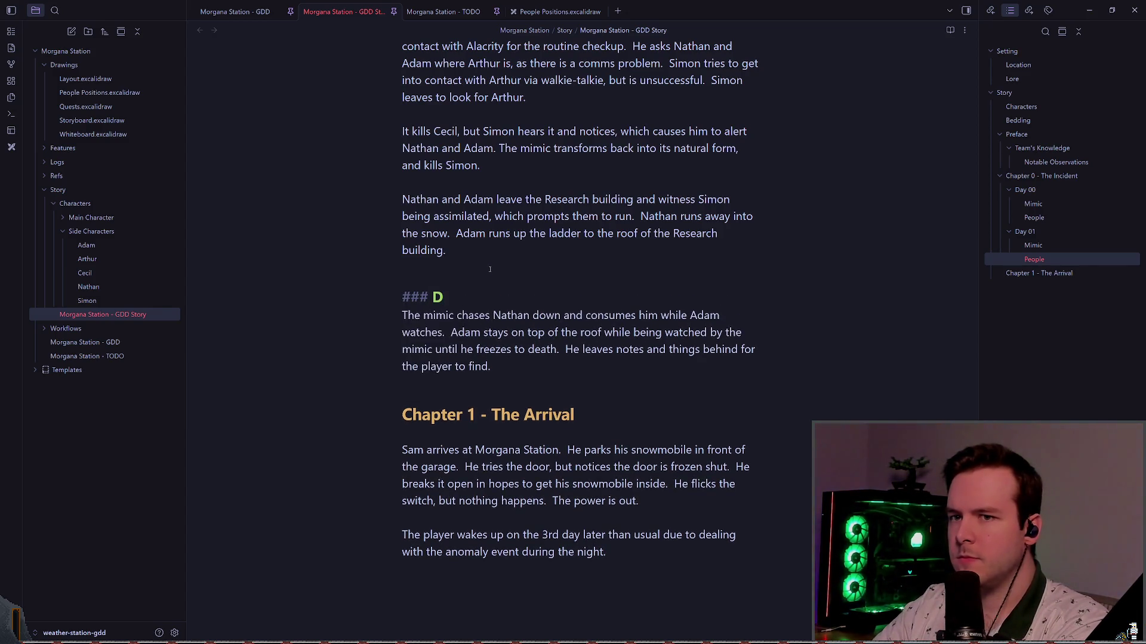
type("ss")
key("BackSpace")
key("BackSpace")
key("BackSpace")
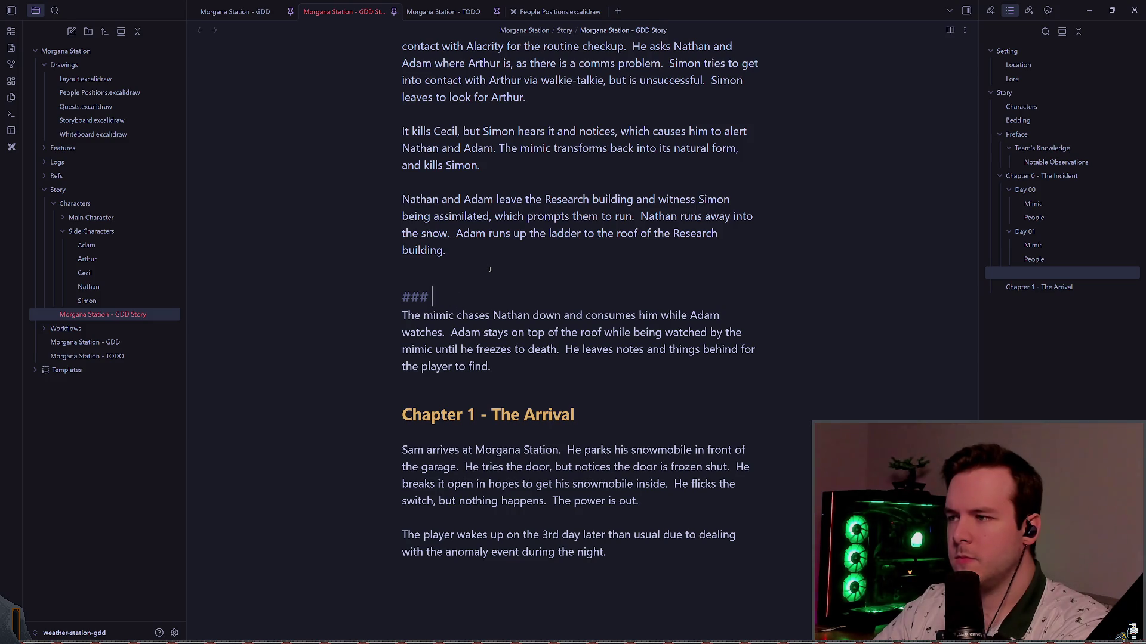
type("Test")
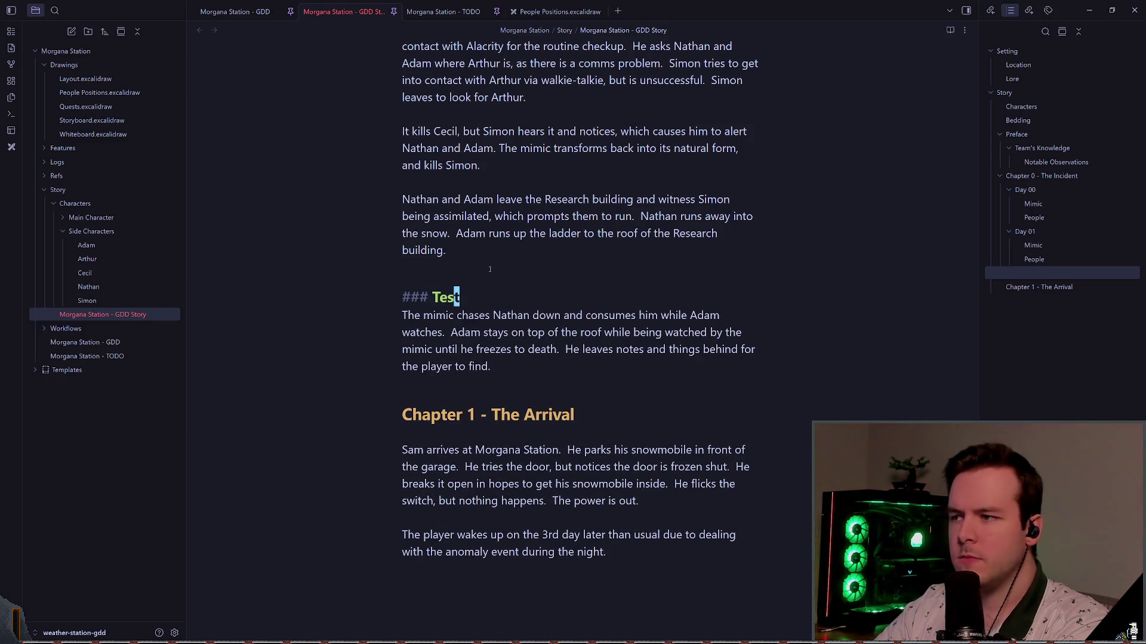
key("Left")
key("Left")
key("Left")
type("#")
key("Up")
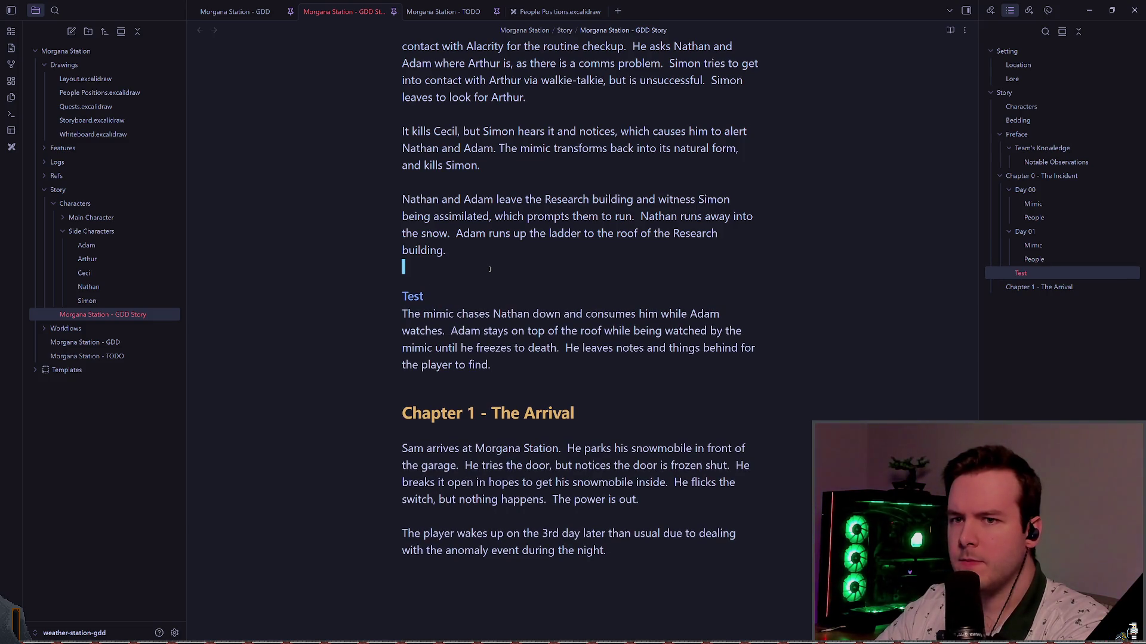
scroll(490, 270, "up", 5)
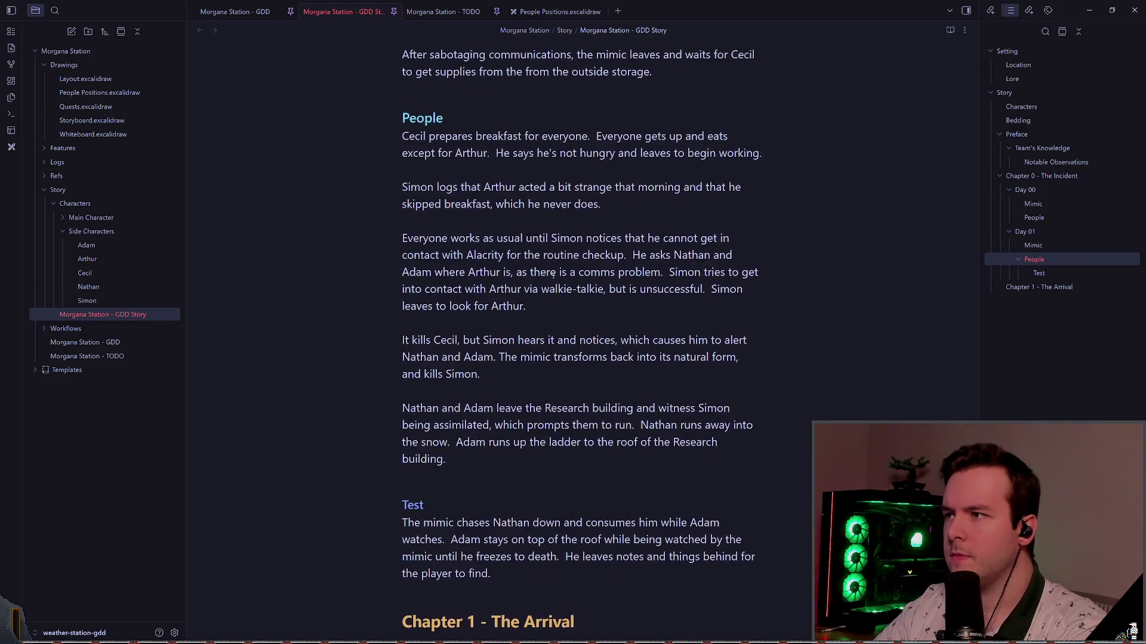
scroll(555, 277, "down", 7)
- Retitle the new heading to 'Possibility 1'
key("Down")
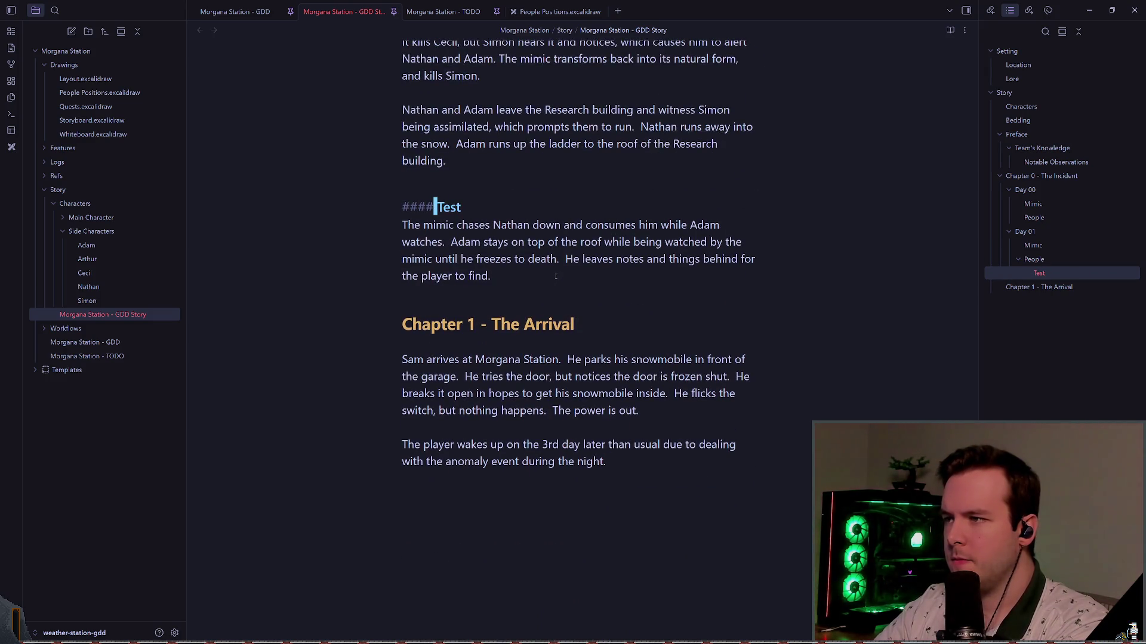
type("#")
key("BackSpace")
key("BackSpace")
key("BackSpace")
type("Po")
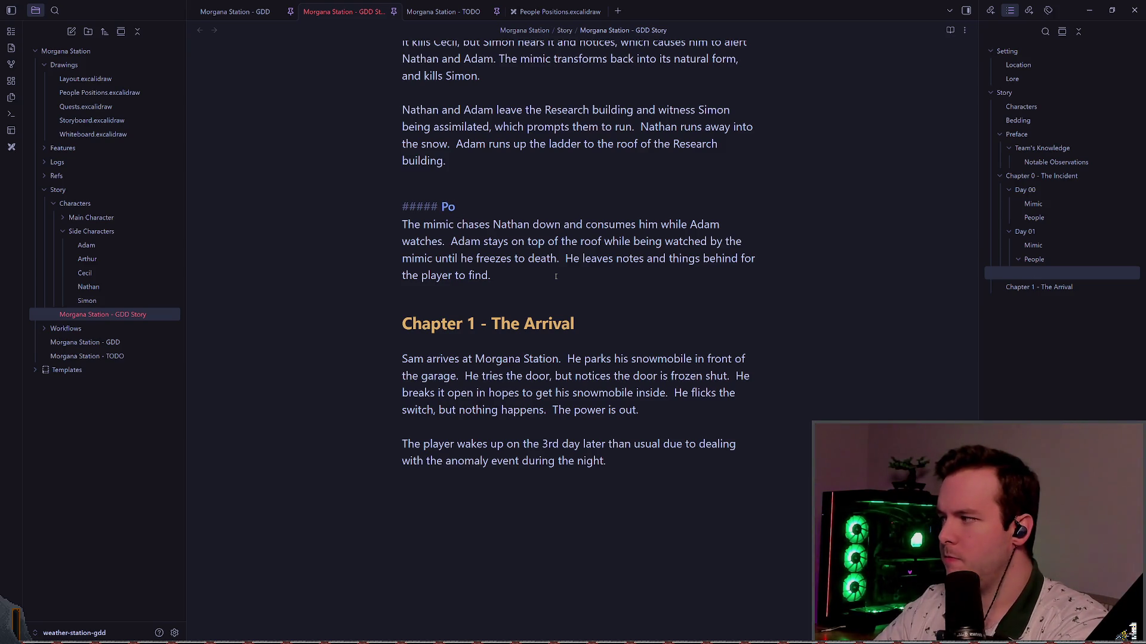
key("BackSpace")
key("BackSpace")
key("BackSpace")
type("dam on")
key("BackSpace")
key("BackSpace")
key("BackSpace")
key("BackSpace")
key("BackSpace")
type("Rse")
key("BackSpace")
key("BackSpace")
type("es")
key("BackSpace")
key("BackSpace")
key("BackSpace")
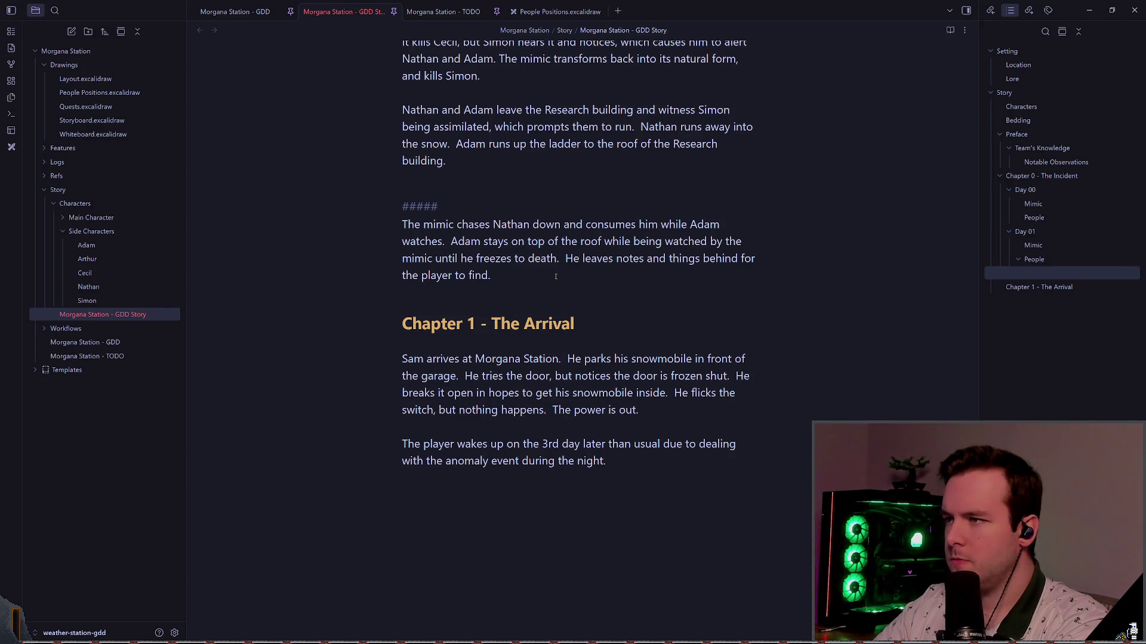
type("Death 1")
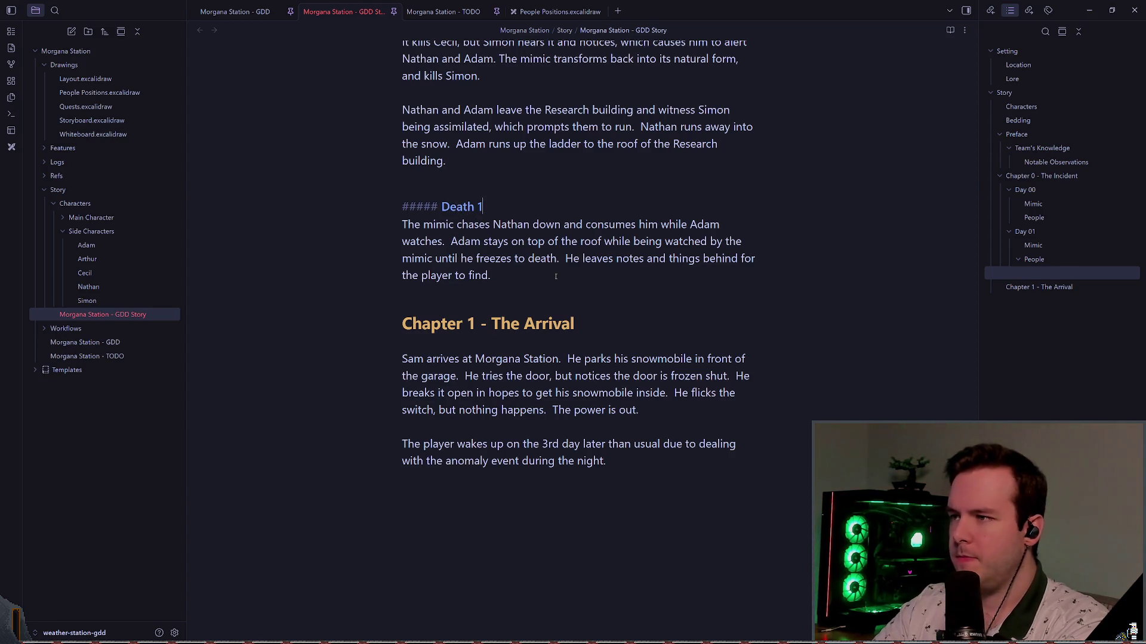
key("BackSpace")
key("BackSpace")
key("BackSpace")
key("BackSpace")
key("BackSpace")
key("BackSpace")
key("BackSpace")
type("Possibility ")
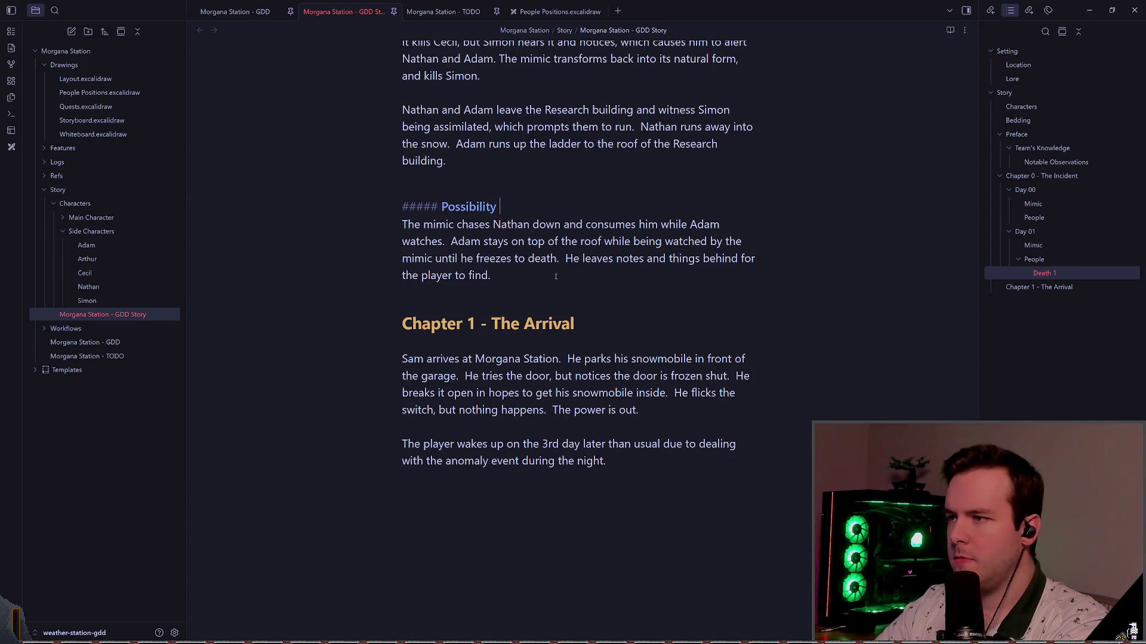
type("1")
key("Escape")
- Paste a copy of the heading below the paragraph and change it to 'Possibility 2'
key("0")
key("j")
key("j")
key("j")
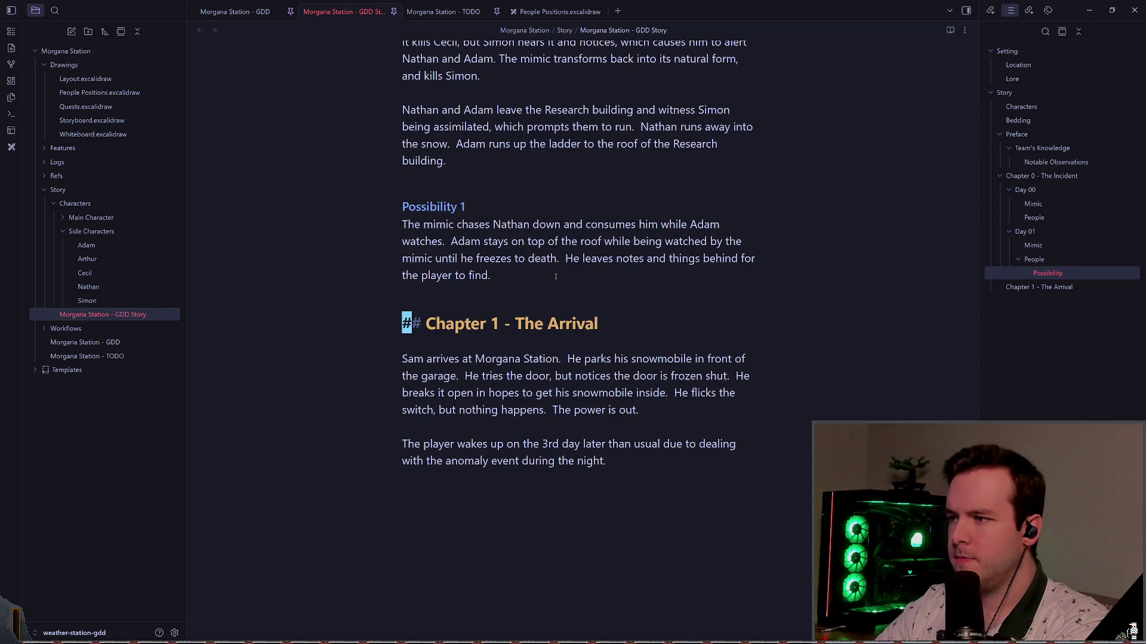
key("P")
key("w")
key("w")
key("r")
key("2")
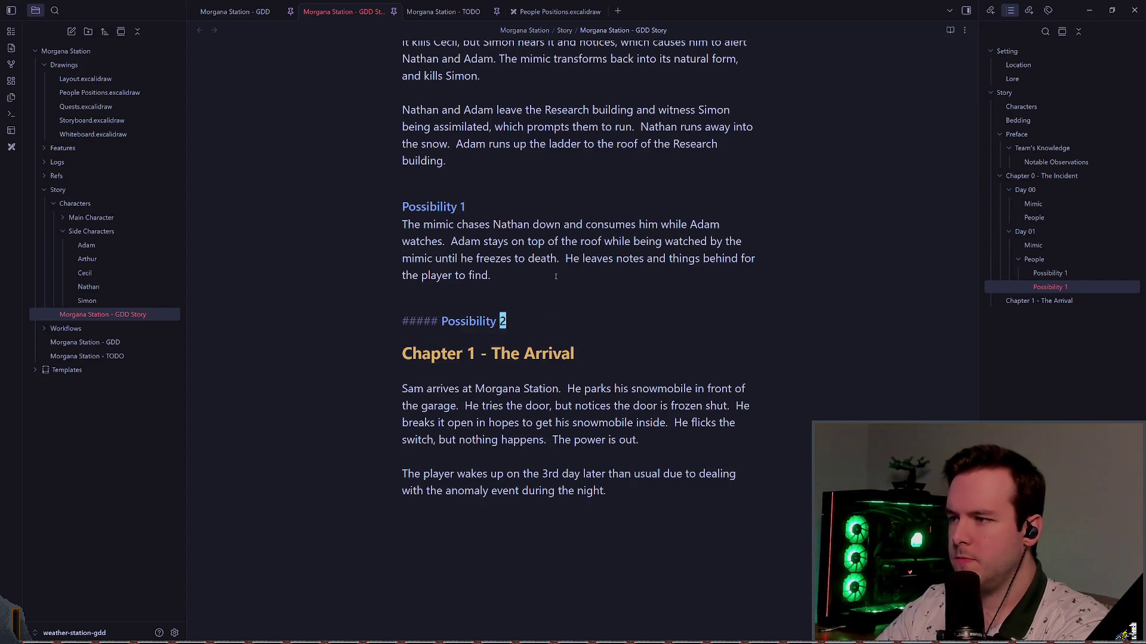
key("k")
key("d")
key("d")
- Add spacing above the Possibility 2 heading and empty lines beneath it
key("k")
key("A")
key("Escape")
key("Return")
key("O")
key("Escape")
key("j")
key("A")
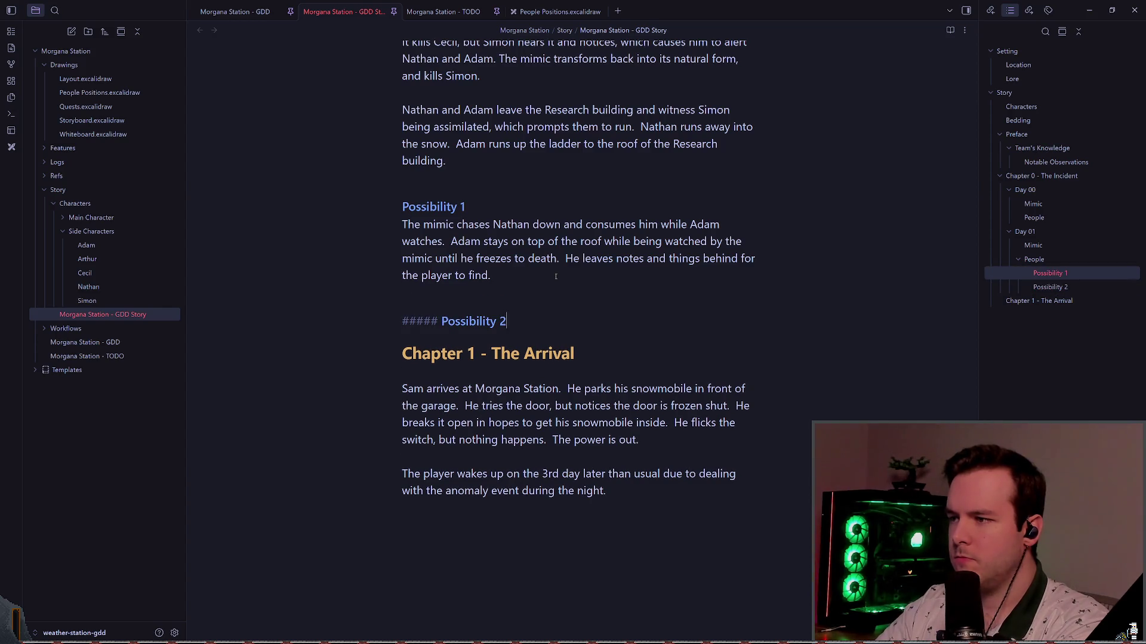
key("Return")
key("Escape")
key("o")
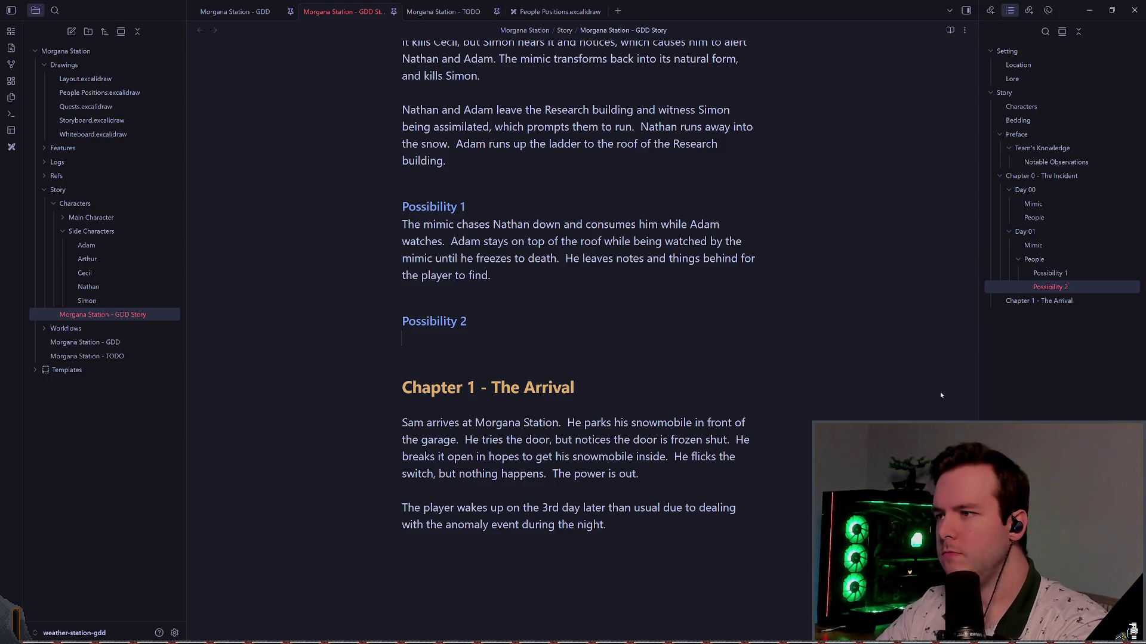
- Write that the mimic consumes Nathan while Adam escapes via the garage toward the south-east drilling sites
type("The mimic chases ")
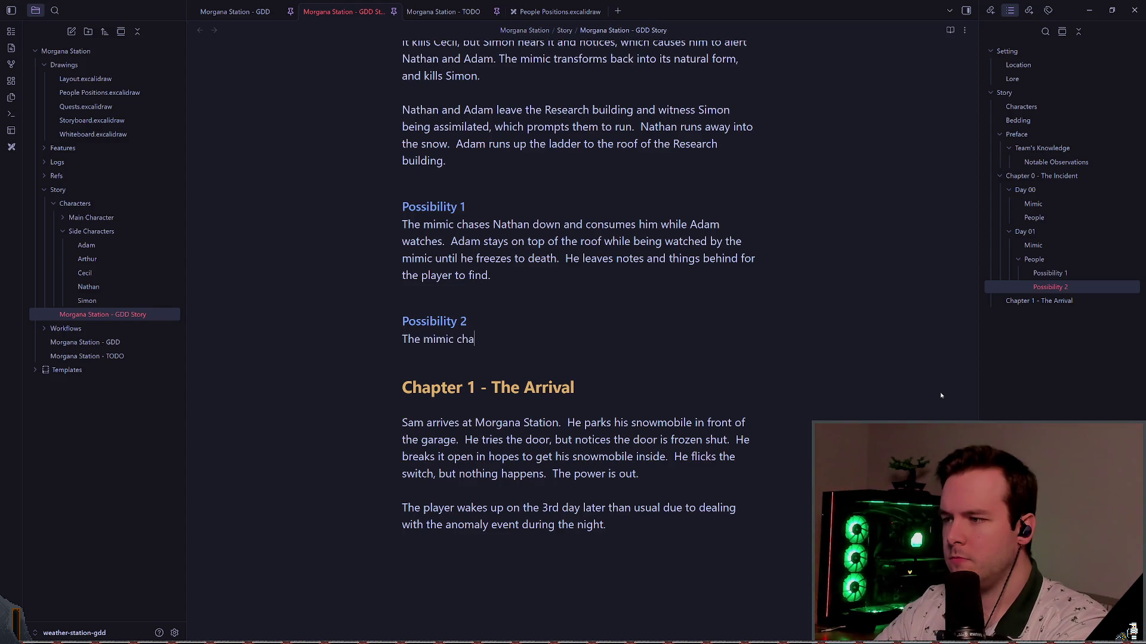
type("Nathan dow")
key("BackSpace")
key("BackSpace")
key("BackSpace")
type("an down and consumes him.")
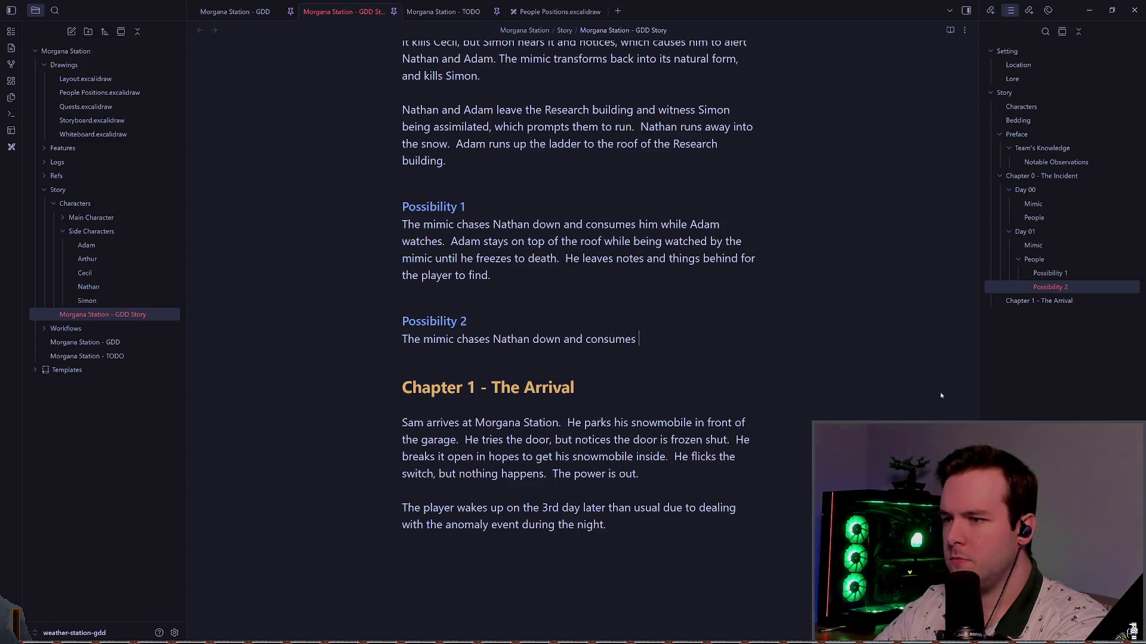
type("  Adam takes this opportunity to ")
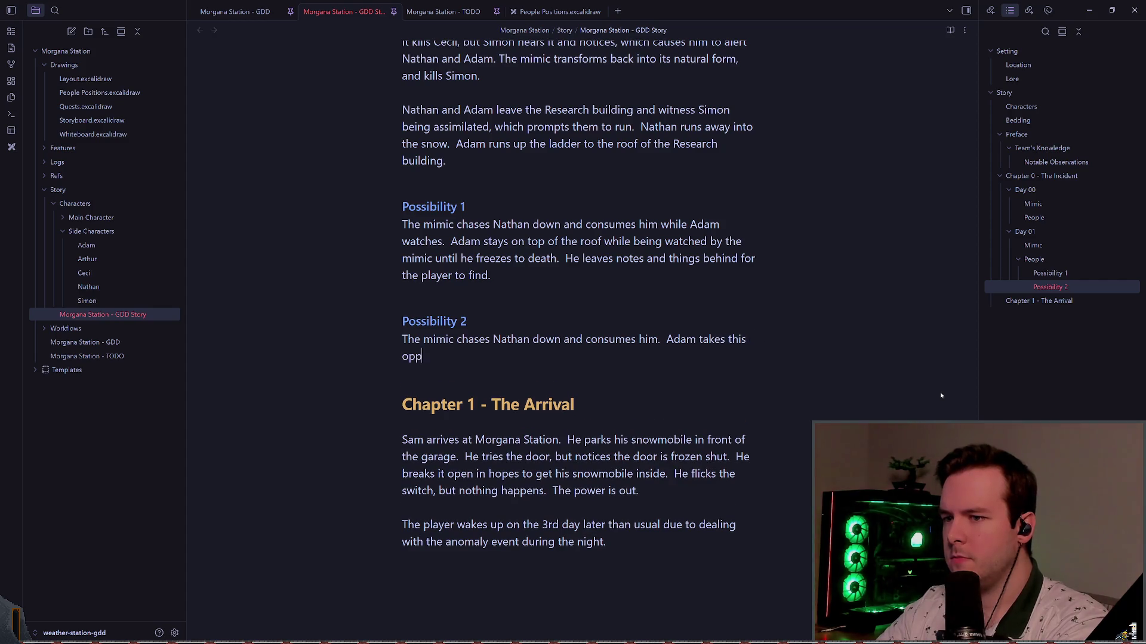
type("run to the garage and get into thone of thesnow")
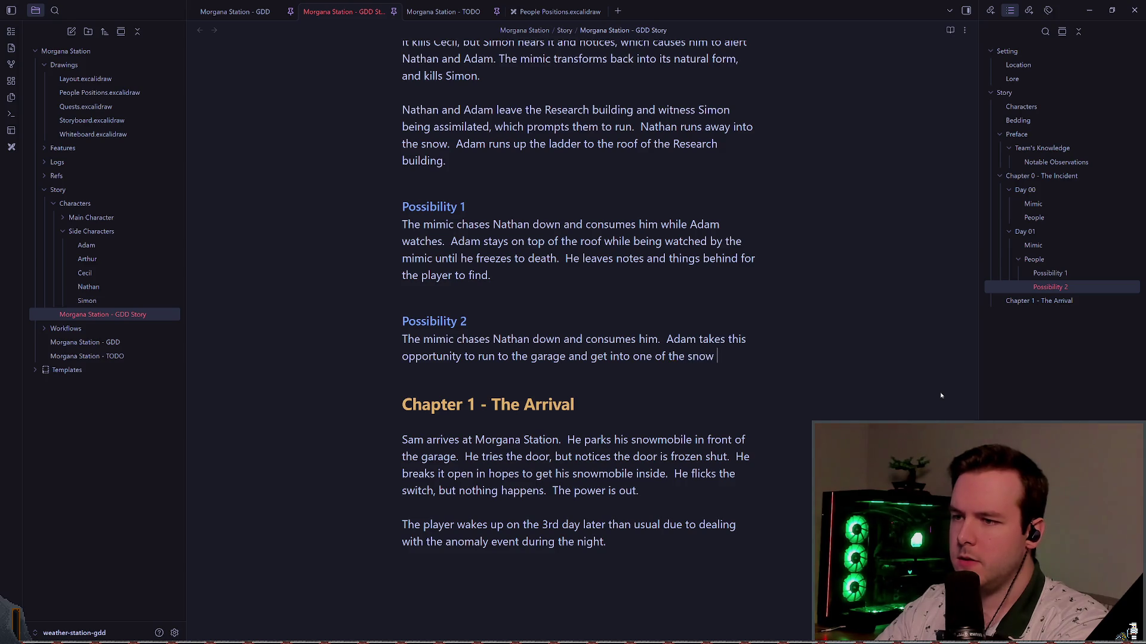
type("ucks.")
key("Return")
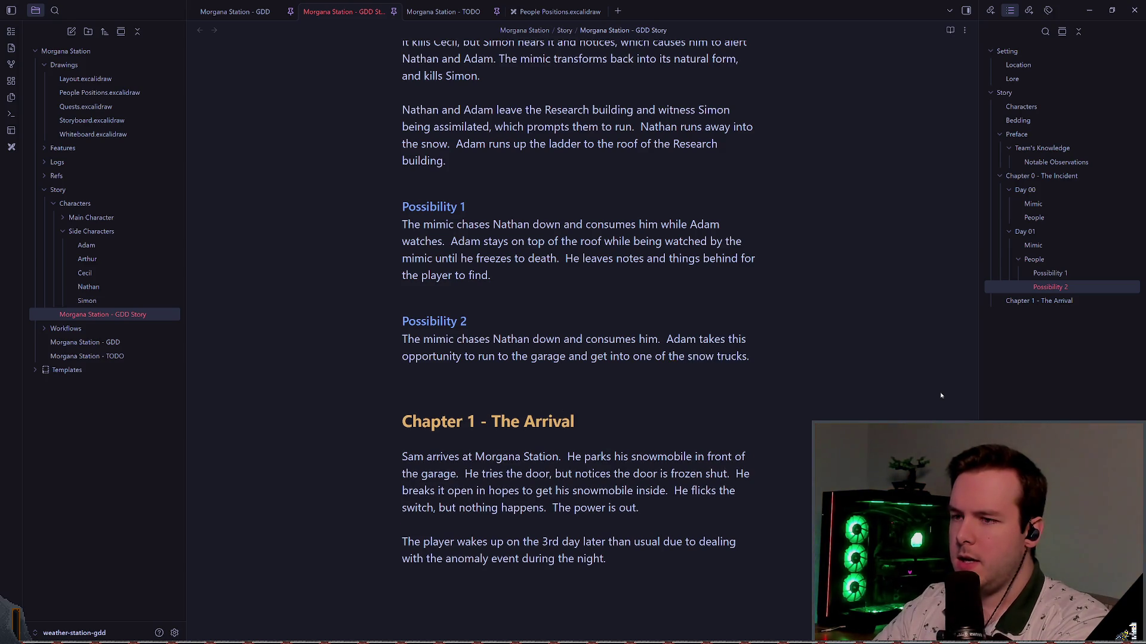
type("  He")
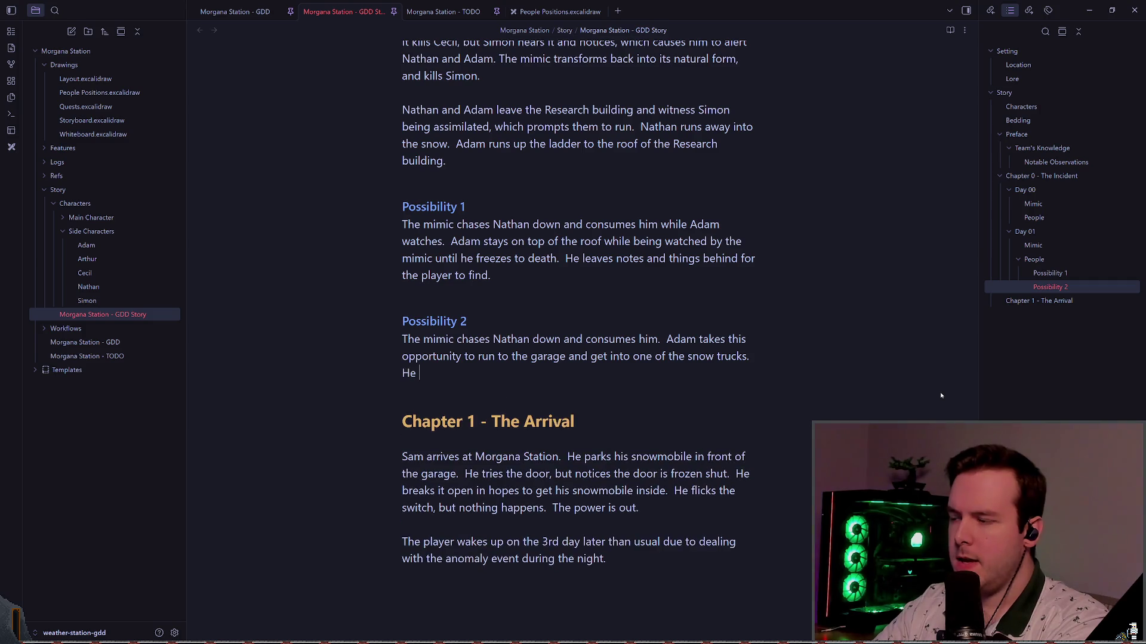
type(" then leaves and")
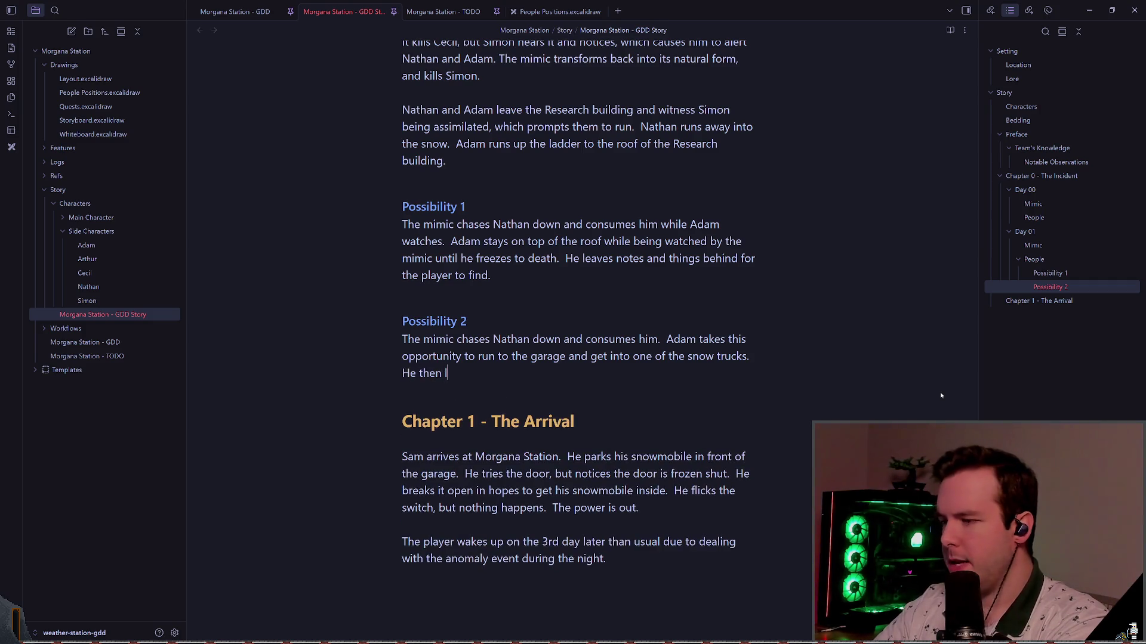
key("BackSpace")
key("BackSpace")
key("BackSpace")
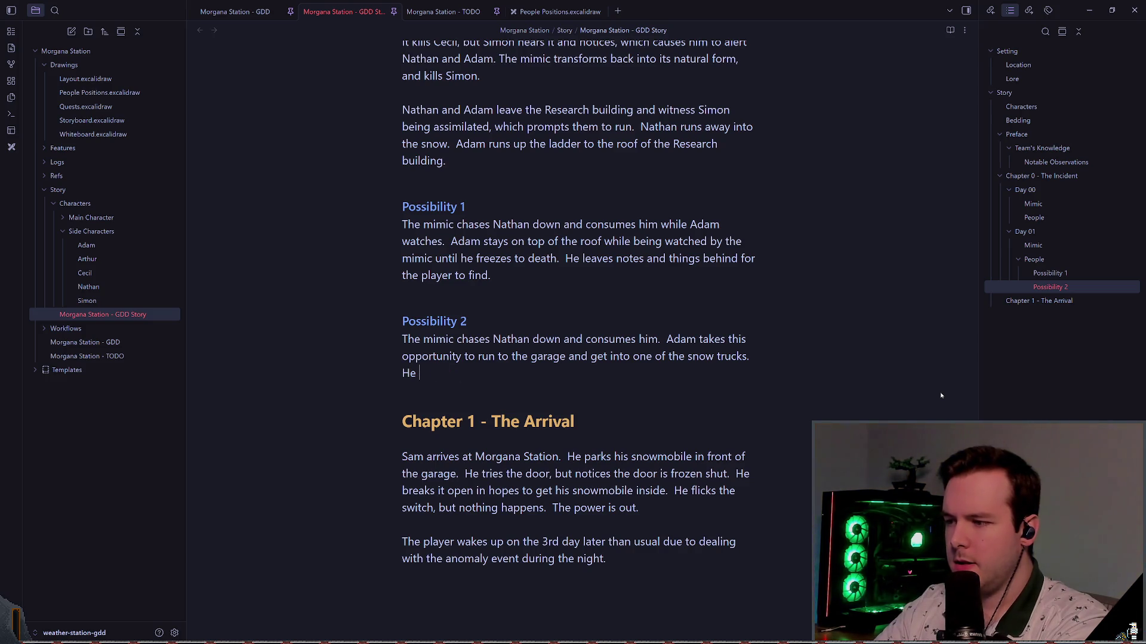
type("doesn't know where else to go, so he goes ")
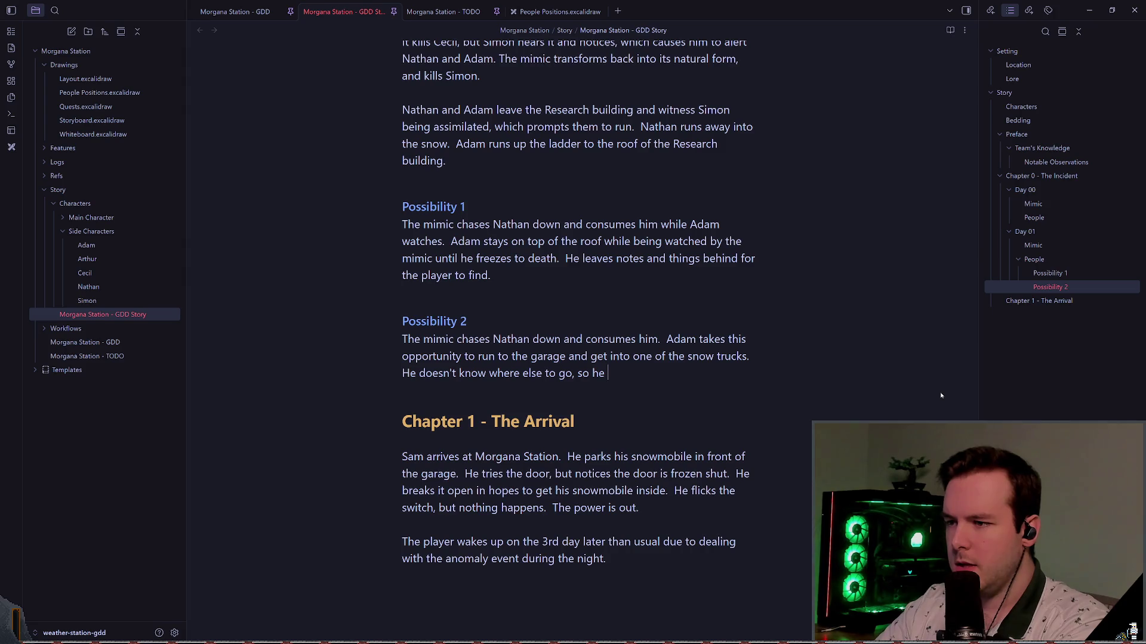
type("South")
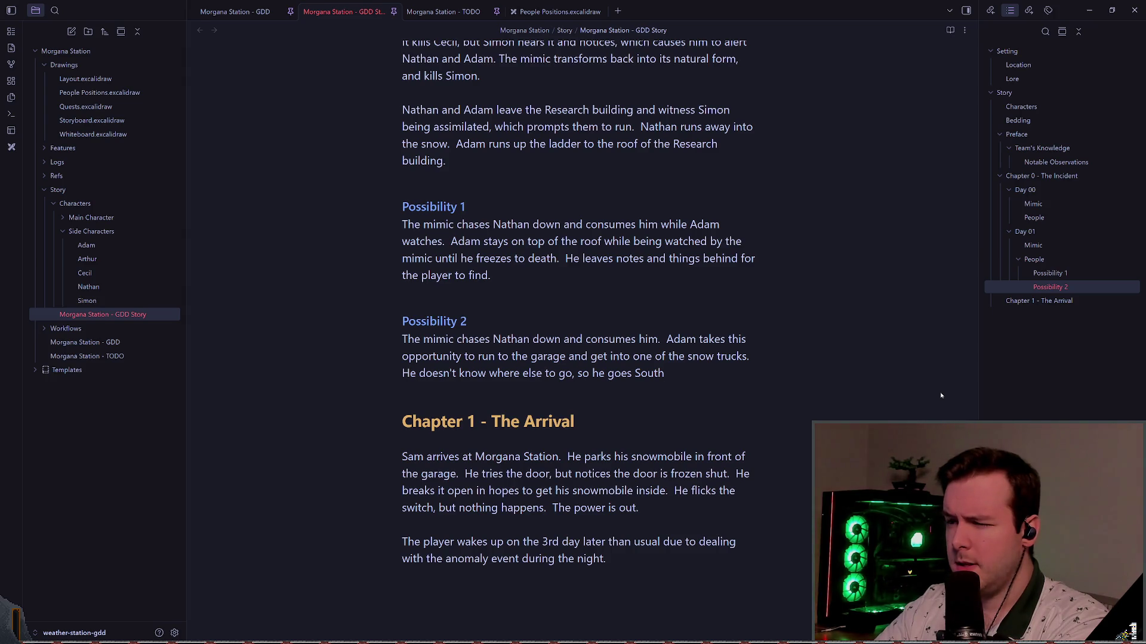
type(" East,")
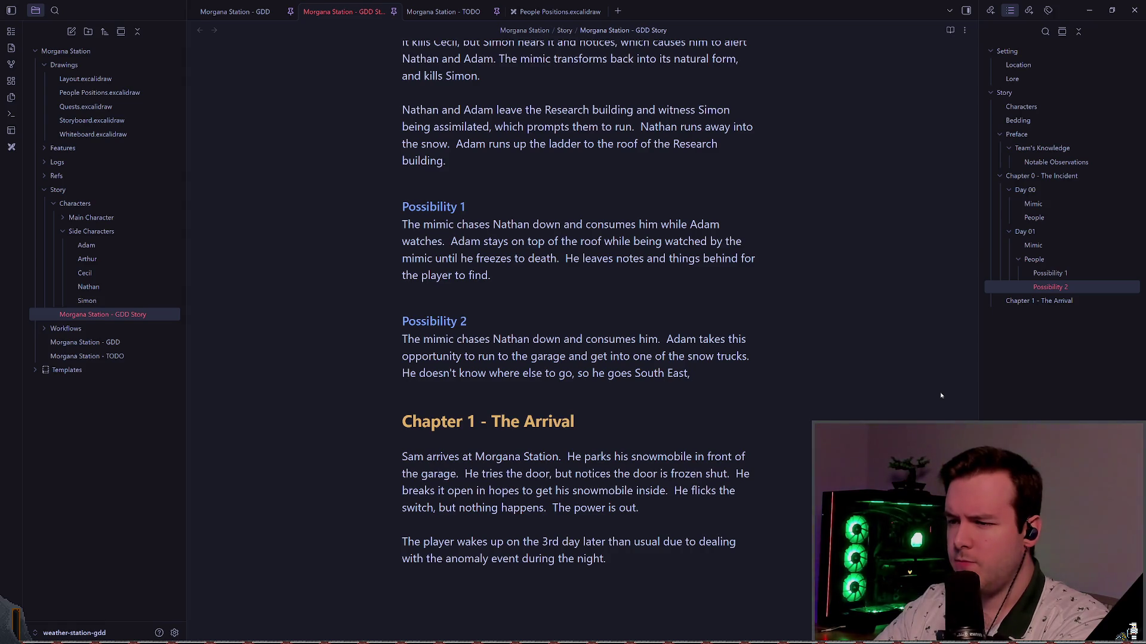
type(" near the drilling sites.")
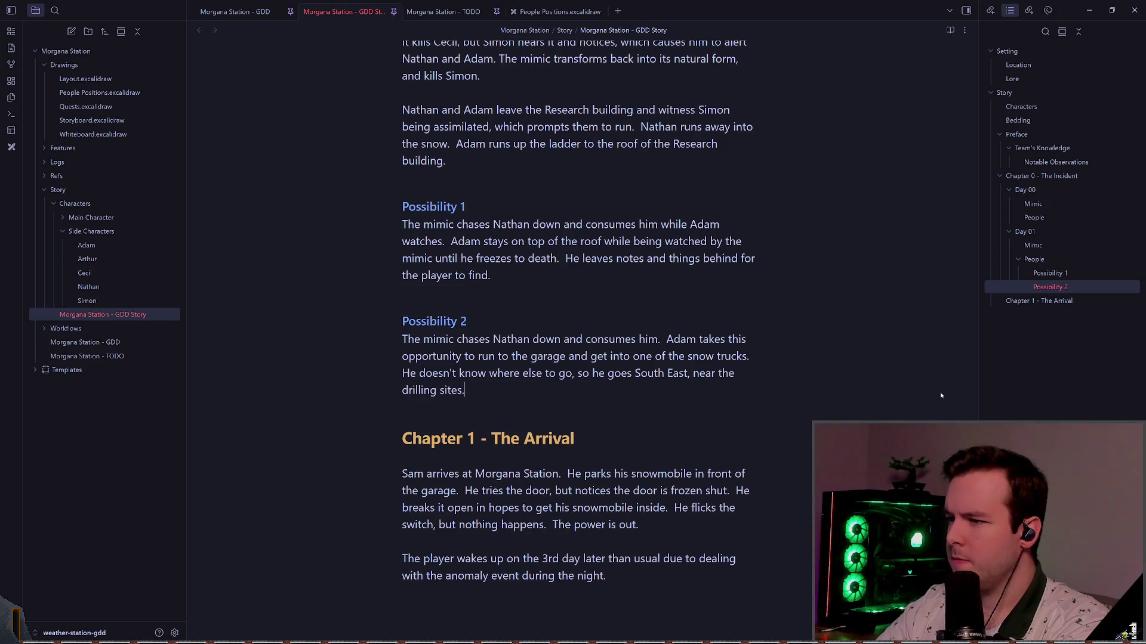
- Add the sentence 'After some time, he knows the mimic is circling him.'
type("  He knows")
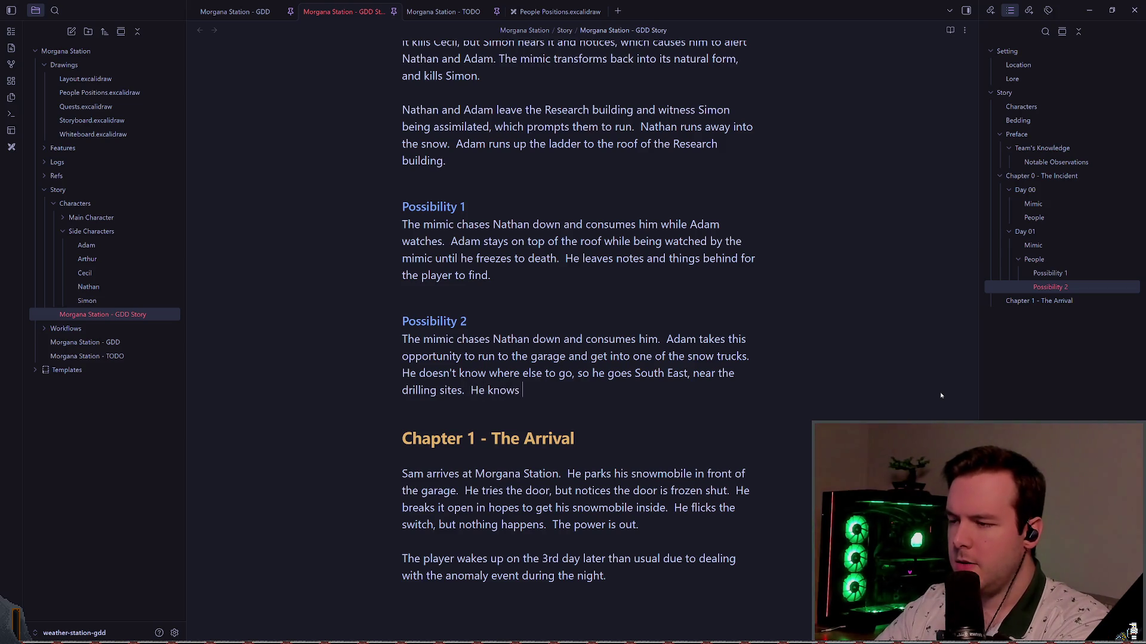
key("BackSpace")
key("BackSpace")
key("BackSpace")
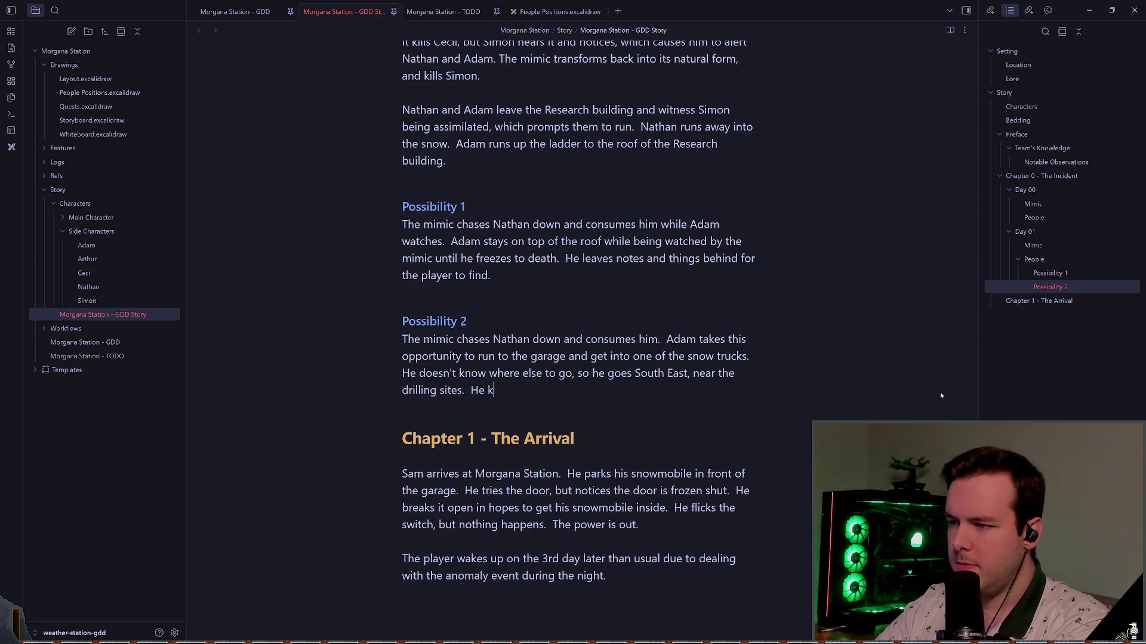
type("After some time, he knows")
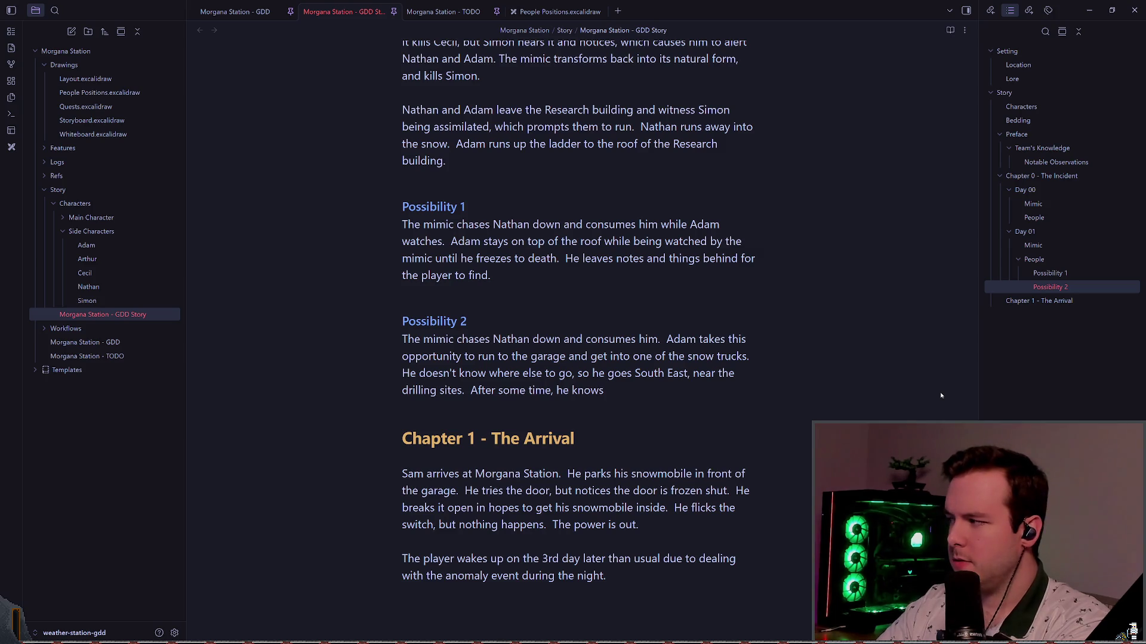
key("BackSpace")
key("BackSpace")
key("BackSpace")
type("knows it's c")
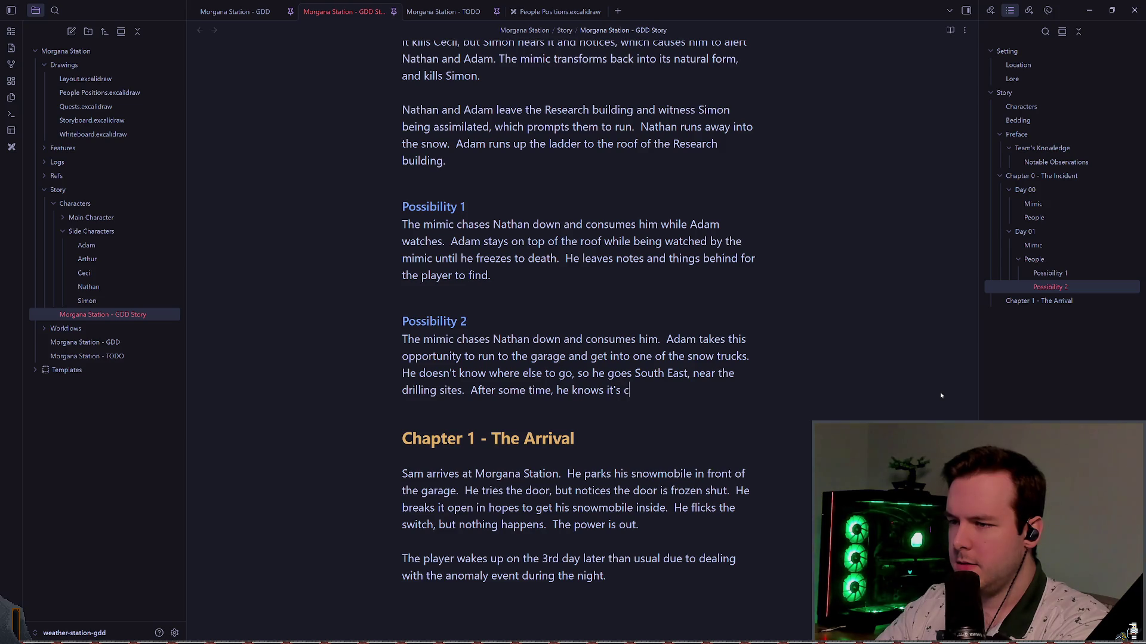
key("BackSpace")
type("him.")
key("ctrl+Left")
key("ctrl+Left")
key("ctrl+Left")
key("BackSpace")
key("BackSpace")
key("BackSpace")
key("Delete")
type("the mimic")
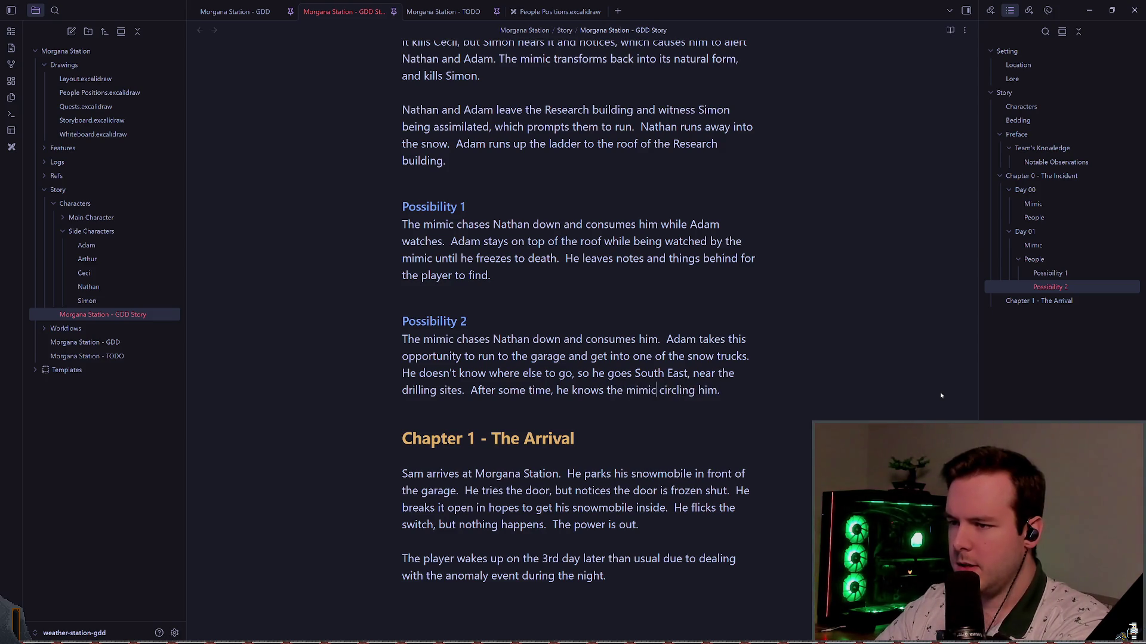
type(" is")
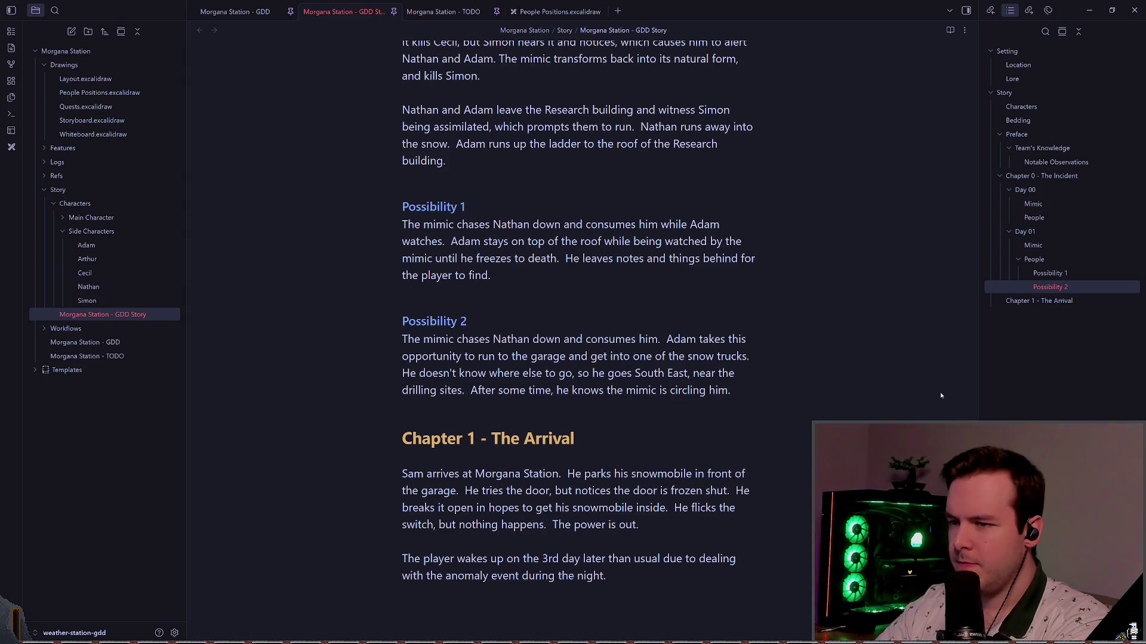
key("Return")
key("Return")
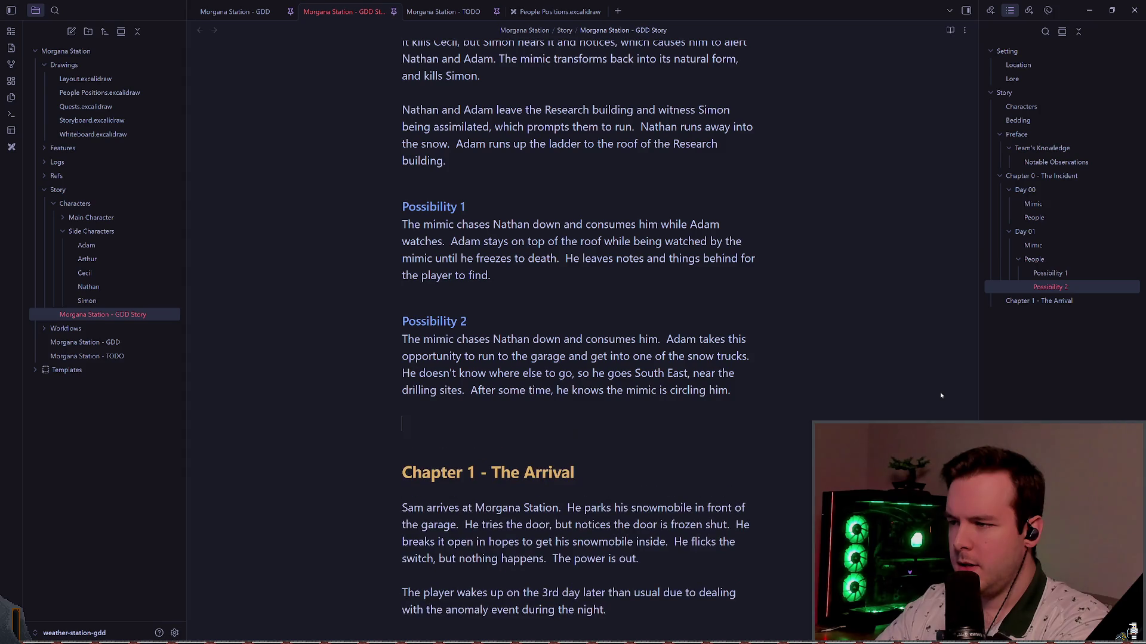
- Write that Nathan leaves notes warning finders about the mimic and to leave and never return
type("Nathan takes ")
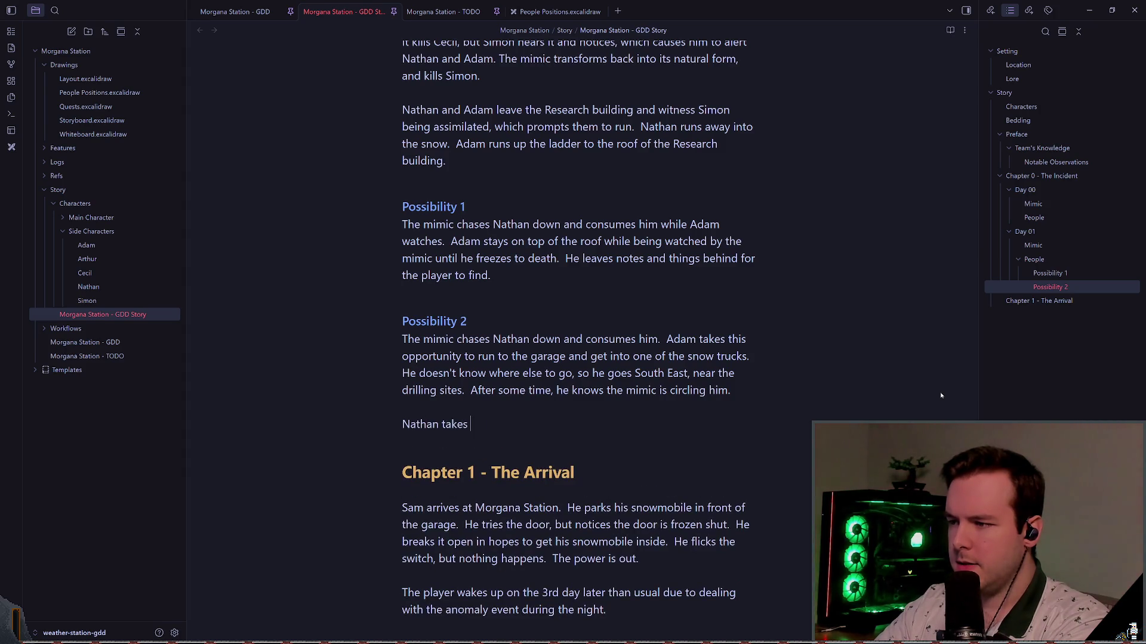
type("this opportunit")
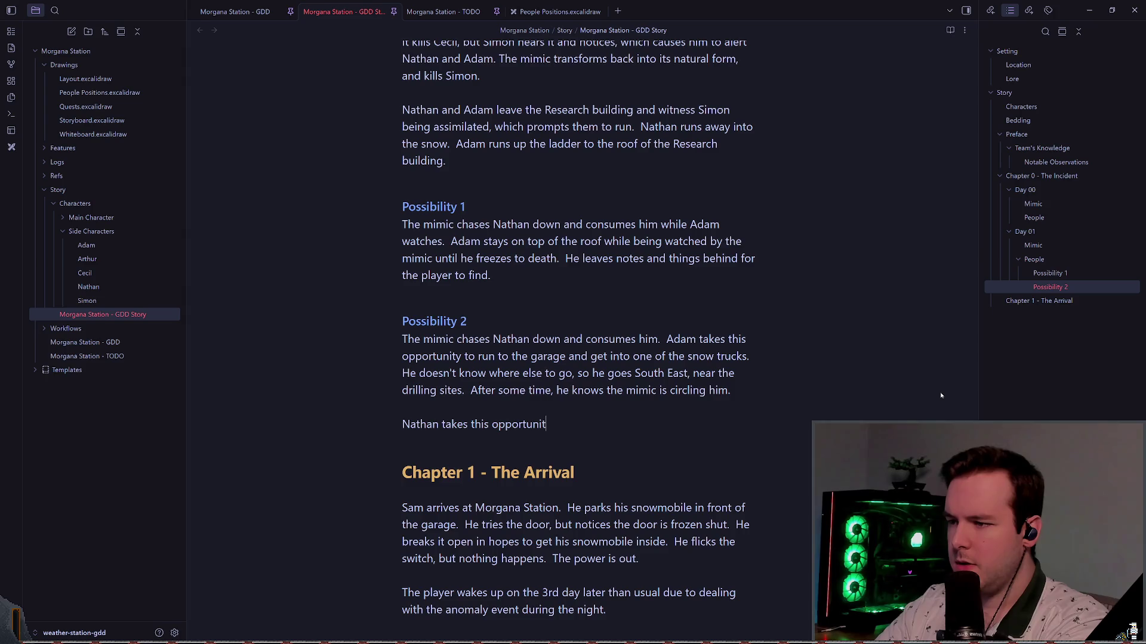
type("y to write down ")
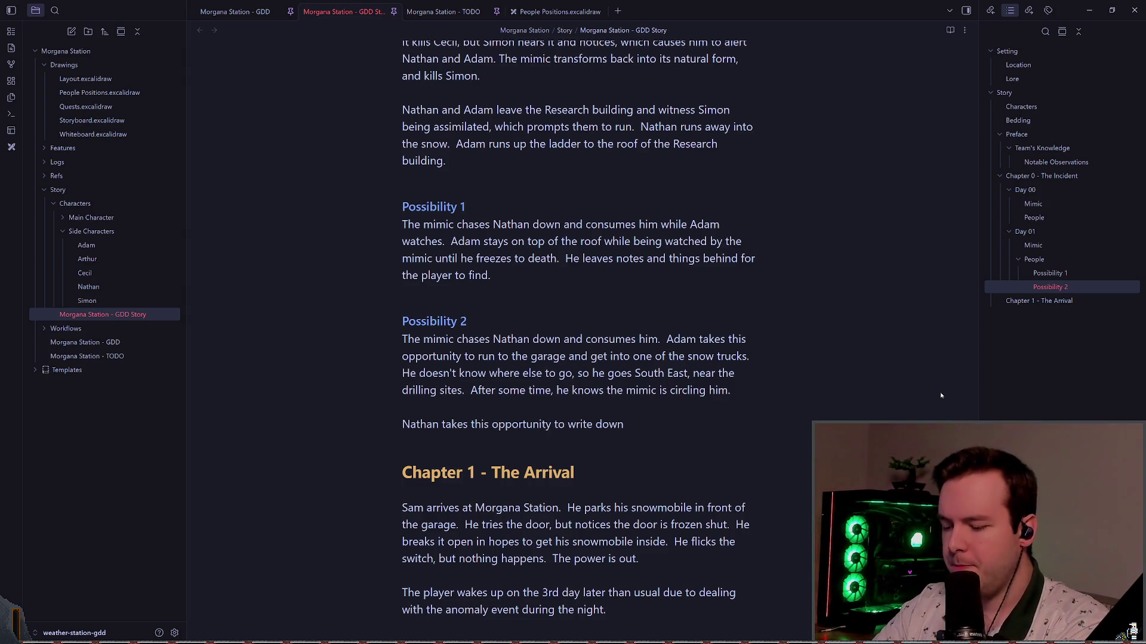
type("notes to l")
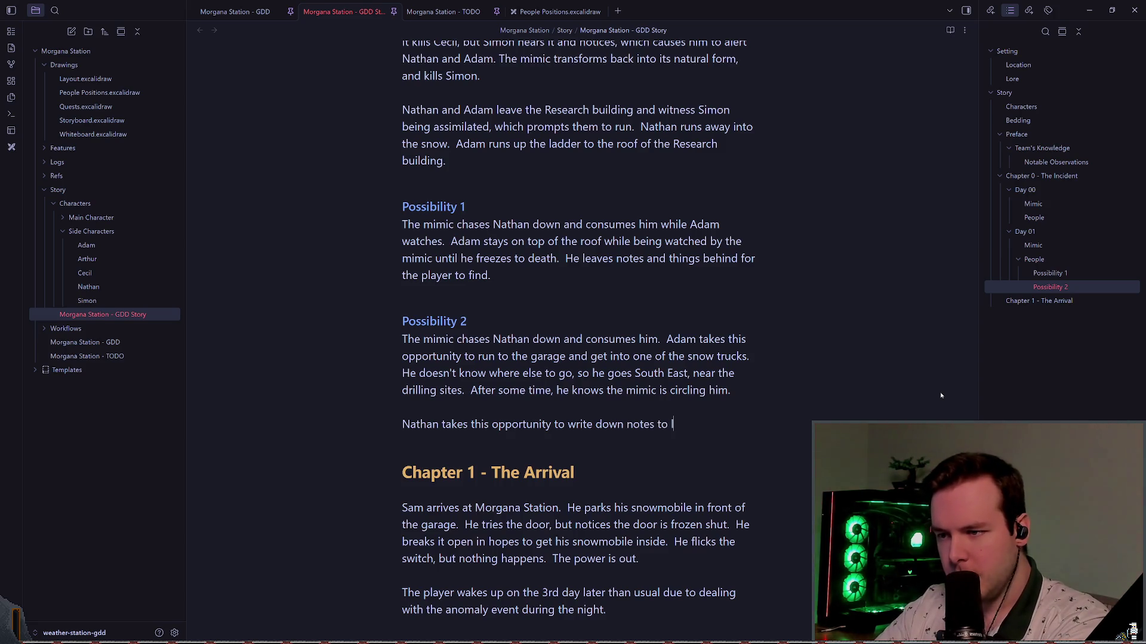
type("eave behind for someone who ")
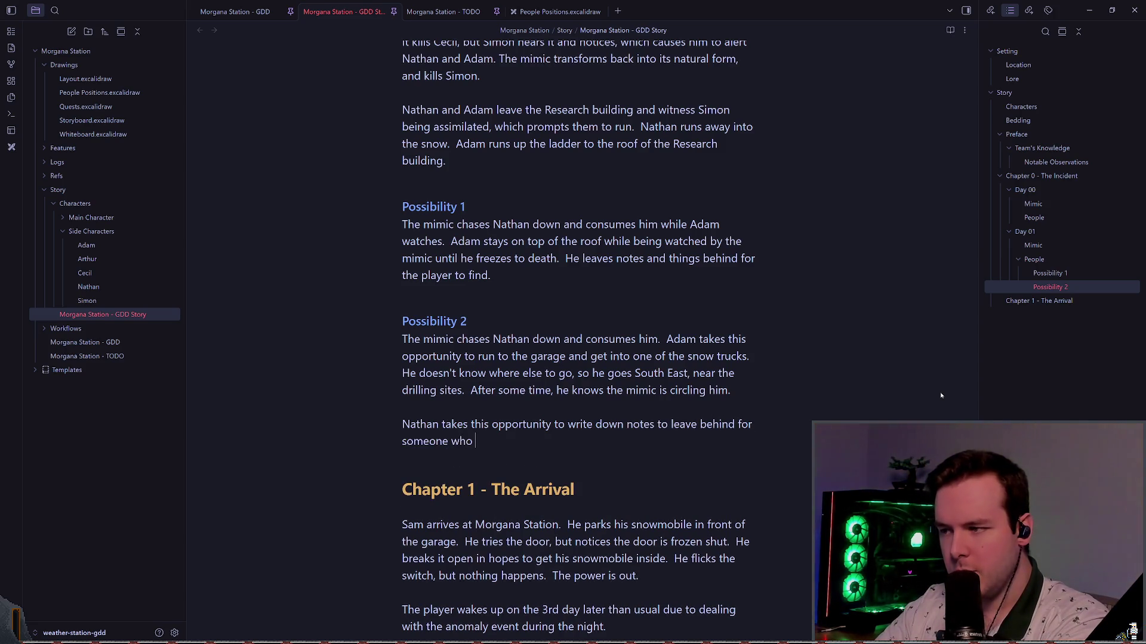
type("finds the")
key("BackSpace")
key("BackSpace")
key("BackSpace")
type("him")
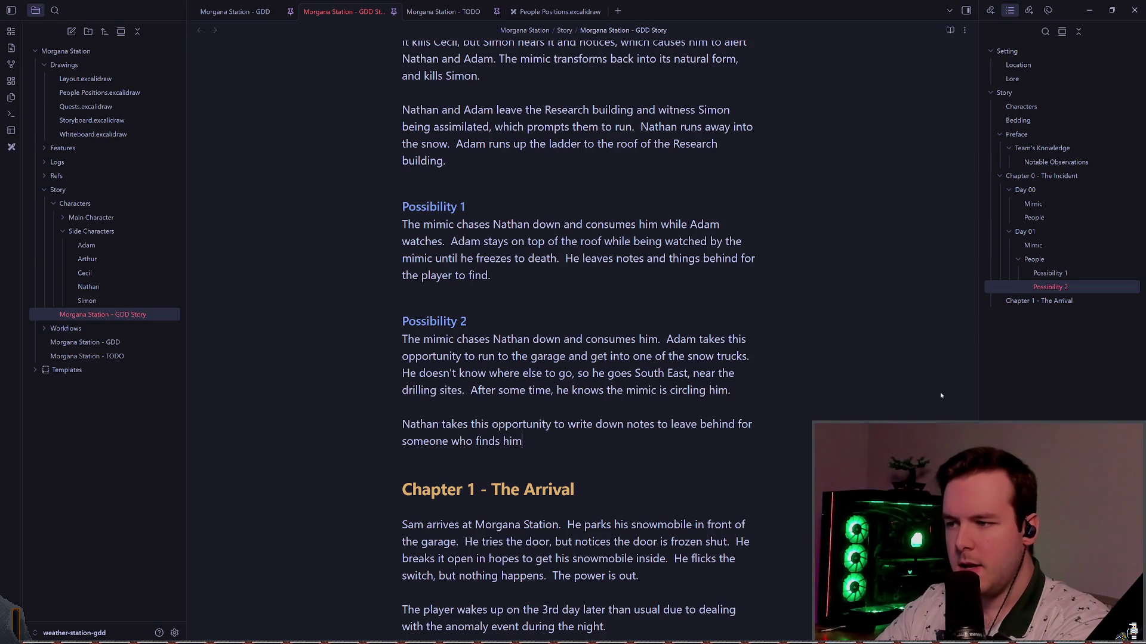
type(".  He writes to inform the mo")
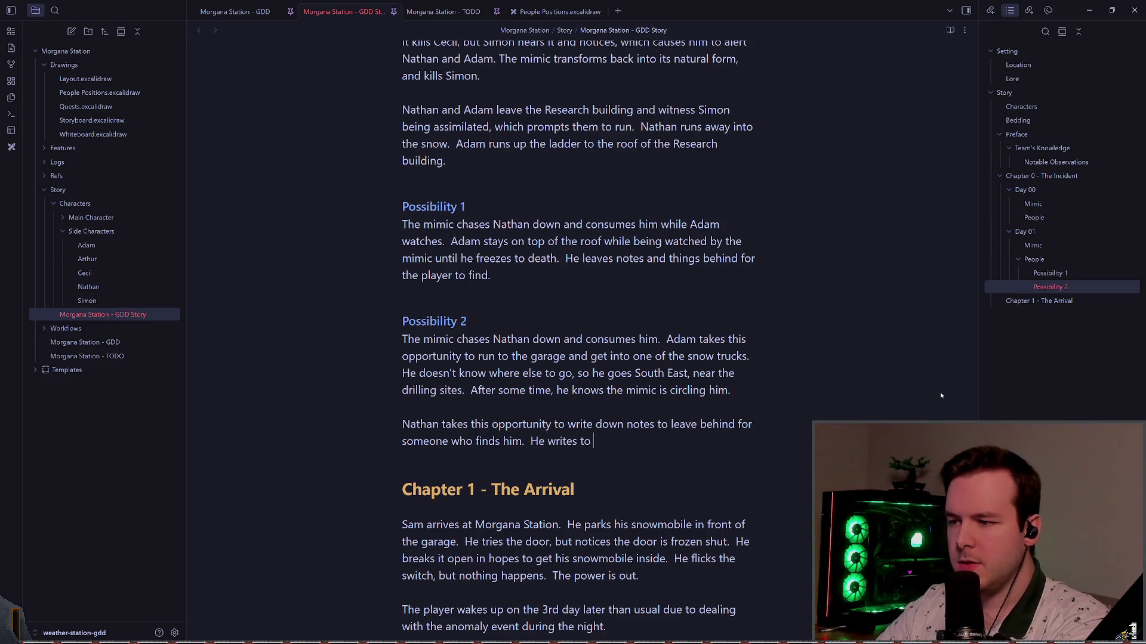
key("BackSpace")
key("BackSpace")
key("BackSpace")
type("m")
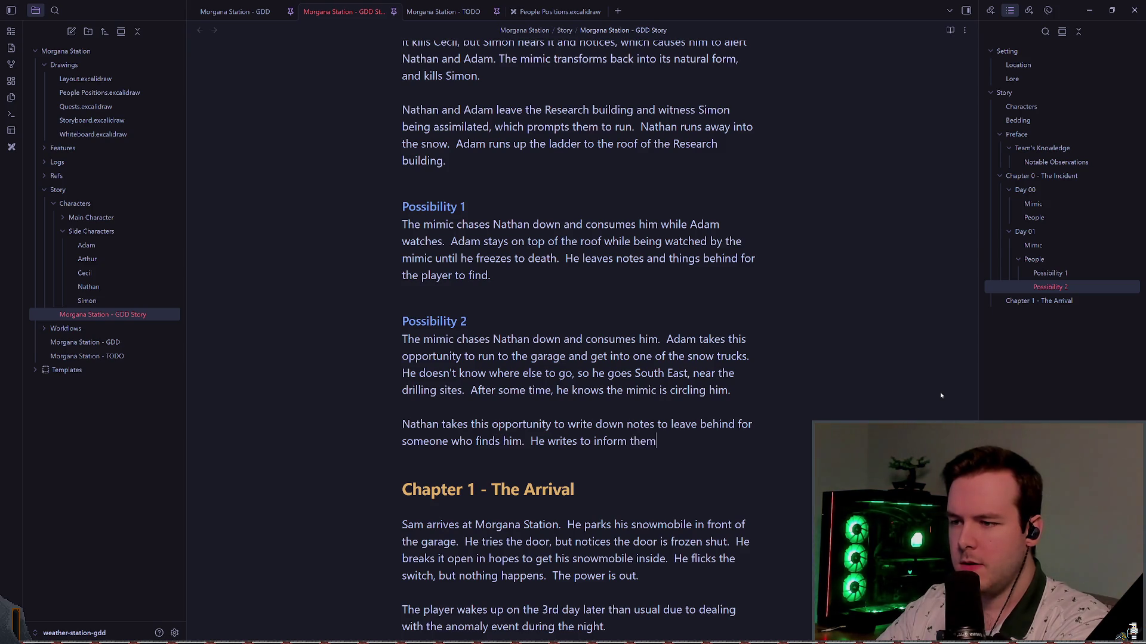
type(" of the mimic and ")
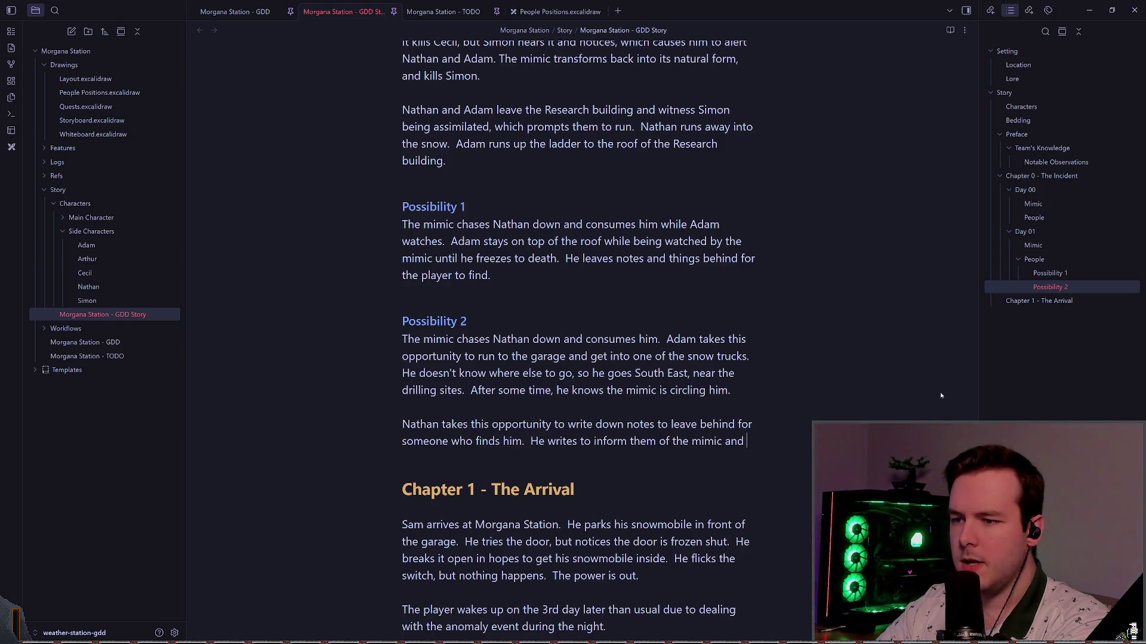
type("the danger it")
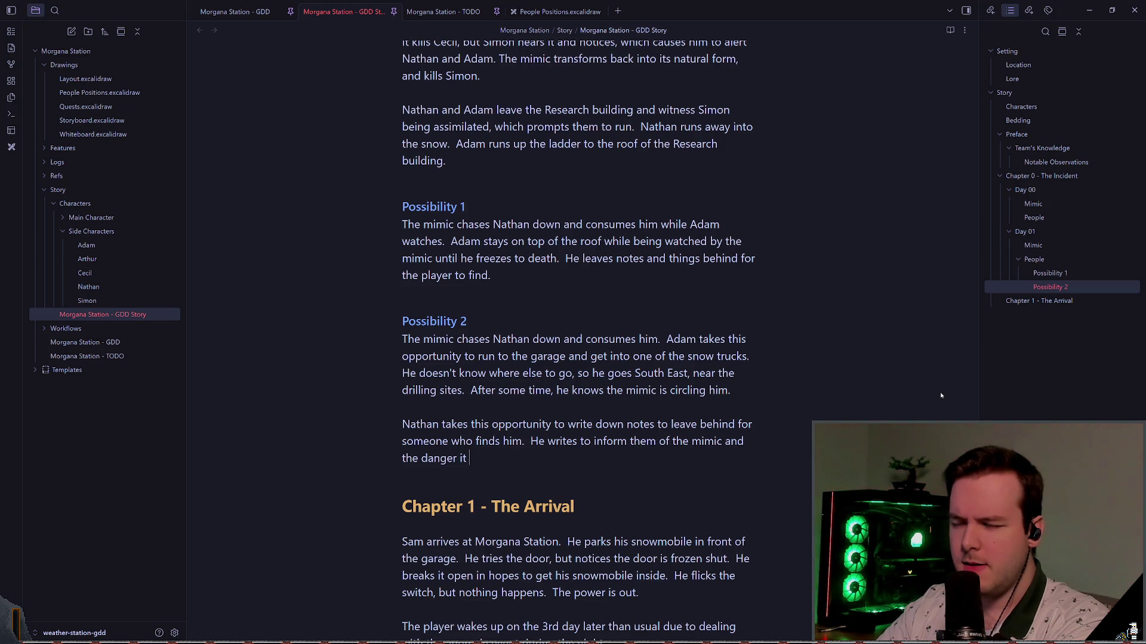
key("BackSpace")
key("BackSpace")
key("BackSpace")
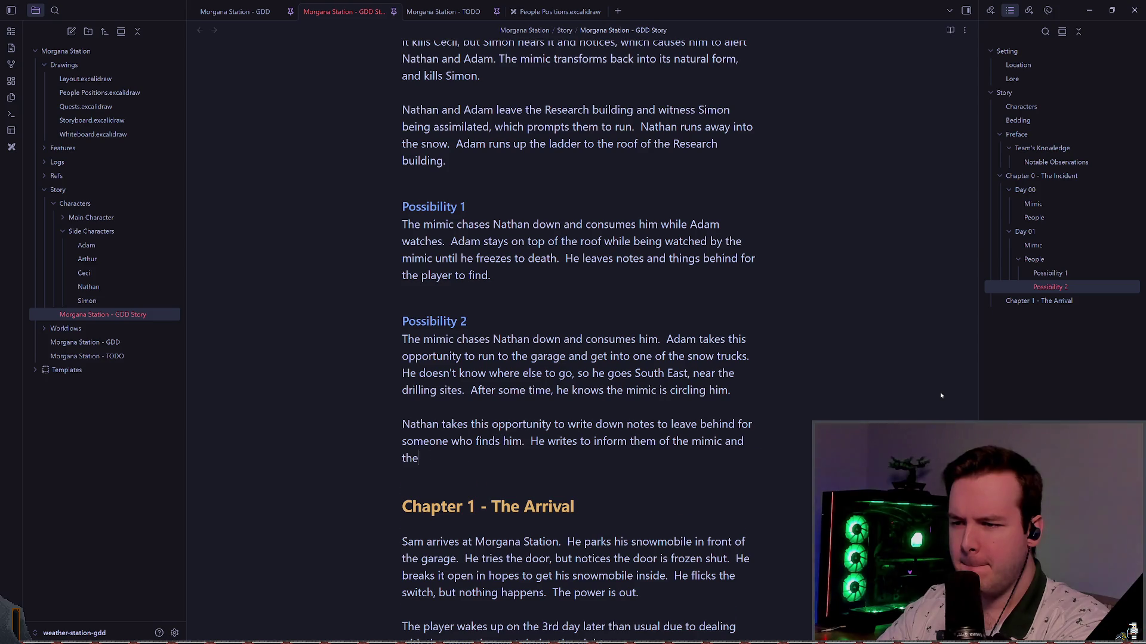
key("BackSpace")
key("BackSpace")
key("BackSpace")
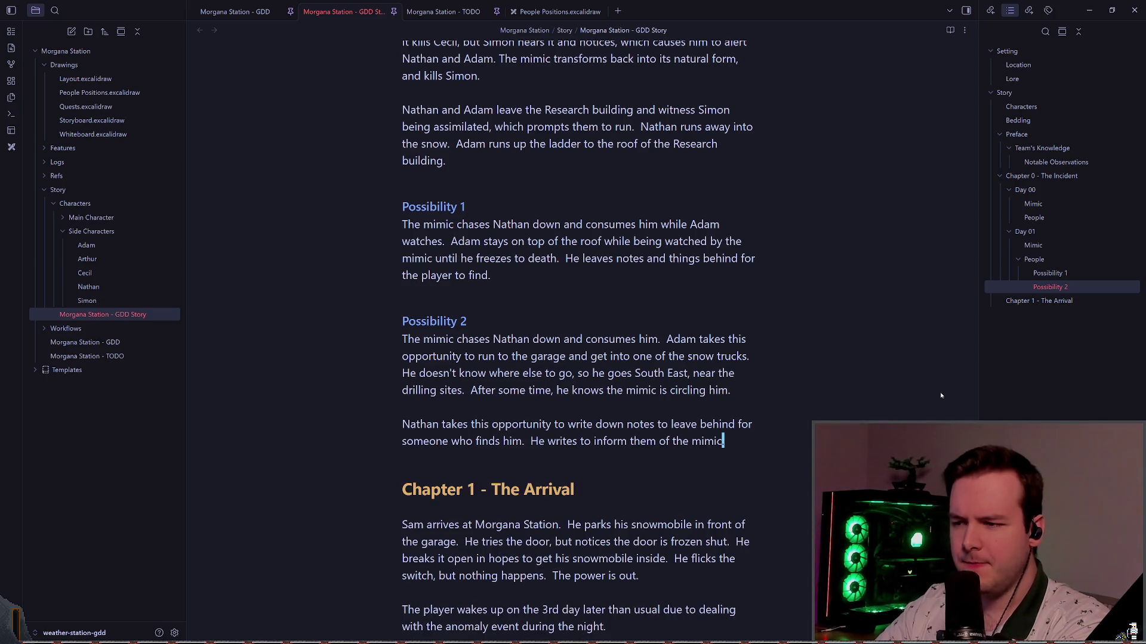
type(".")
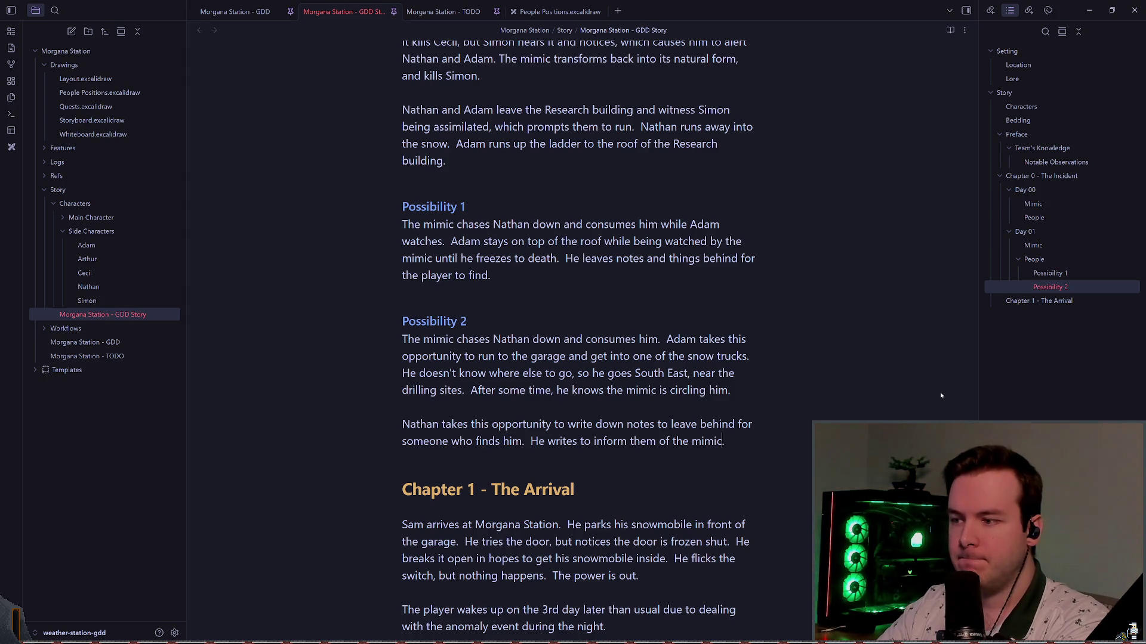
type("and to leave ")
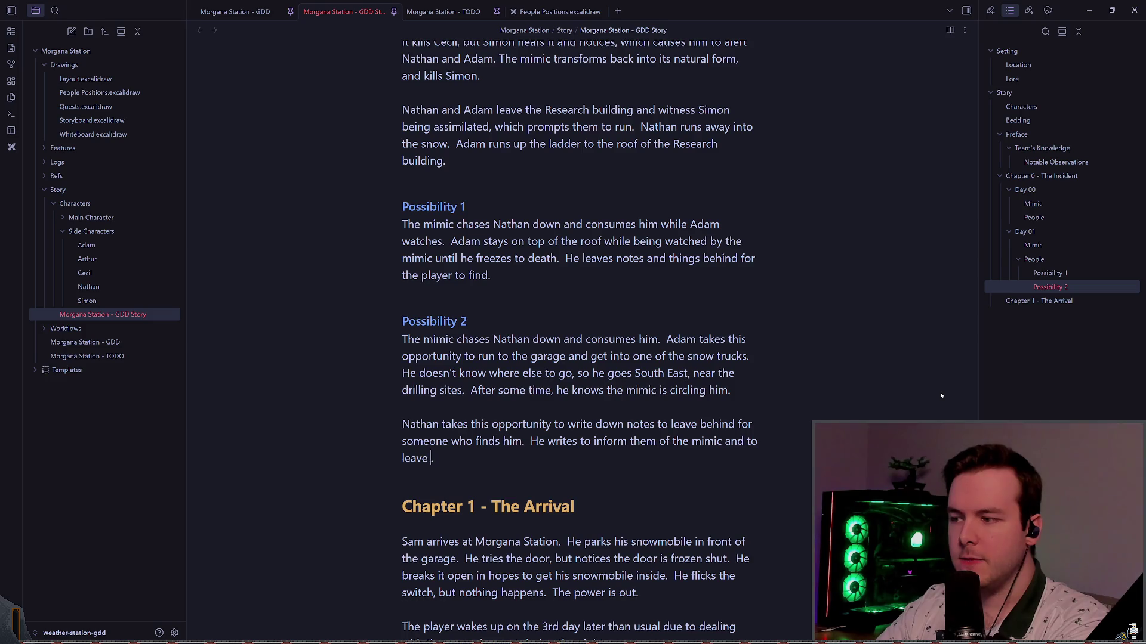
type("and never return")
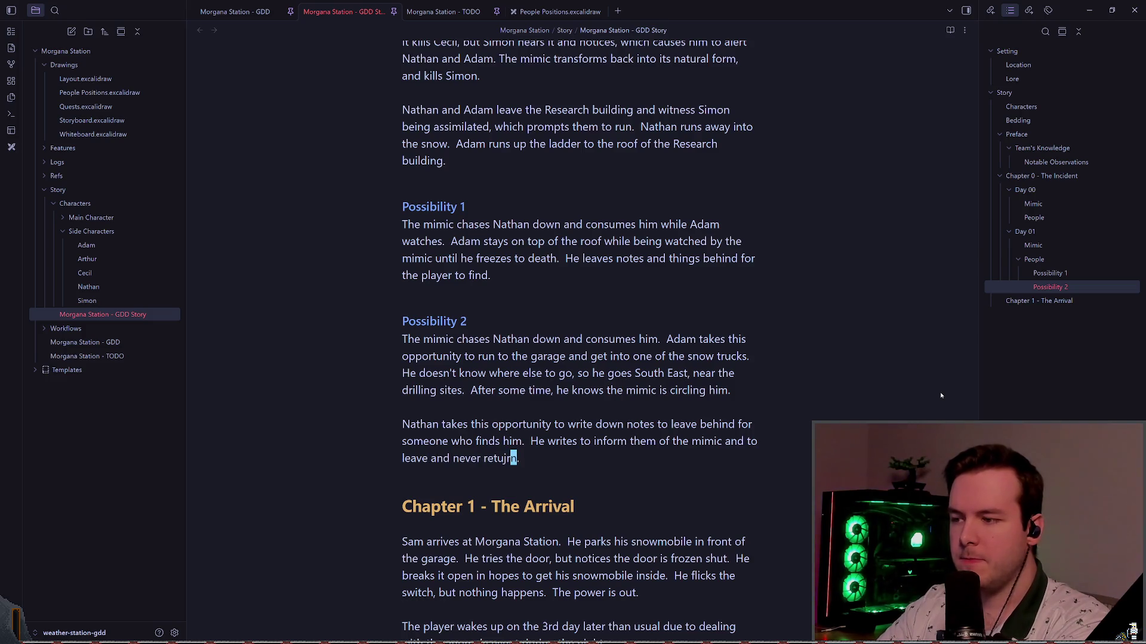
key("BackSpace")
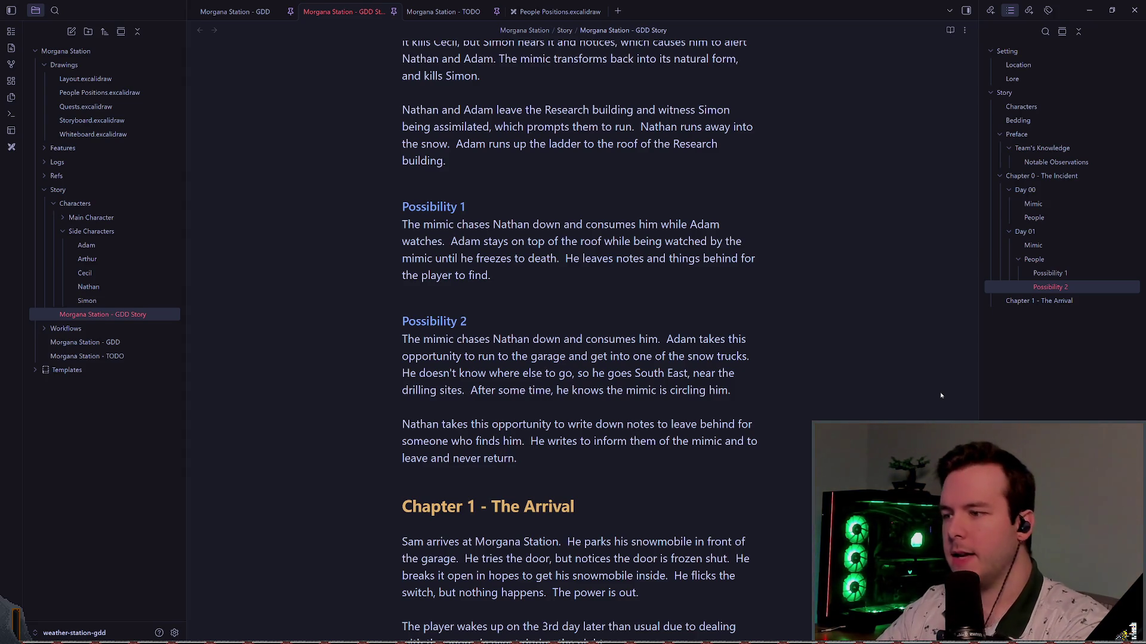
- Select the Possibility 2 section, then switch to the People Positions drawing
mouse_move(516, 458)
left_mouse_down()
mouse_move(382, 277)
mouse_move(353, 213)
left_mouse_up()
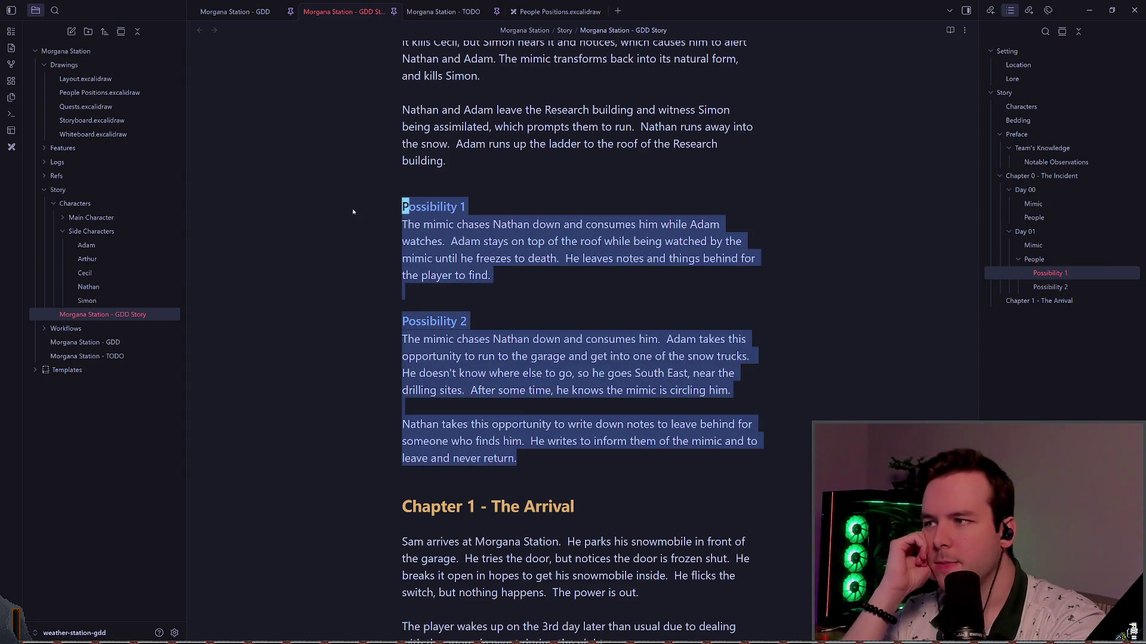
left_click(552, 287)
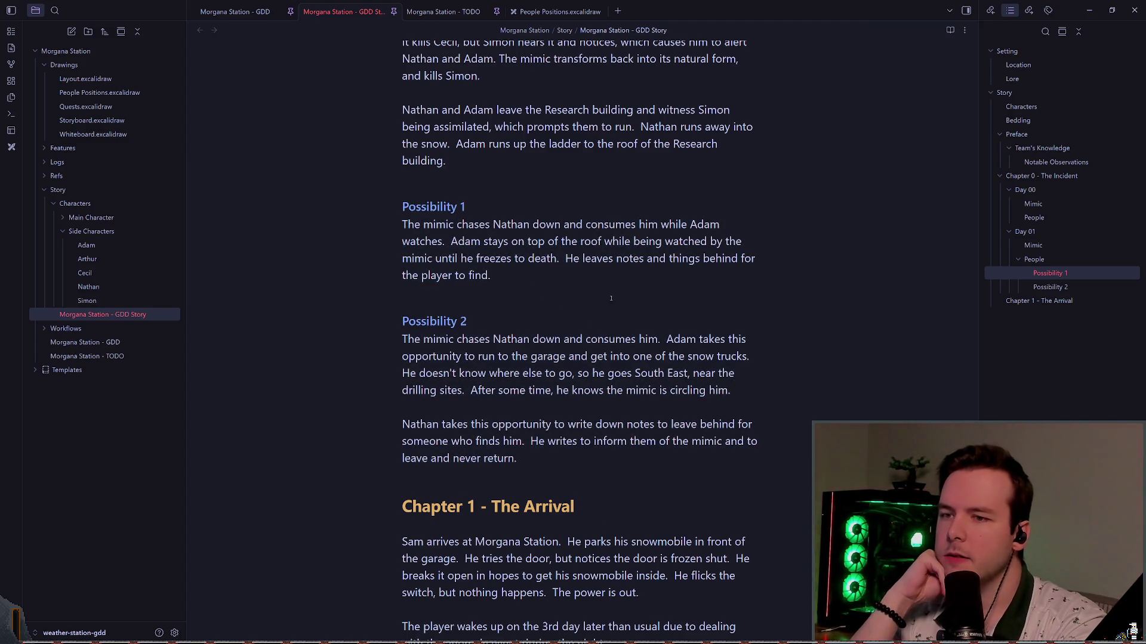
mouse_move(518, 458)
left_mouse_down()
mouse_move(406, 390)
mouse_move(406, 323)
left_mouse_up()
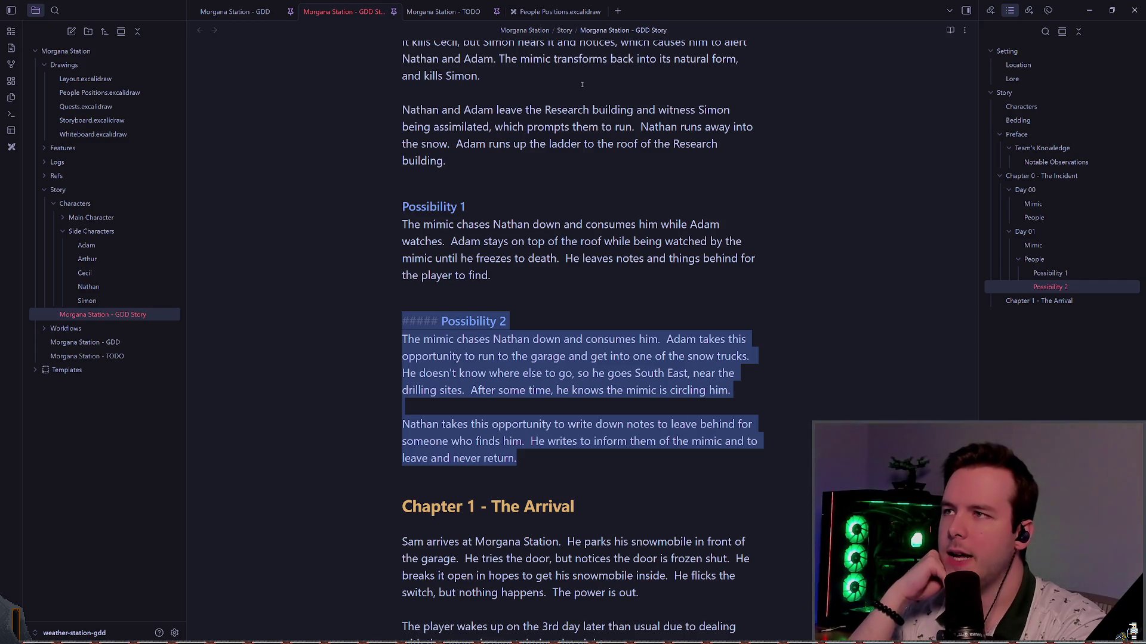
left_click(537, 13)
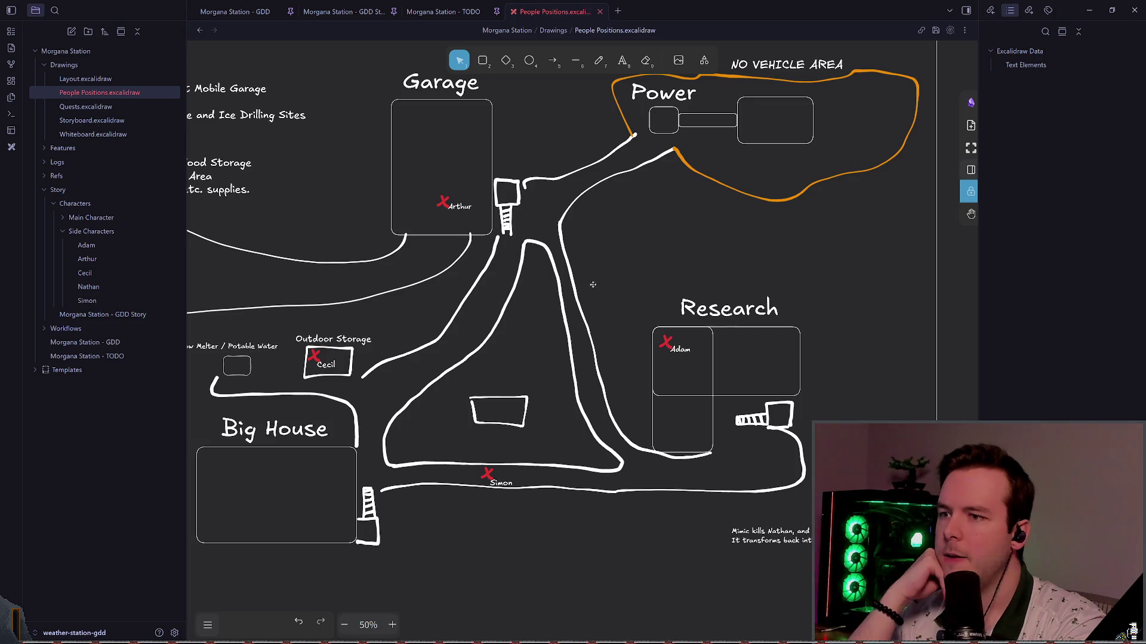
- Draw an orange freehand circle around Adam's marker, then undo it
left_click(601, 61)
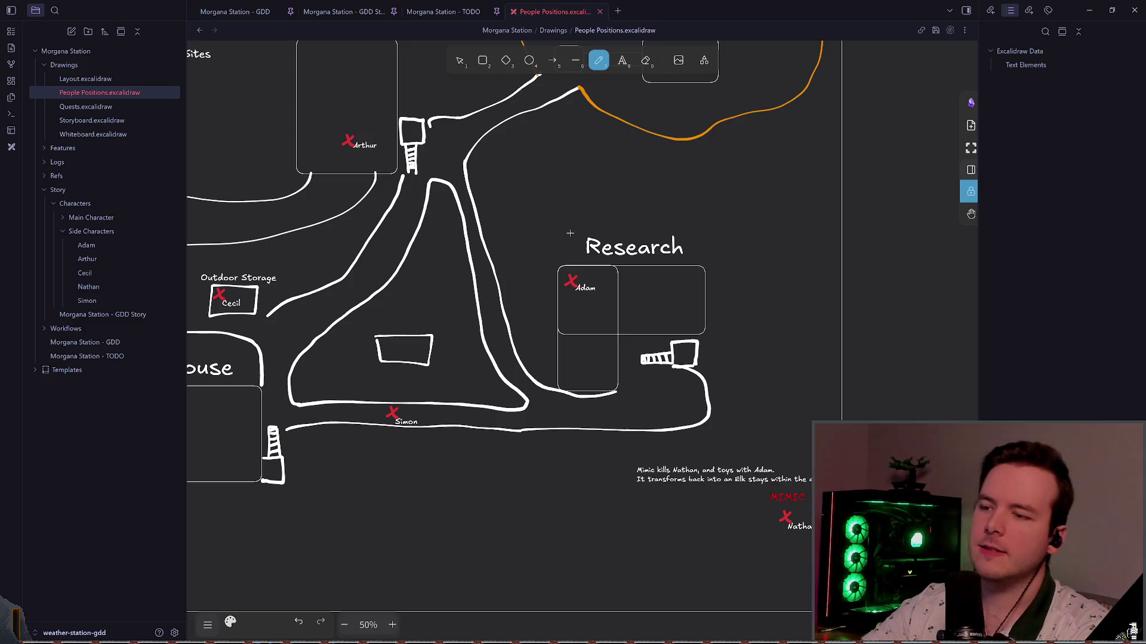
scroll(620, 262, "up", 3)
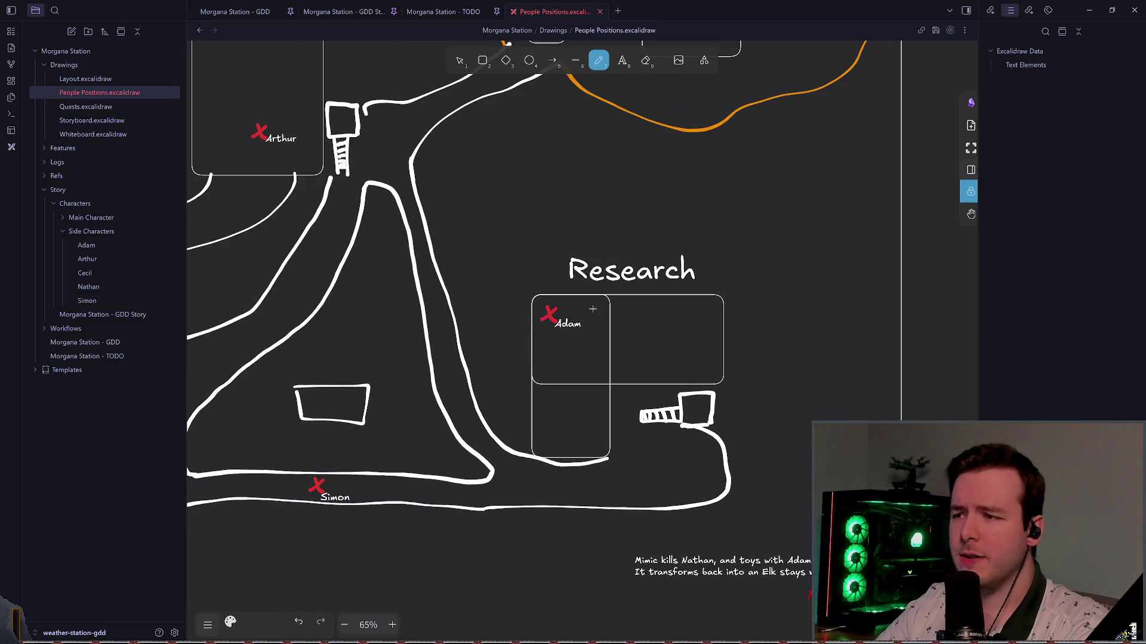
scroll(575, 297, "down", 1)
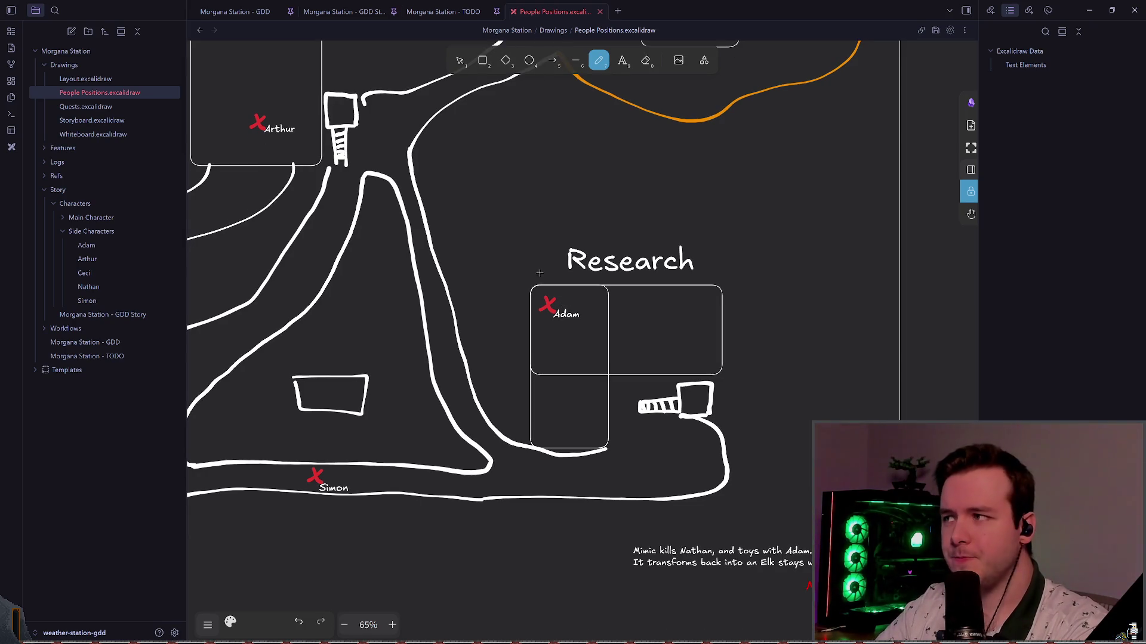
scroll(541, 275, "up", 1)
scroll(547, 282, "down", 2)
scroll(546, 282, "left", 4)
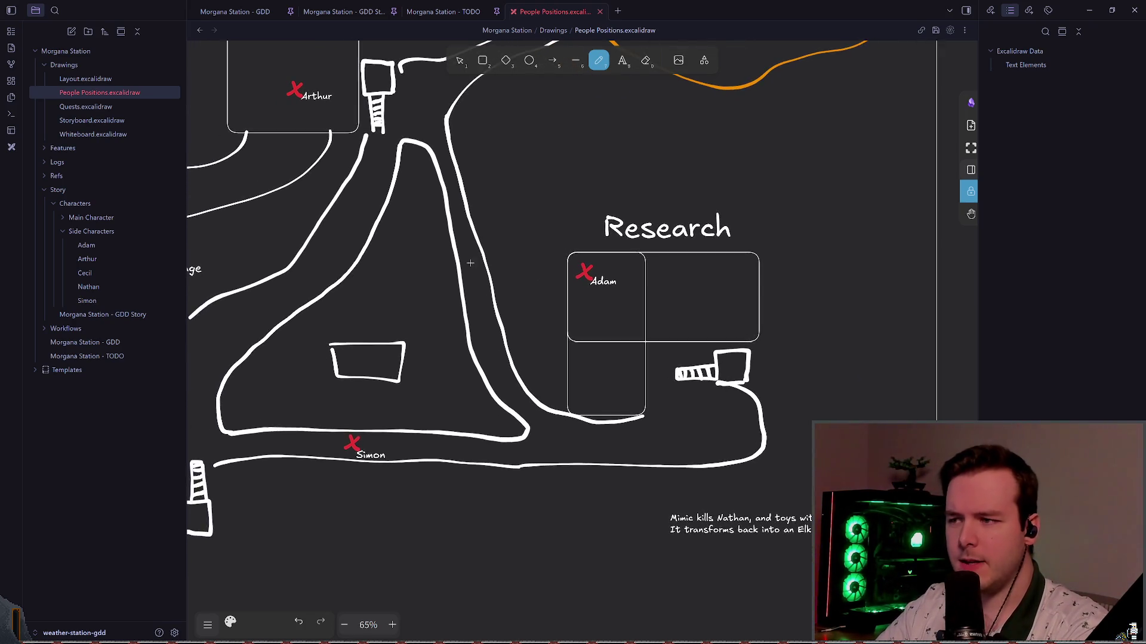
scroll(629, 294, "right", 4)
left_click_drag(591, 253, 549, 295)
key("ctrl+z")
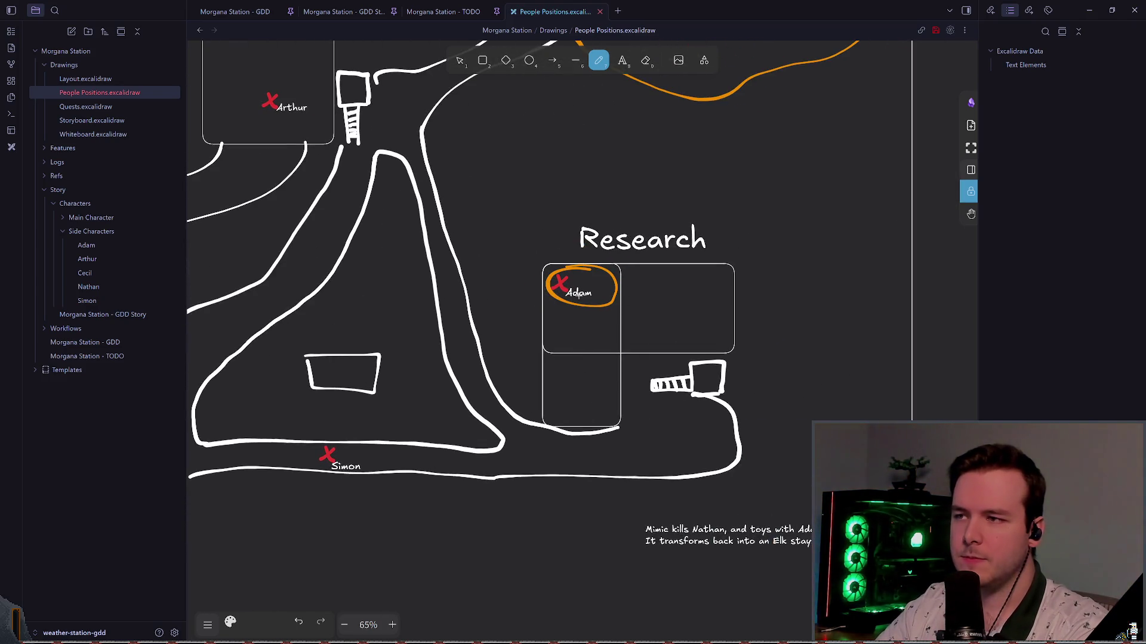
scroll(573, 294, "up", 1)
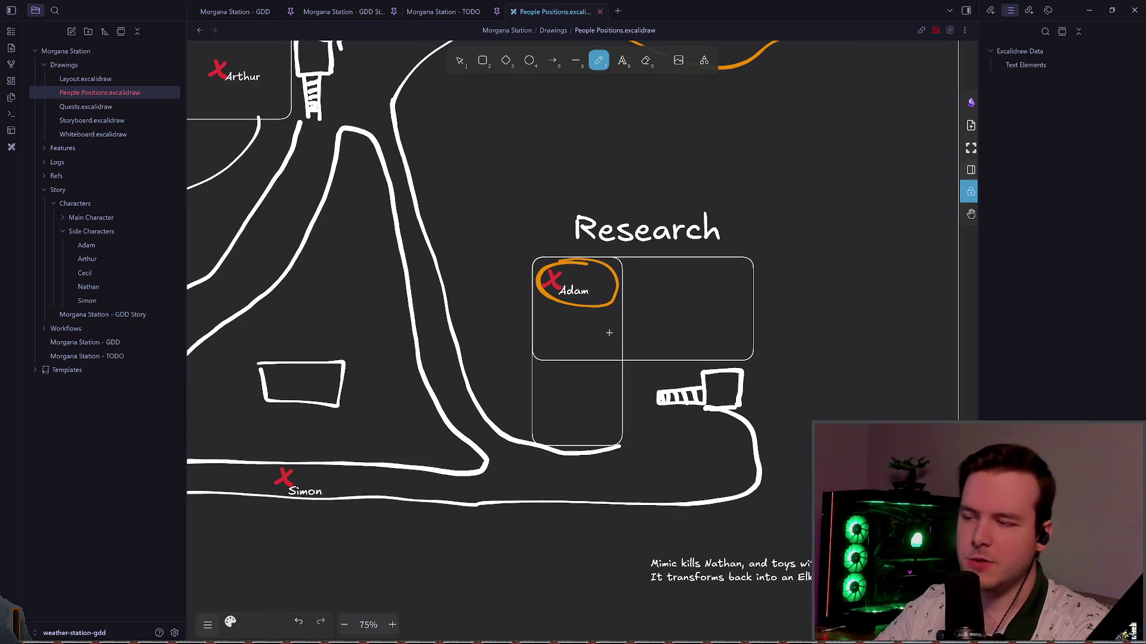
key("ctrl+z")
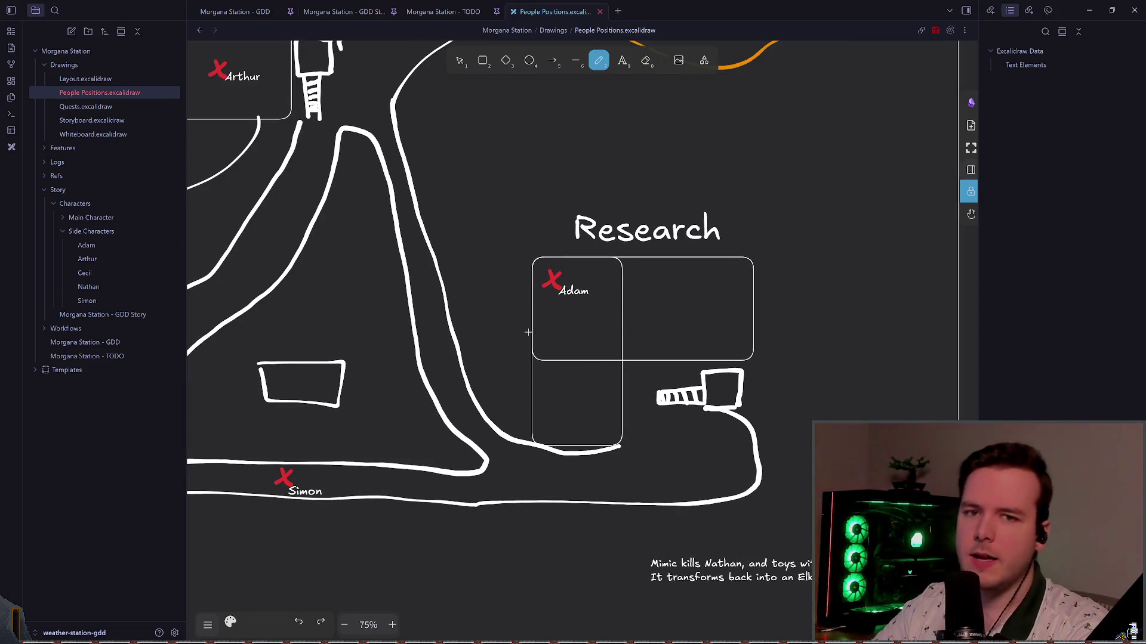
- Try orange loops and an arrow around Adam's Research room, undoing each one
scroll(528, 337, "down", 5)
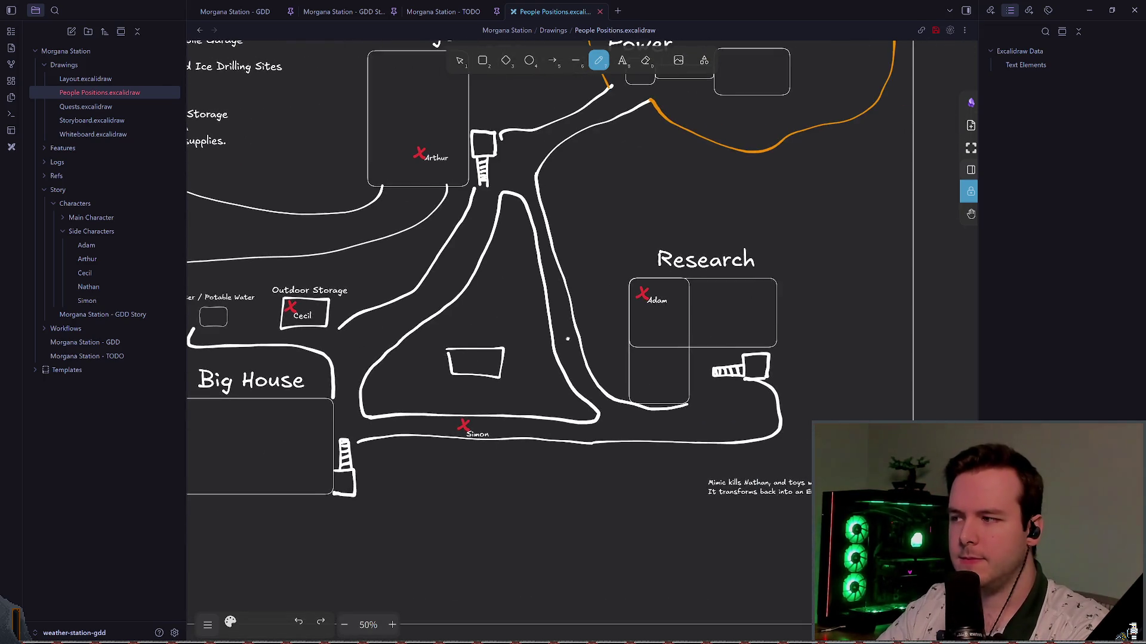
scroll(567, 339, "left", 1)
scroll(616, 373, "left", 2)
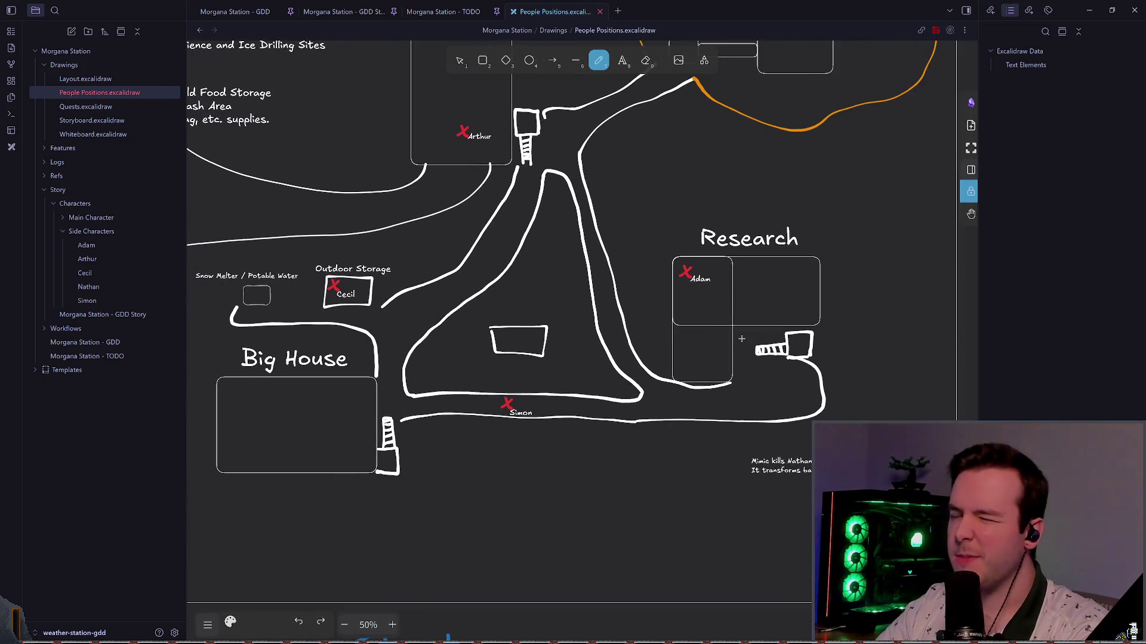
scroll(752, 342, "right", 3)
left_click_drag(686, 293, 634, 332)
key("ctrl+z")
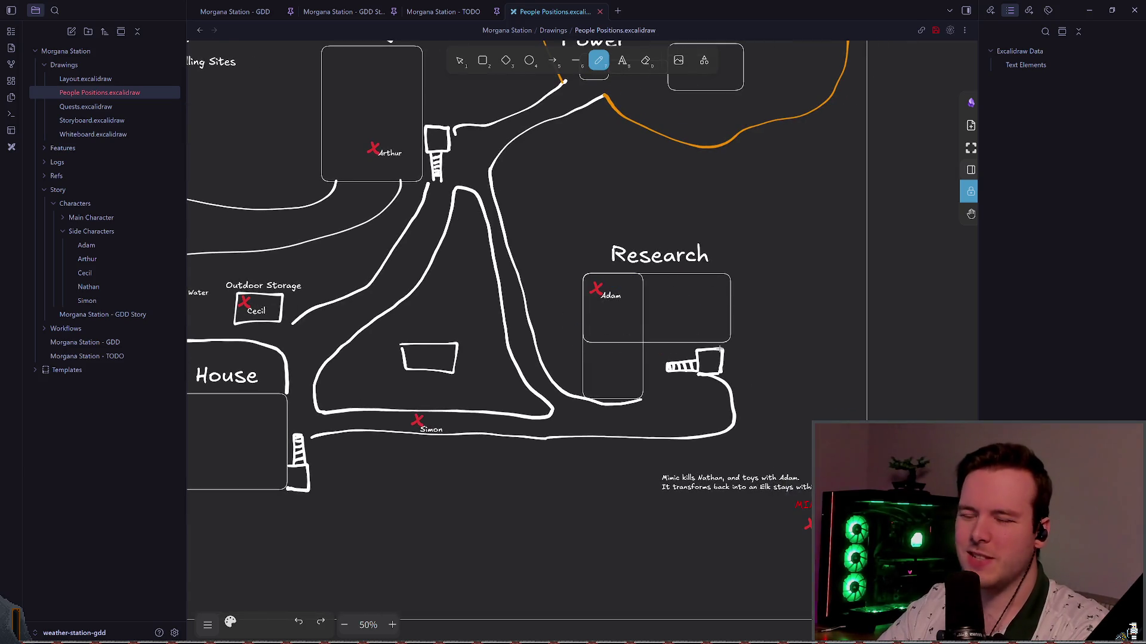
scroll(630, 283, "up", 2, "ctrl")
mouse_move(630, 283)
left_mouse_down()
mouse_move(537, 263)
mouse_move(575, 294)
mouse_move(612, 277)
mouse_move(576, 247)
mouse_move(603, 270)
left_mouse_up()
key("ctrl+z")
key("ctrl+z")
key("ctrl+z")
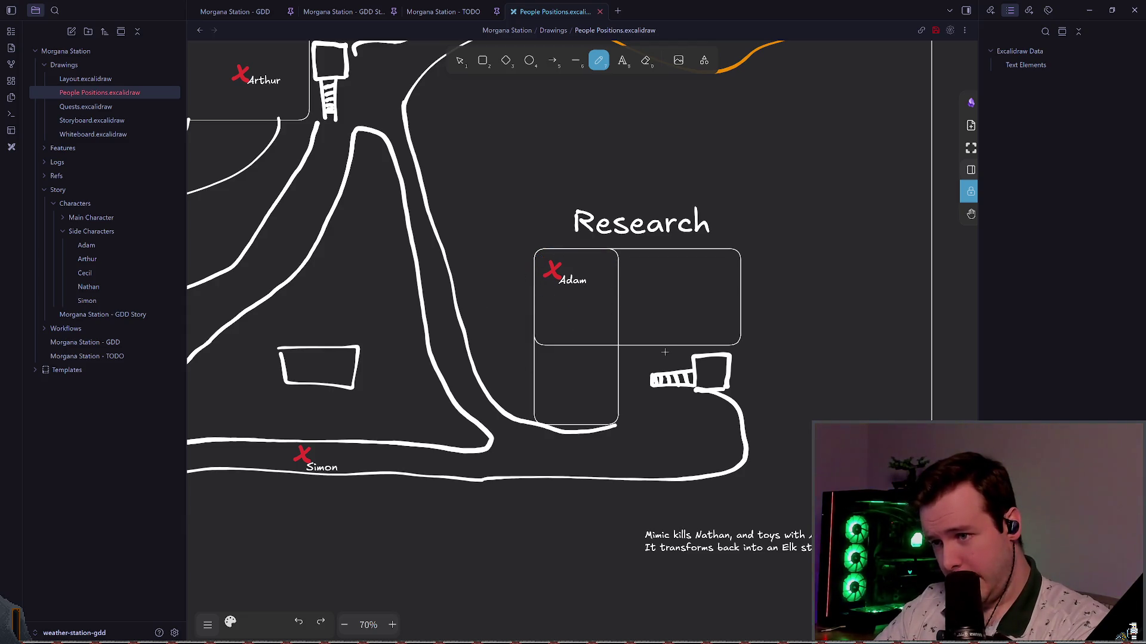
mouse_move(685, 358)
left_mouse_down()
mouse_move(614, 362)
mouse_move(604, 309)
mouse_move(618, 320)
left_mouse_up()
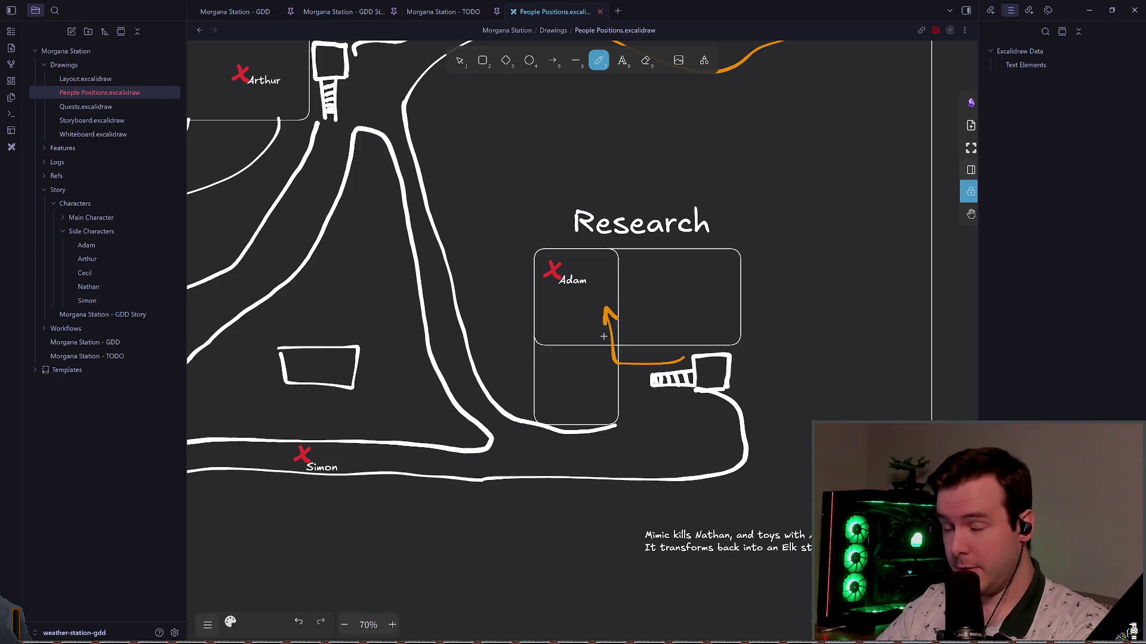
key("ctrl+z")
- Switch to the selection tool and select Adam's marker and label
scroll(555, 248, "left", 1)
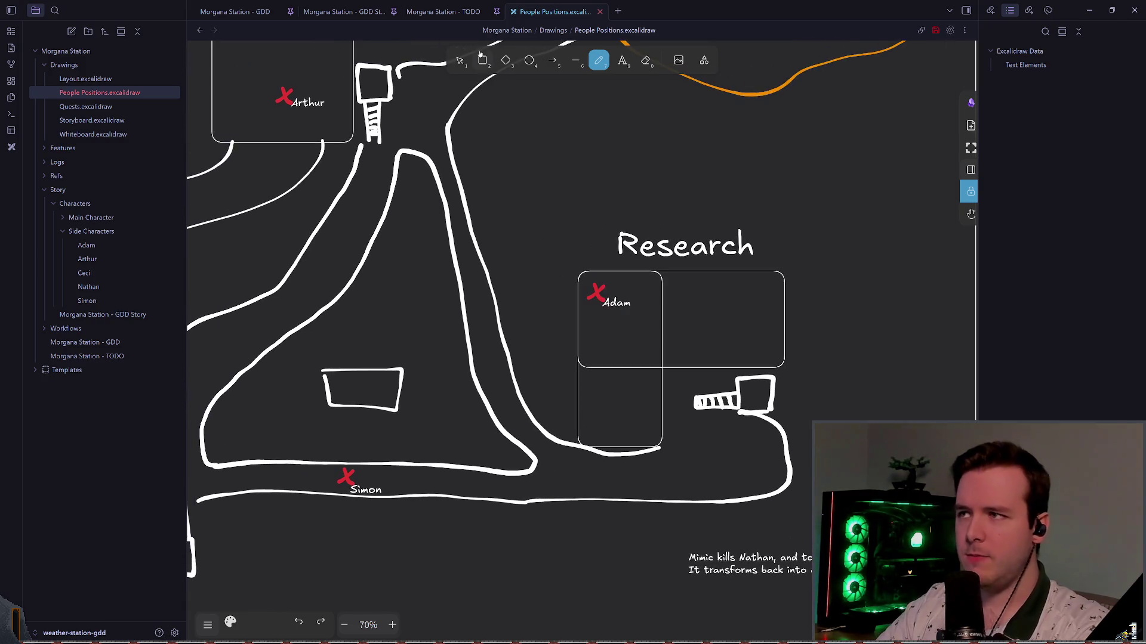
key("v")
scroll(547, 207, "down", 1)
scroll(548, 177, "down", 1)
scroll(646, 273, "up", 2)
left_click(674, 310)
scroll(711, 315, "up", 1)
scroll(710, 315, "down", 2)
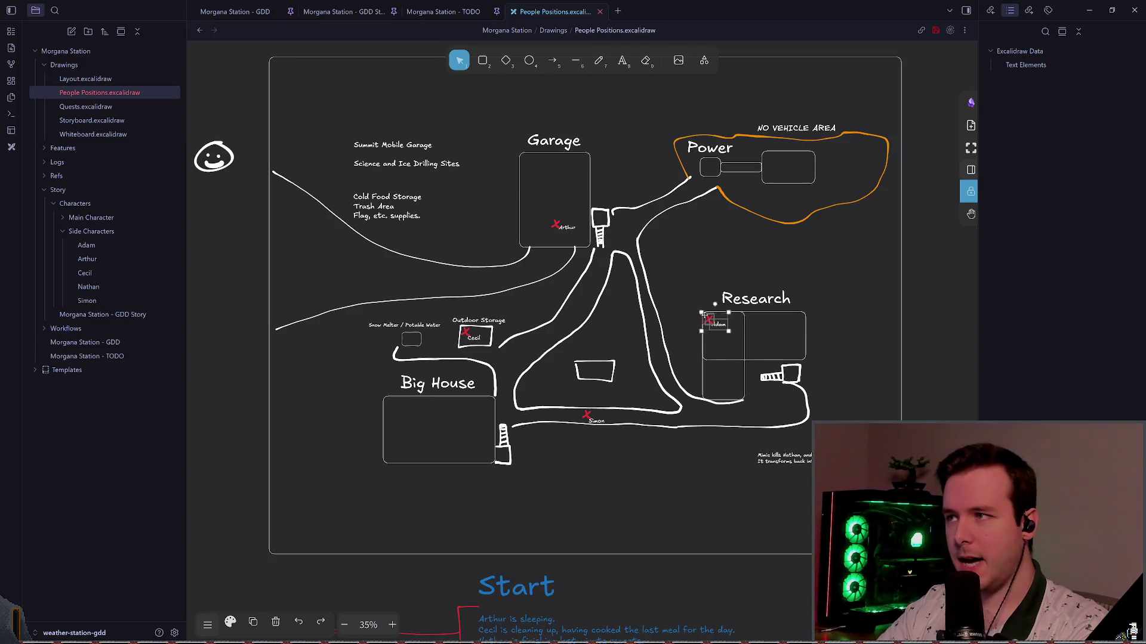
- Move Adam's marker out of Research to the map's top edge
left_click_drag(711, 315, 404, 114)
scroll(435, 153, "up", 3)
scroll(477, 238, "left", 2)
mouse_move(517, 279)
left_mouse_down()
mouse_move(506, 258)
mouse_move(522, 258)
mouse_move(584, 334)
left_mouse_up()
- Switch to freehand drawing, undo a stray orange stroke, and set the stroke colour to white
left_click(598, 60)
scroll(560, 291, "up", 5)
key("ctrl+z")
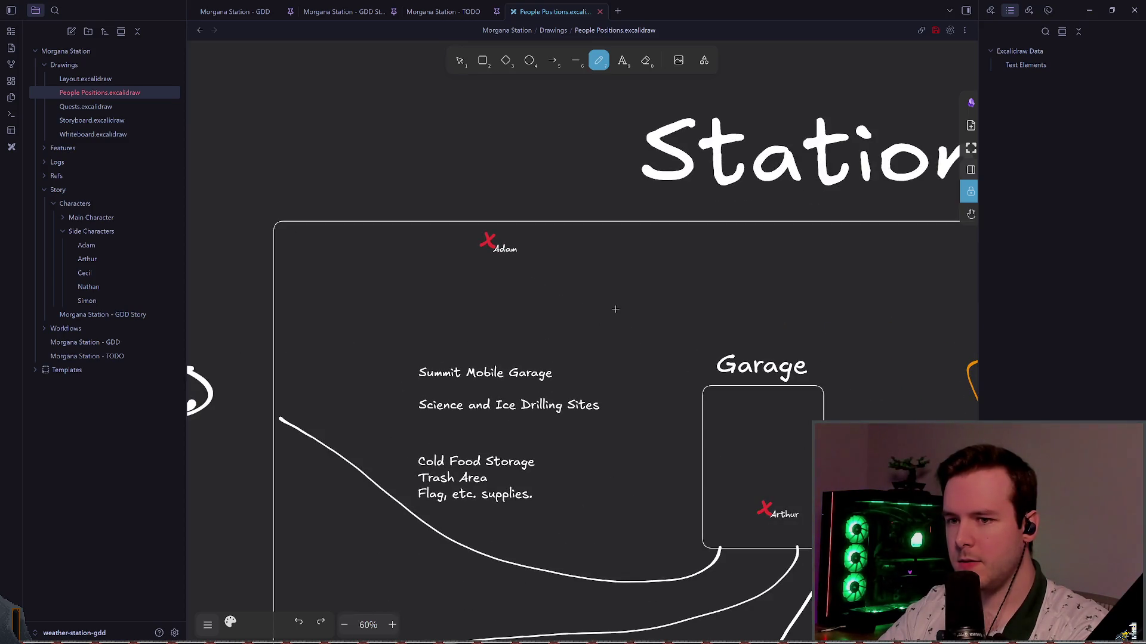
scroll(613, 307, "down", 5)
scroll(704, 331, "up", 3)
scroll(537, 313, "up", 2)
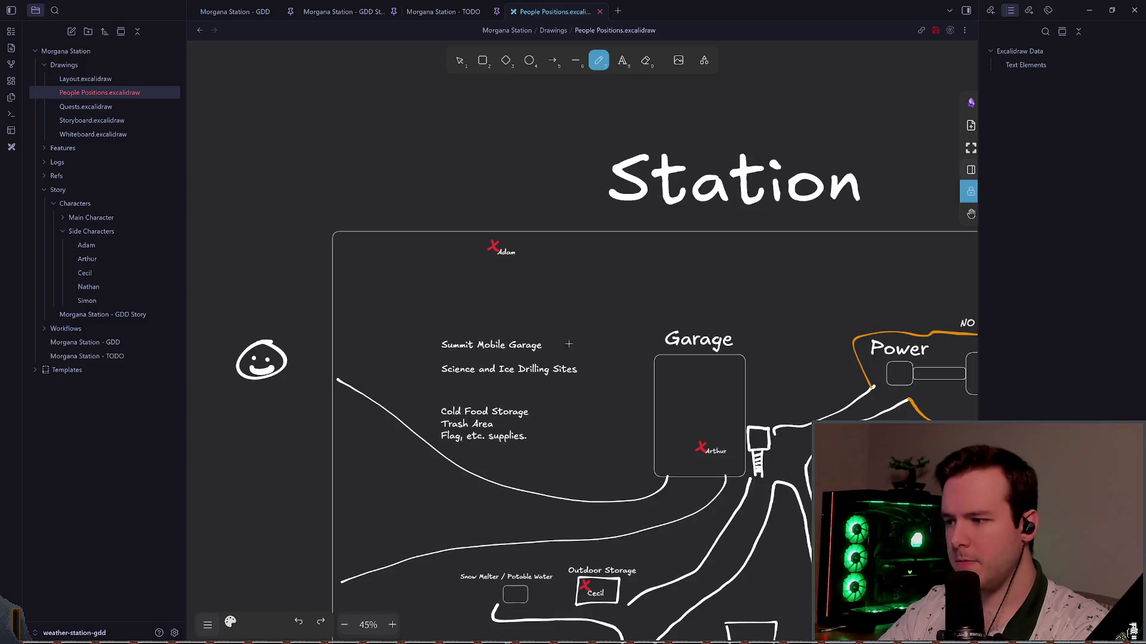
left_click(231, 622)
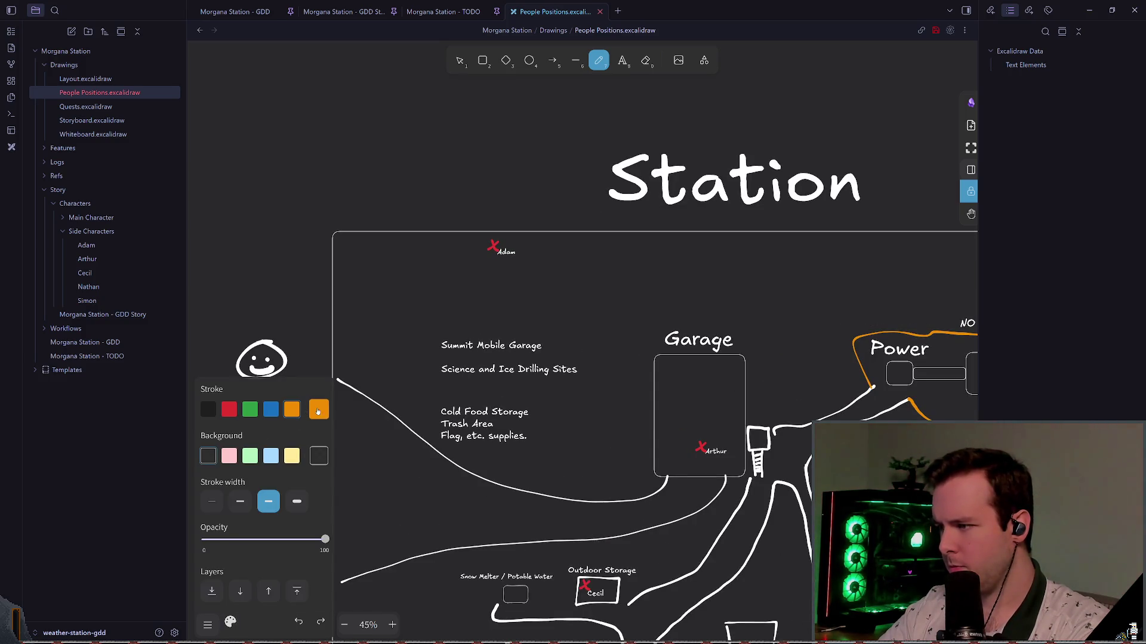
left_click(319, 410)
left_click(393, 467)
- Draw a white arrow with an arrowhead below Adam's marker
scroll(531, 277, "up", 2)
scroll(531, 277, "up", 3)
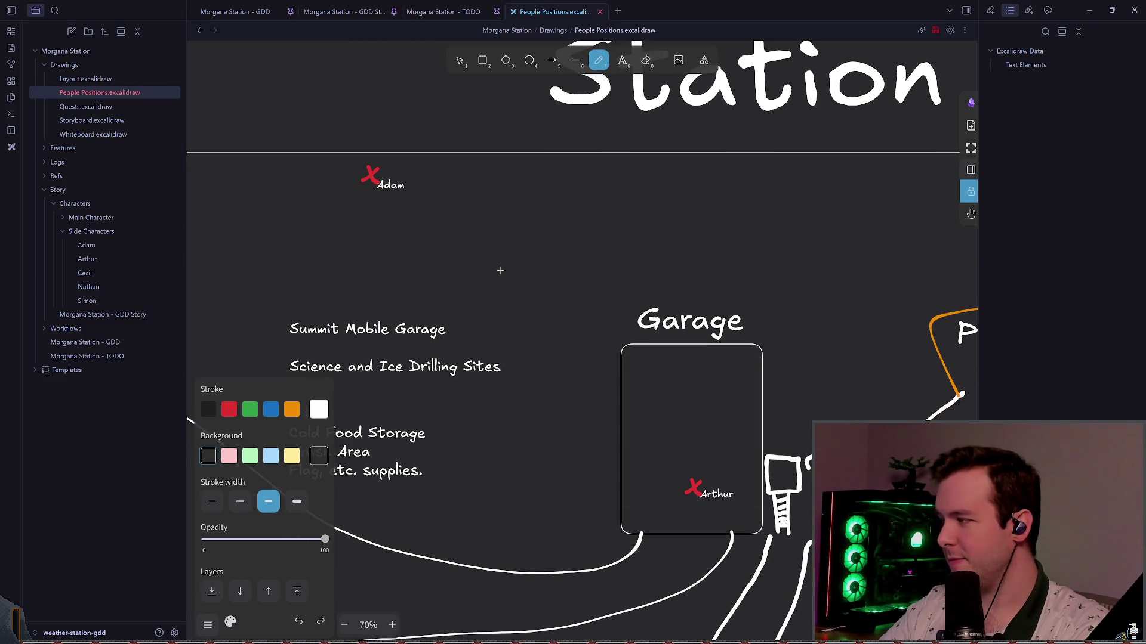
scroll(454, 251, "up", 1)
left_click_drag(442, 246, 556, 324)
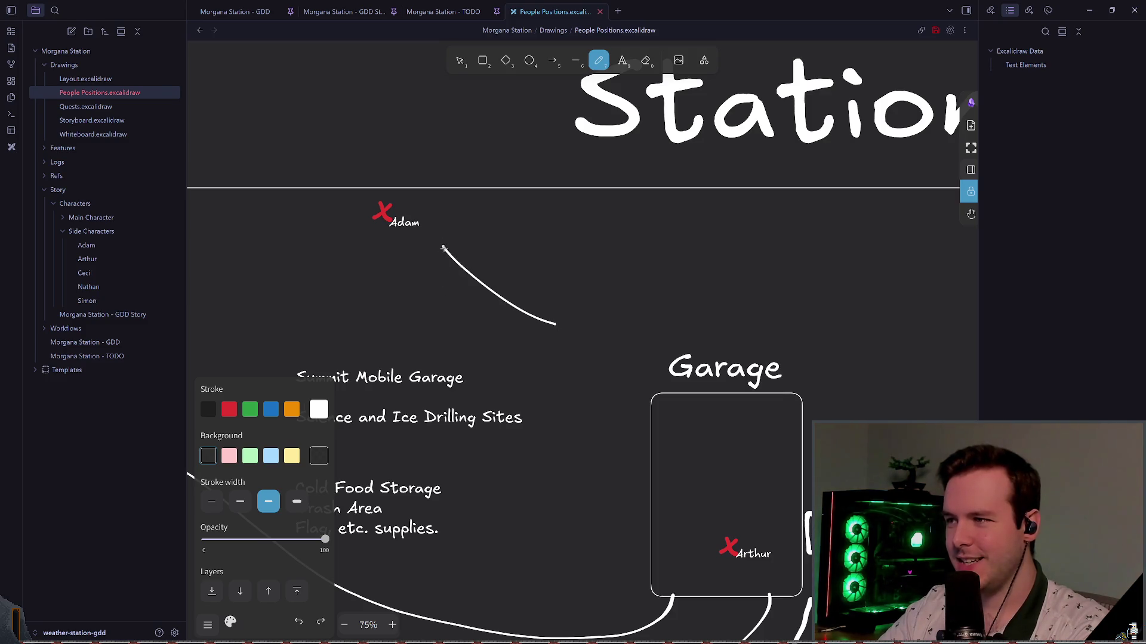
mouse_move(442, 243)
left_mouse_down()
mouse_move(443, 272)
mouse_move(472, 252)
mouse_move(541, 319)
left_mouse_up()
key("ctrl+z")
key("ctrl+z")
key("ctrl+z")
left_click_drag(524, 270, 554, 266)
- Select the hand-drawn arrow, rotate it toward Adam and move it closer
key("v")
left_click_drag(489, 193, 591, 364)
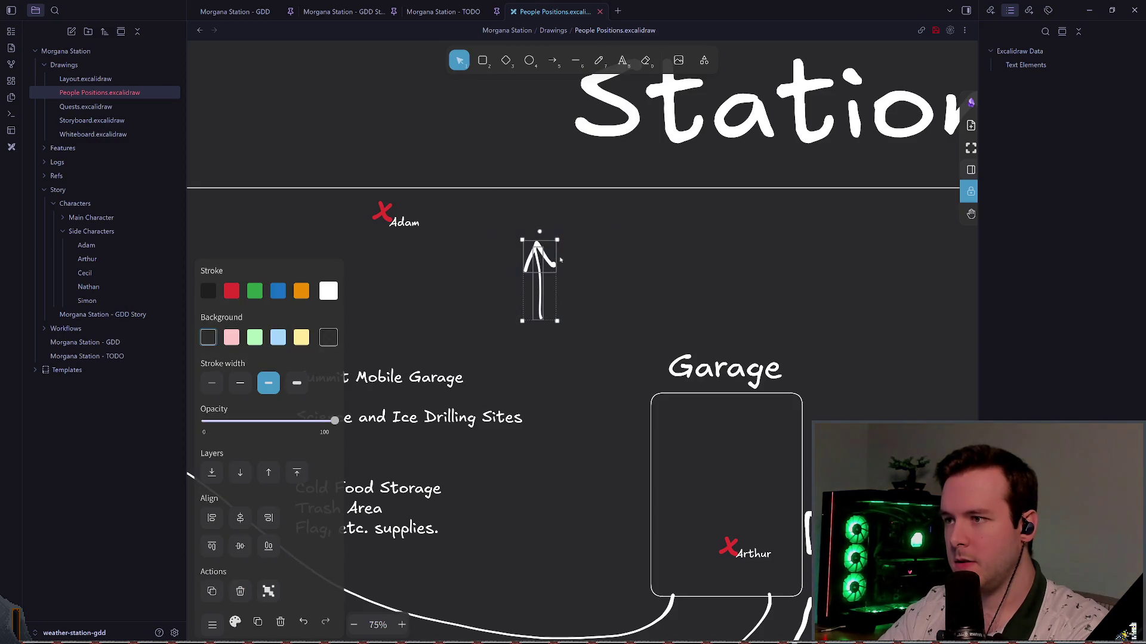
left_click_drag(541, 234, 501, 237)
mouse_move(533, 279)
left_mouse_down()
mouse_move(474, 267)
mouse_move(518, 308)
left_mouse_up()
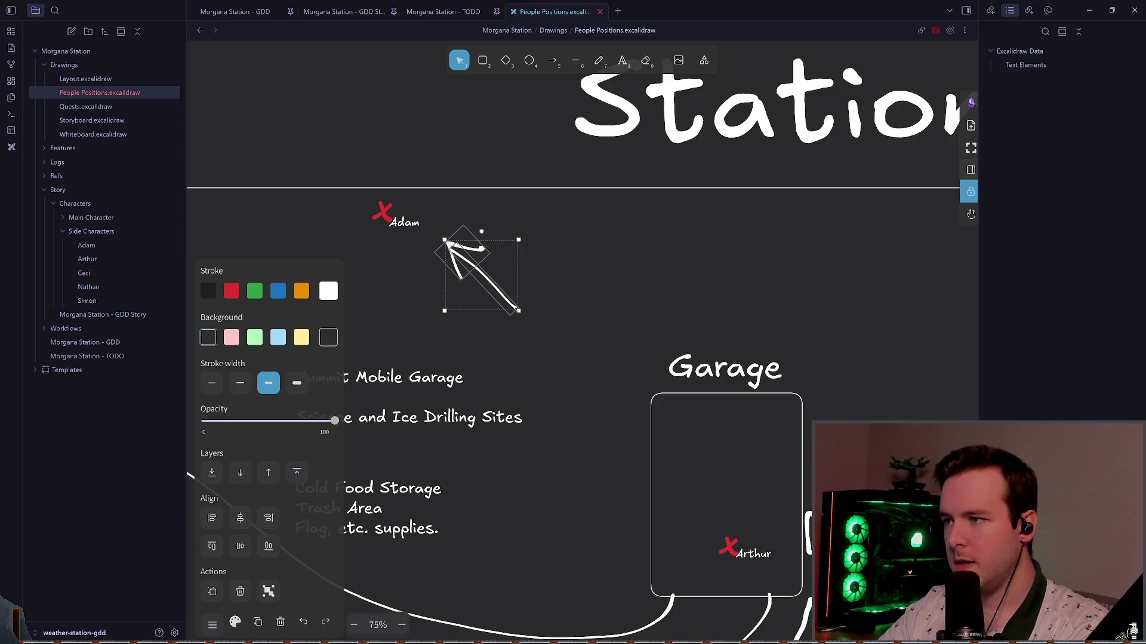
- Align the arrow's shaft under the arrowhead and save the drawing
left_click(465, 256)
left_click_drag(464, 256, 472, 252)
key("Escape")
left_click(454, 244)
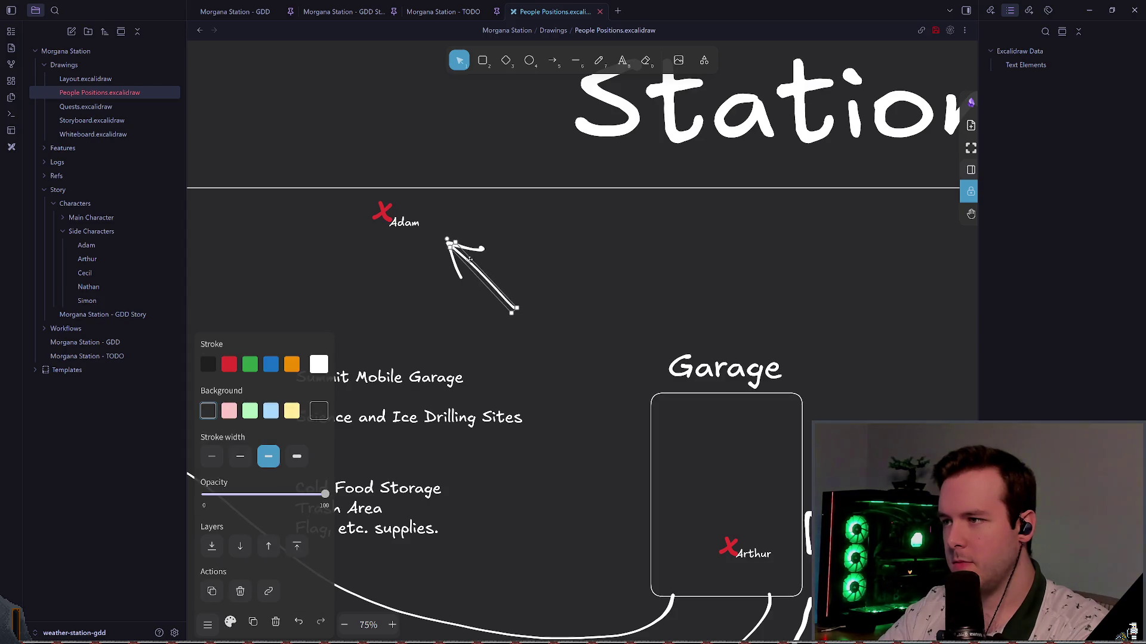
left_click(513, 313)
scroll(513, 312, "left", 1)
key("ctrl+s")
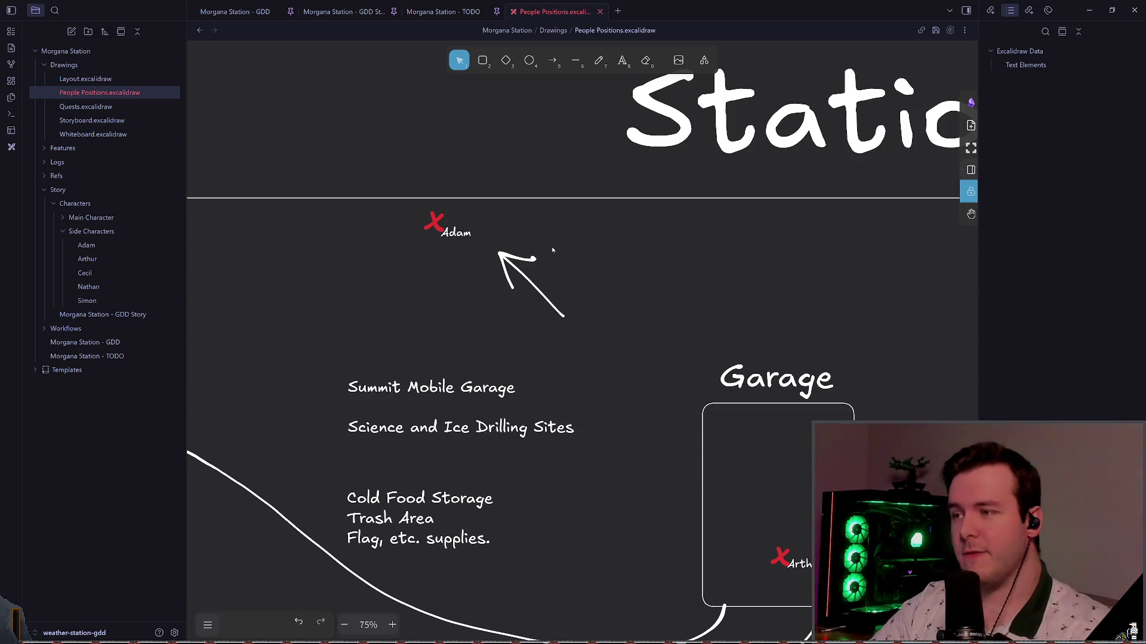
- Nudge the arrow further up-left so it points at Adam's marker
left_click(549, 281)
left_click_drag(549, 281, 527, 275)
left_click(600, 294)
mouse_move(582, 338)
left_mouse_down()
mouse_move(505, 318)
mouse_move(464, 229)
left_mouse_up()
key("Escape")
left_click(599, 60)
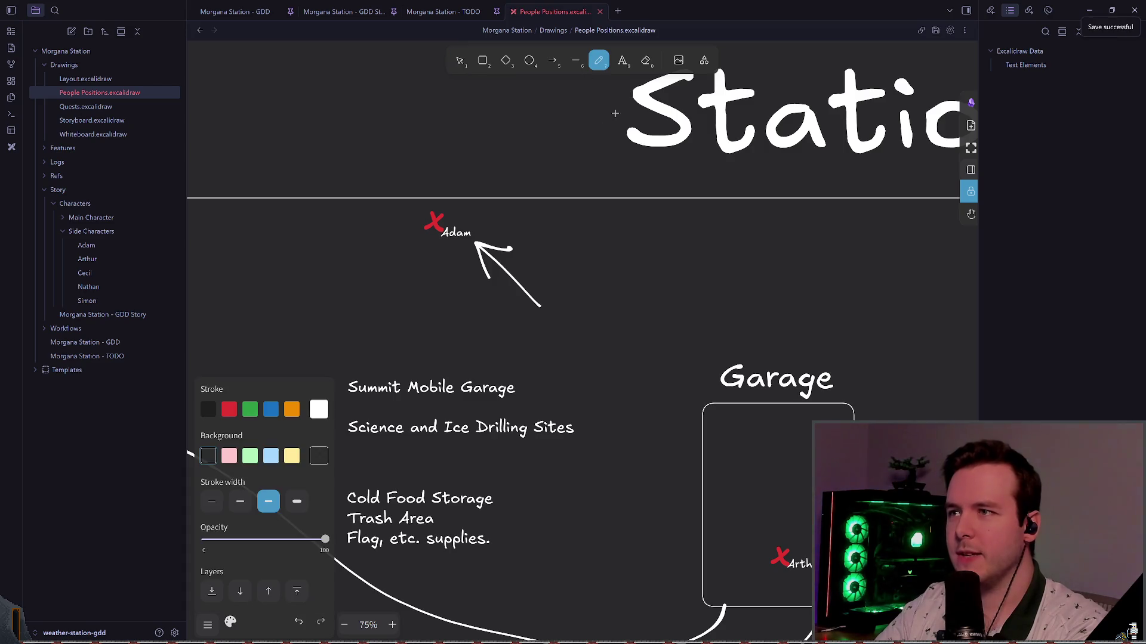
scroll(593, 177, "up", 1)
scroll(597, 182, "left", 1)
- Add a text note on the map reading 'Adam dies in a snow truck'
scroll(601, 186, "left", 1)
key("t")
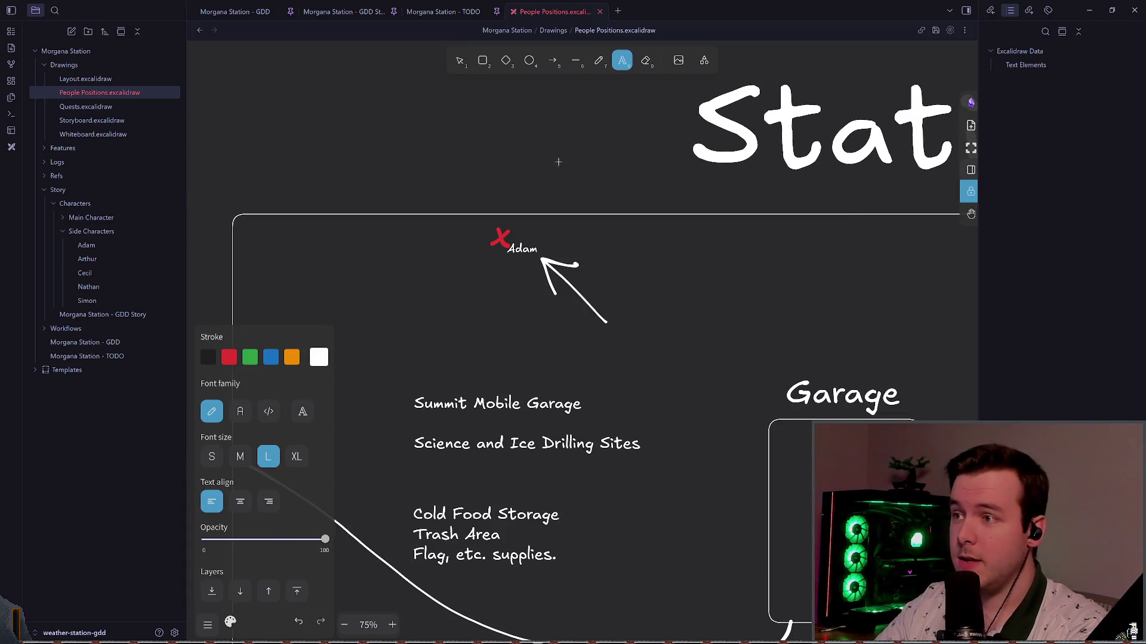
scroll(615, 149, "left", 2)
scroll(615, 149, "down", 1)
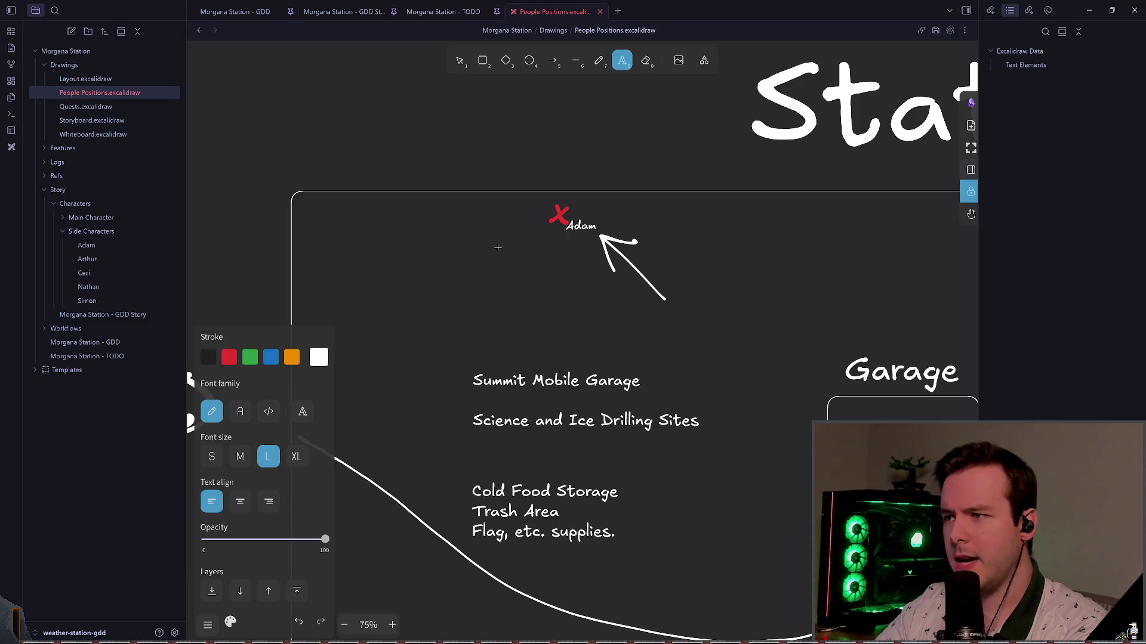
type("Adam die")
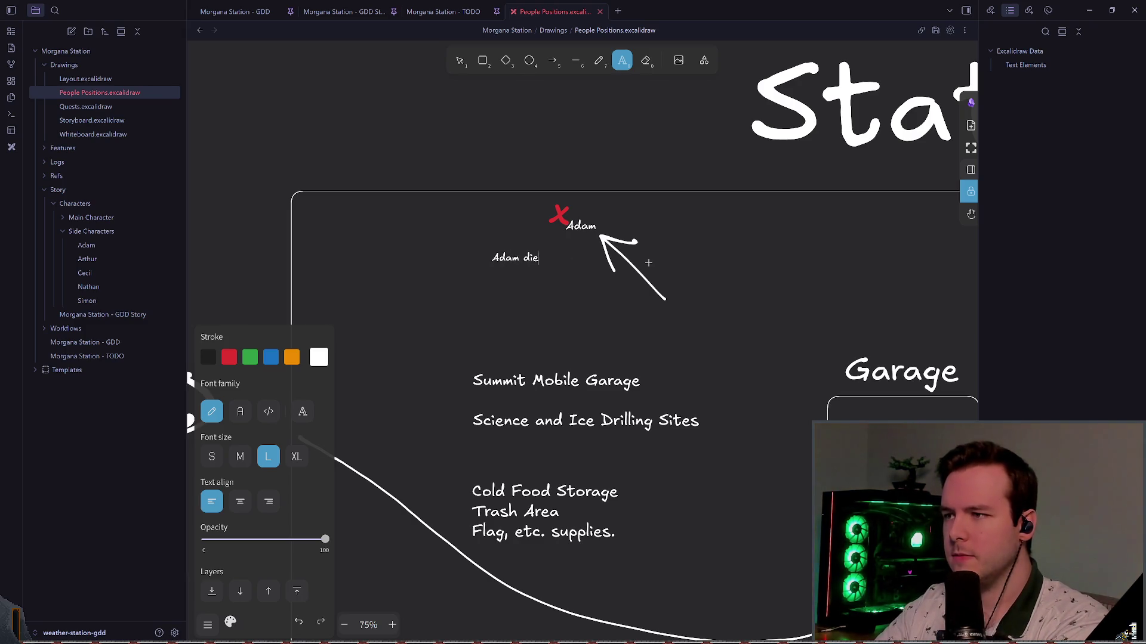
type("s in the")
key("BackSpace")
key("BackSpace")
key("BackSpace")
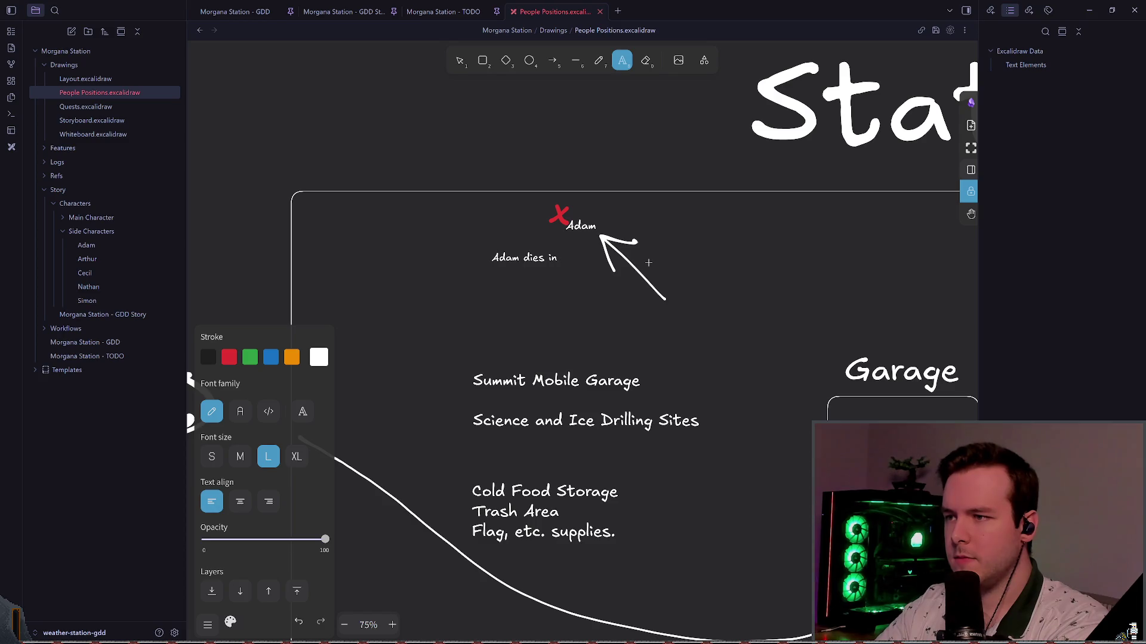
type("a snow truck")
- Add a second line 'leaving behind notes for the player' to Adam's note
left_click(724, 261)
left_click(584, 262)
left_click(632, 259)
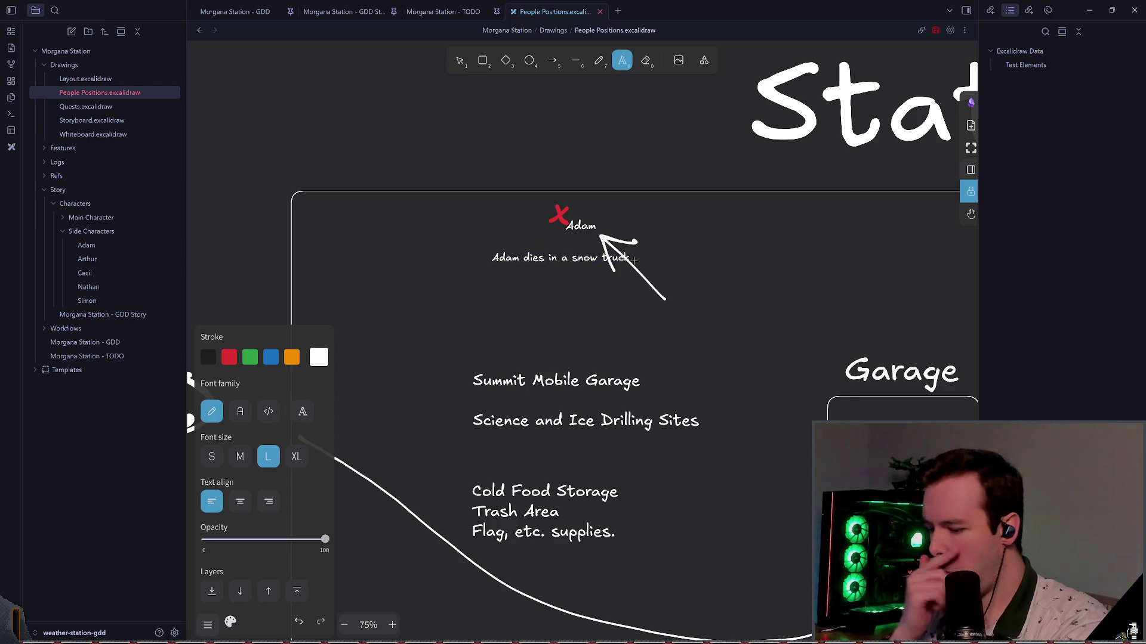
key("Return")
type("leaving b")
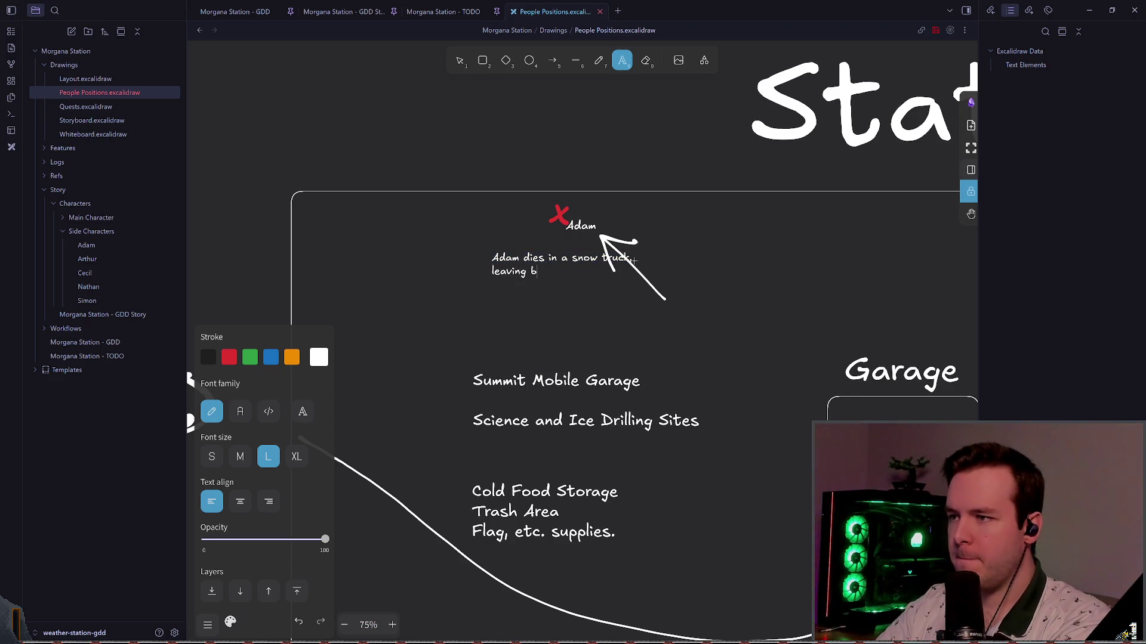
type("ehind notes for the player.")
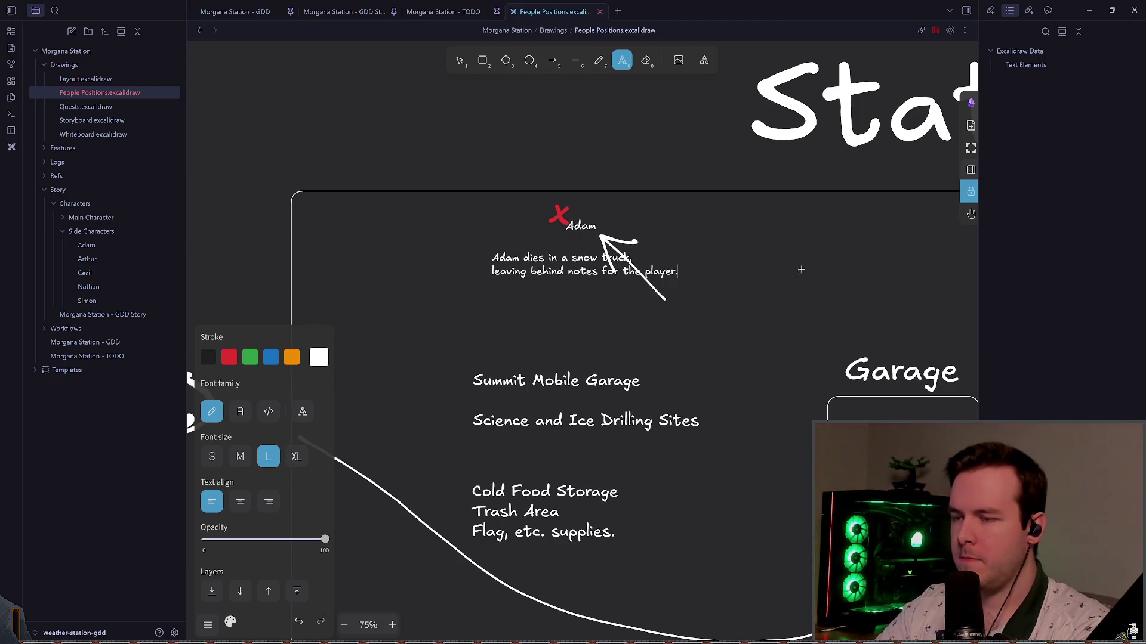
key("Escape")
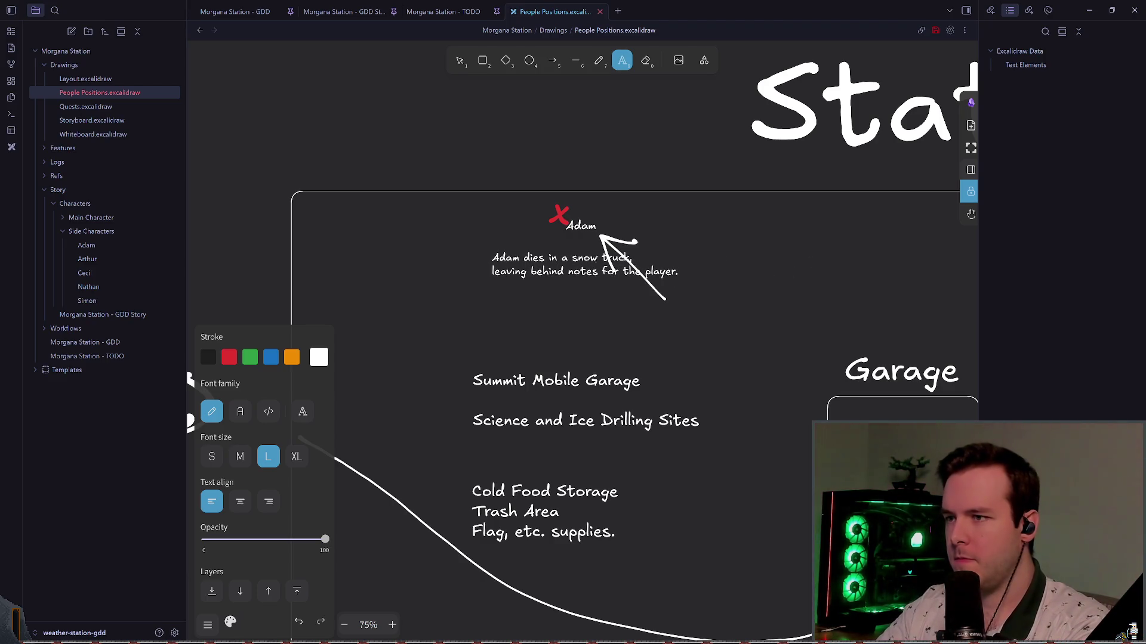
- Move Adam's note to the left of the arrow
left_click(458, 61)
mouse_move(495, 270)
left_mouse_down()
mouse_move(389, 241)
mouse_move(411, 257)
left_mouse_up()
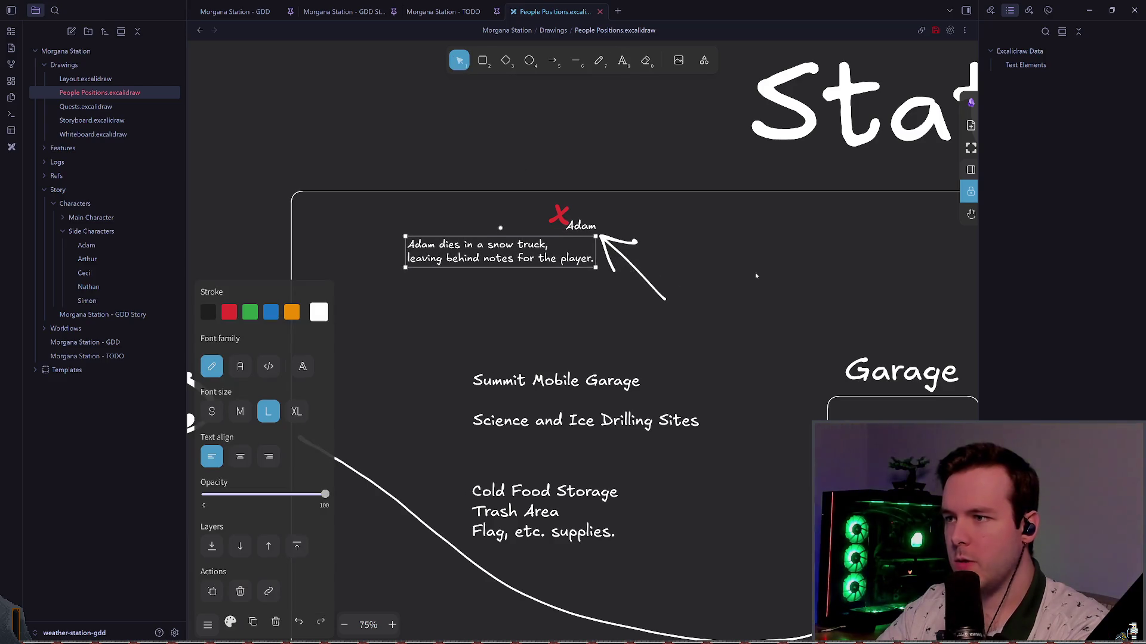
key("Escape")
left_click(503, 244)
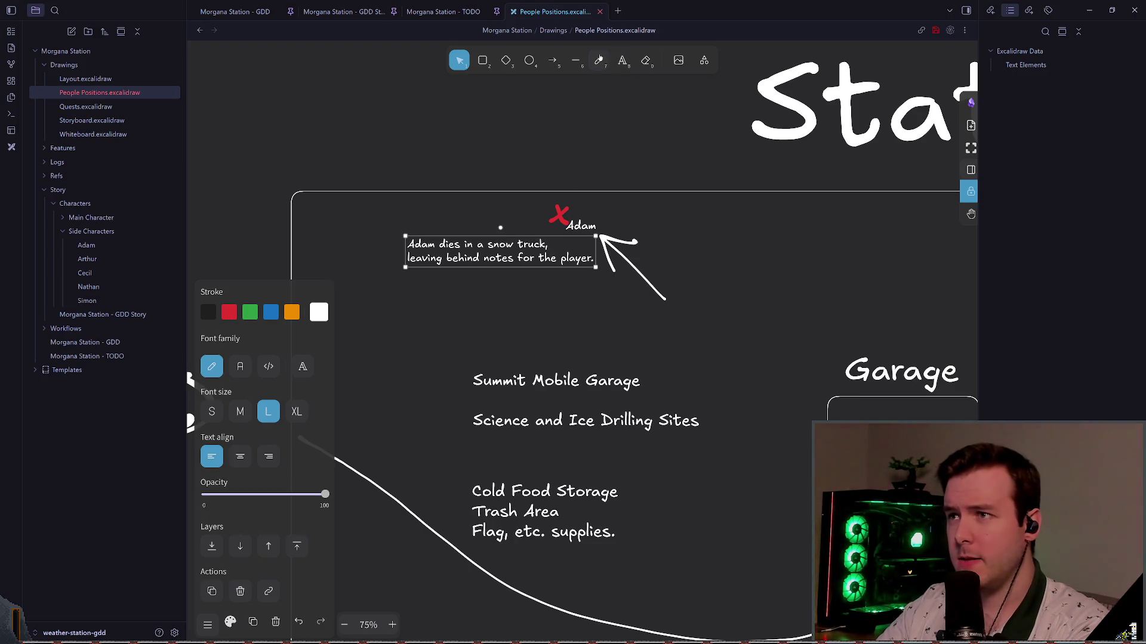
- Fix the line break so the second sentence sits on its own line
key("p")
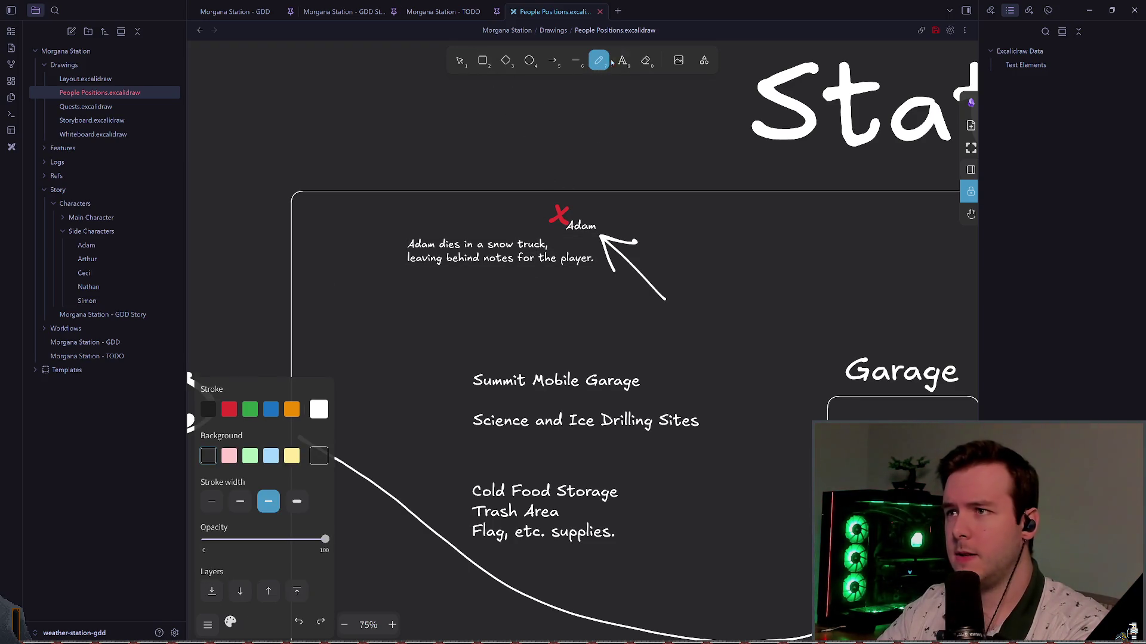
left_click(622, 60)
left_click(547, 244)
left_click(547, 244)
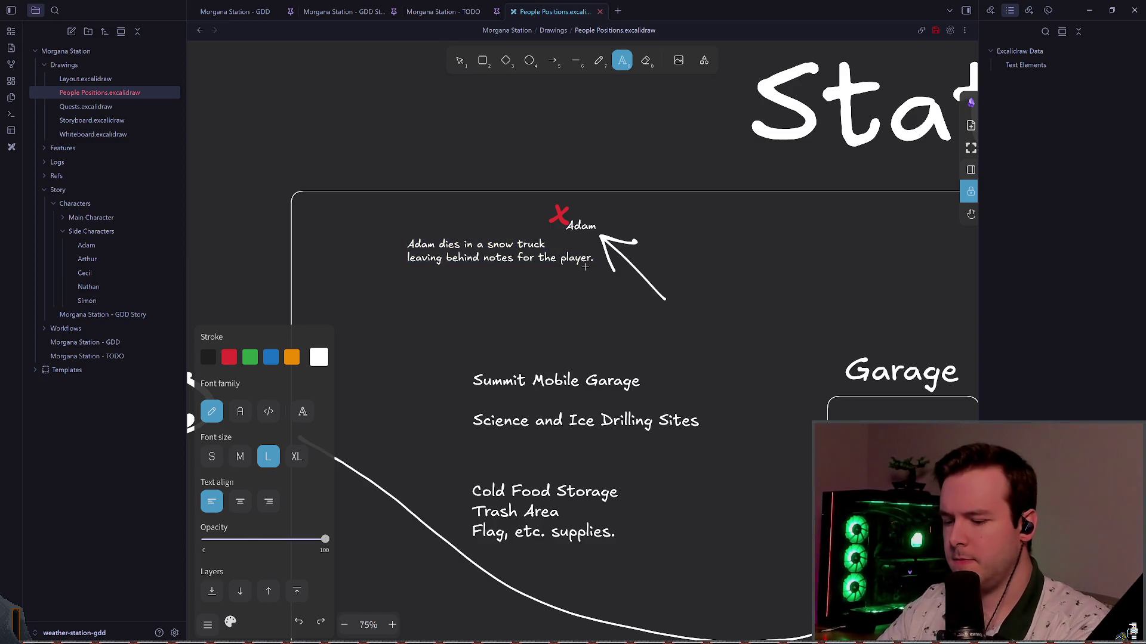
key("Delete")
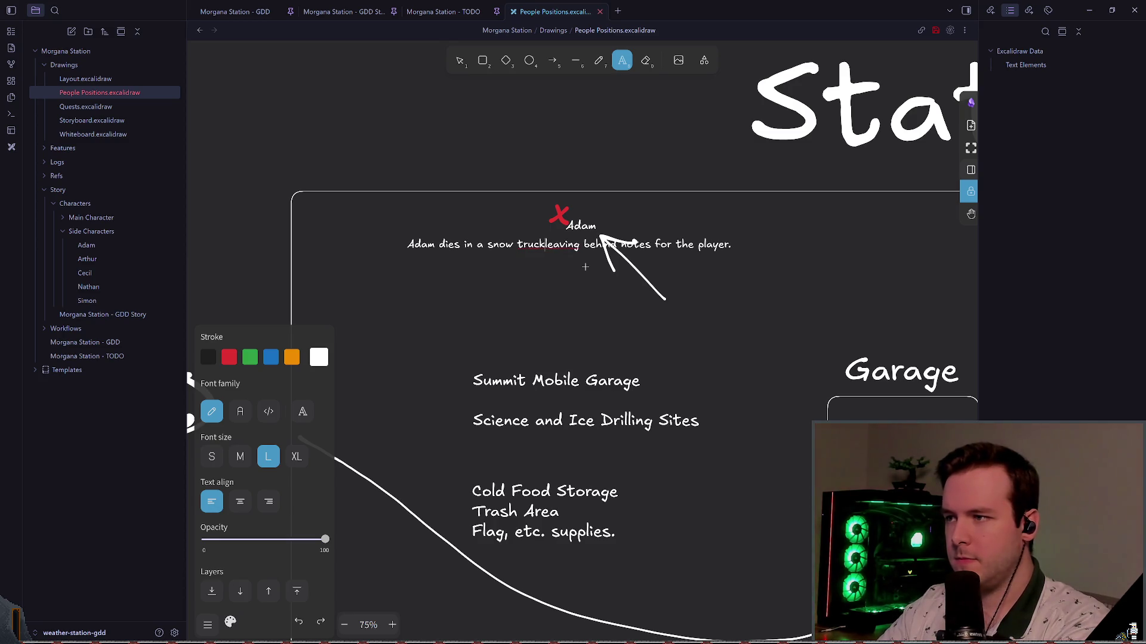
key("Return")
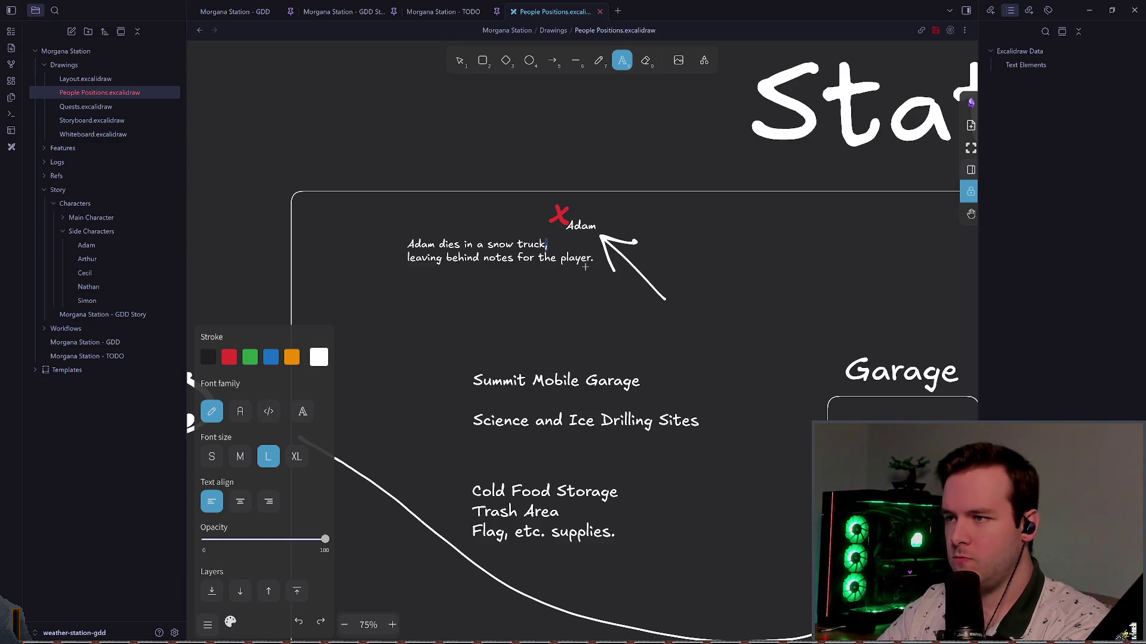
key("Escape")
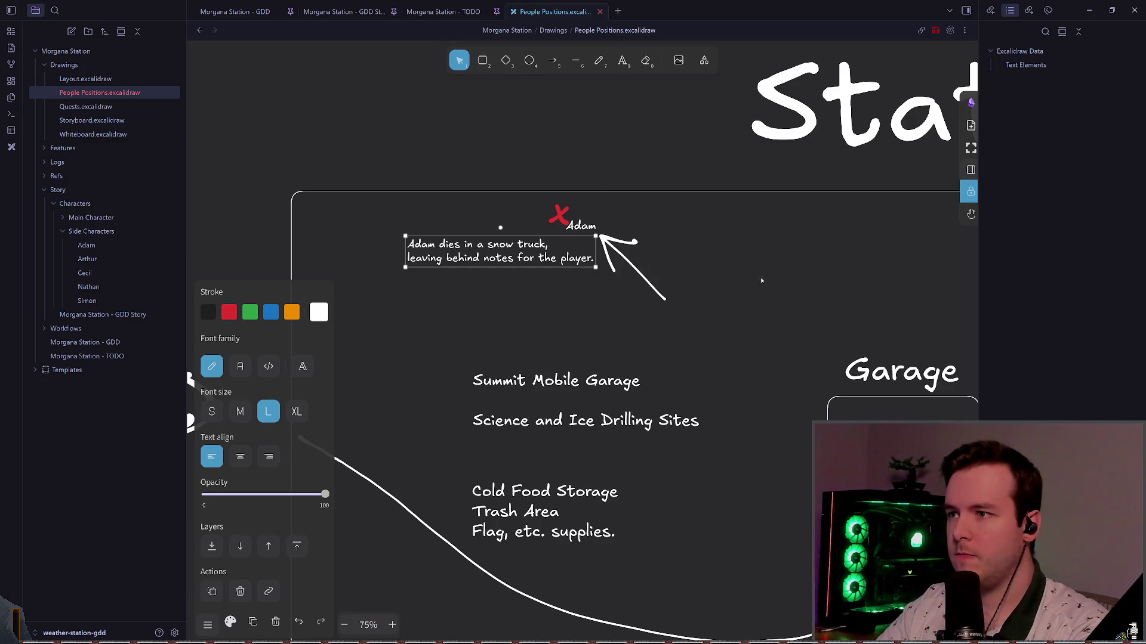
- Zoom out over the map, then return to the Morgana Station - GDD note
left_click_drag(762, 281, 634, 241)
scroll(586, 225, "down", 3)
scroll(590, 253, "down", 1)
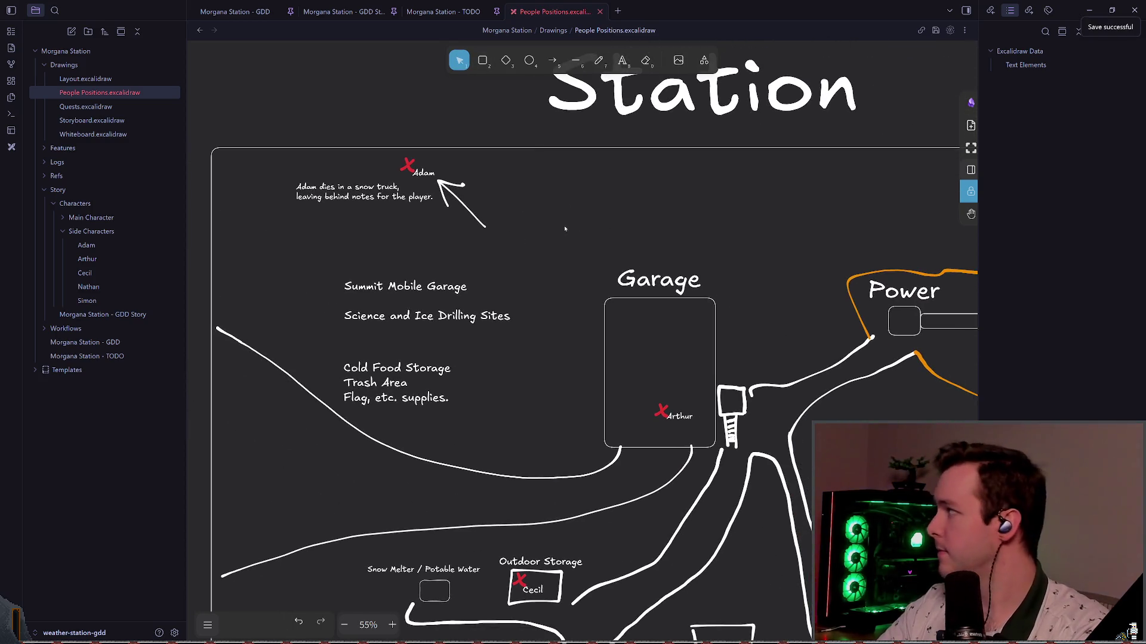
scroll(589, 227, "right", 1)
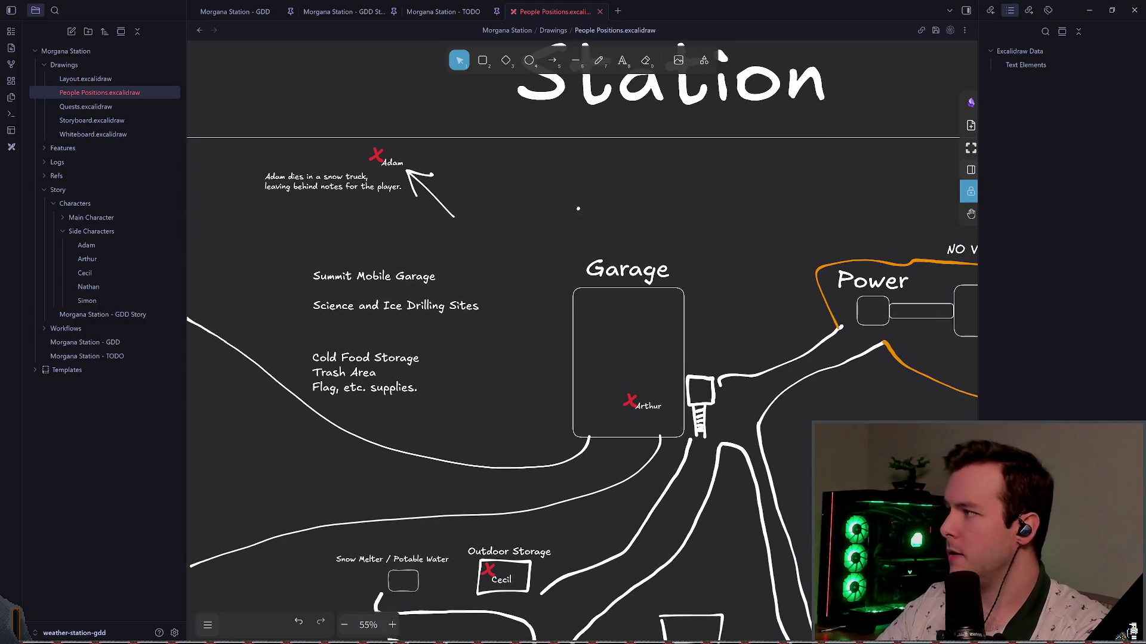
scroll(651, 222, "left", 1)
scroll(632, 218, "down", 1)
scroll(561, 200, "right", 1)
scroll(471, 149, "up", 1)
scroll(453, 131, "left", 1)
key("ctrl+Tab")
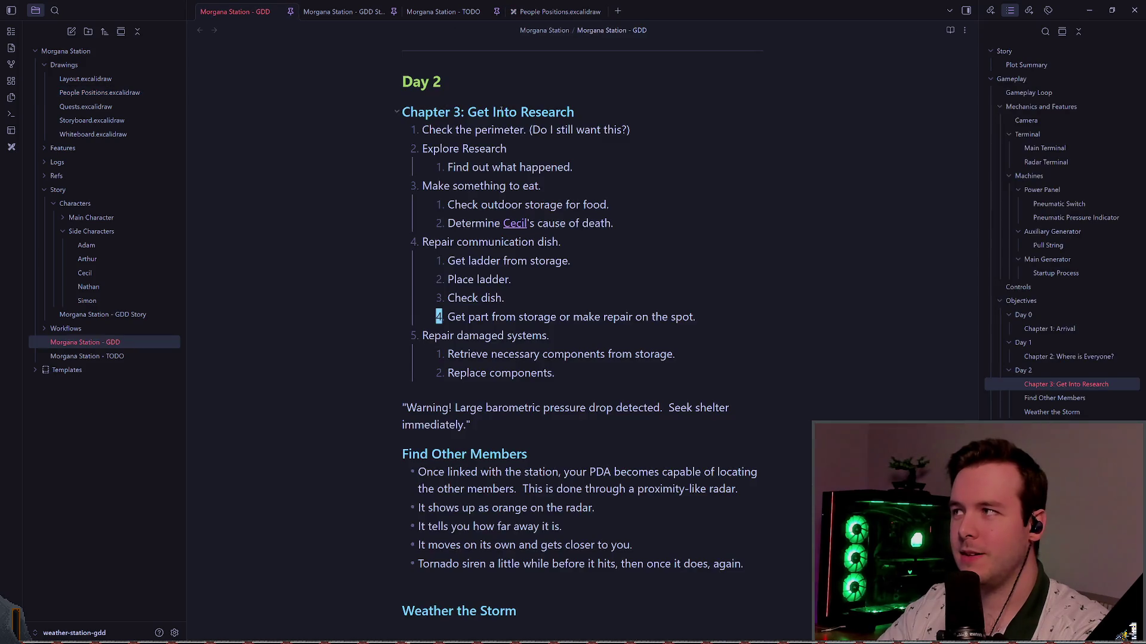
- Add a '## Visual Novel' heading directly under the Ideas section
scroll(1050, 316, "down", 10)
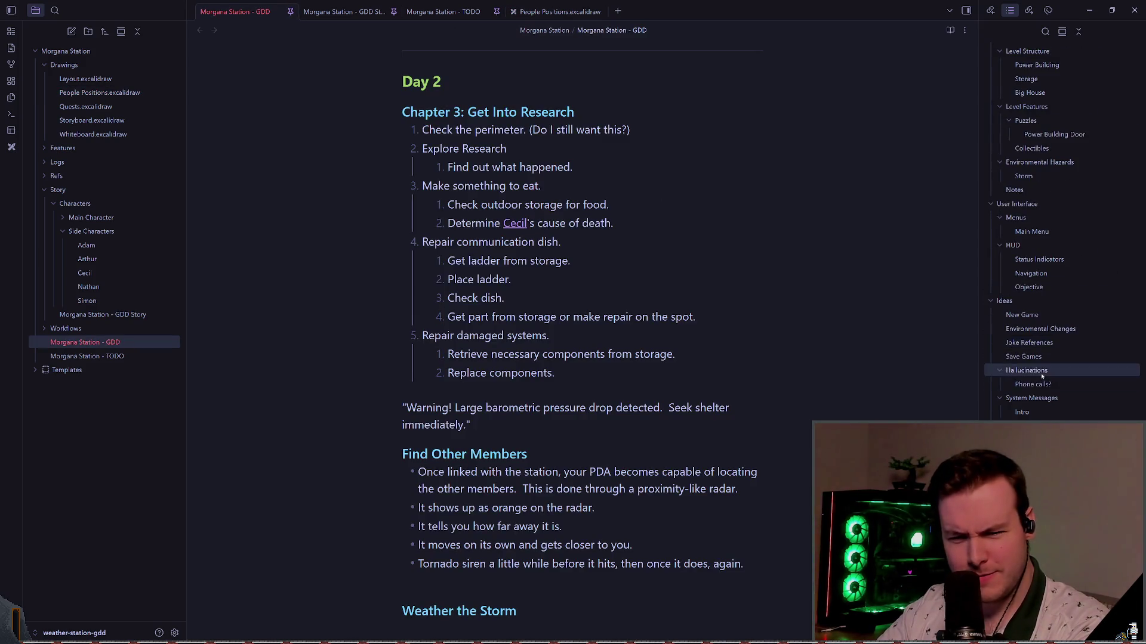
left_click(1005, 301)
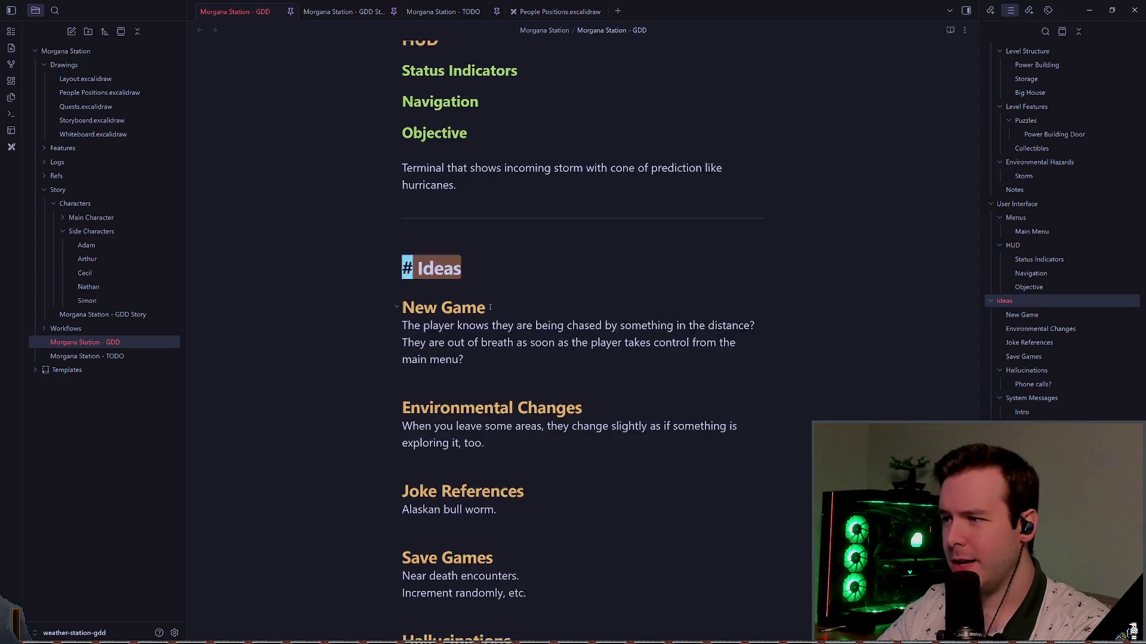
key("Return")
type("# T")
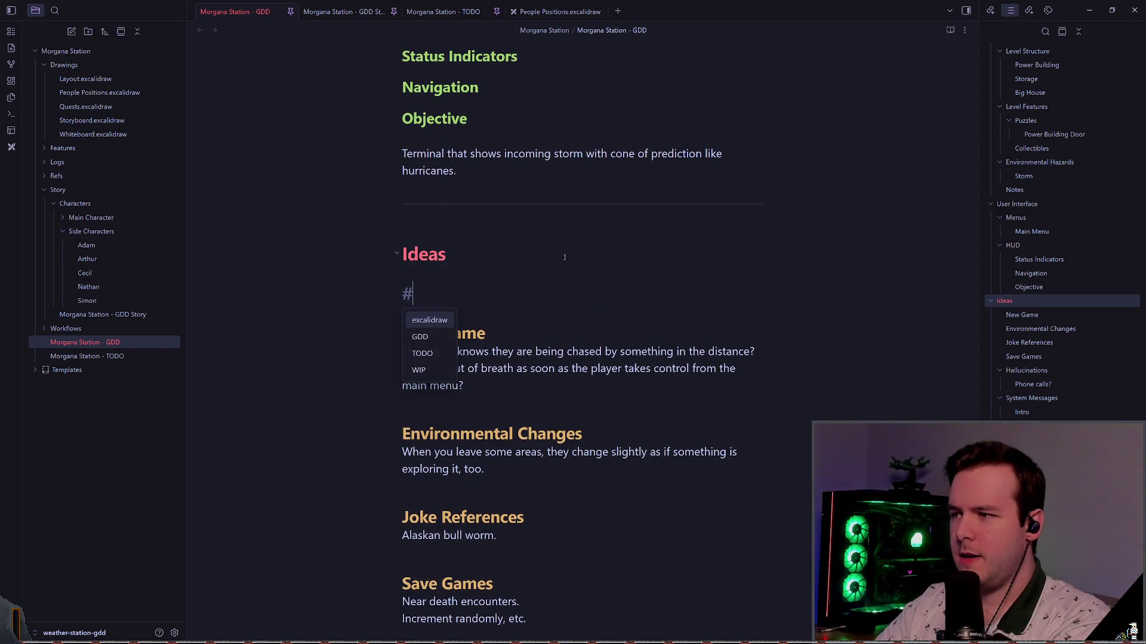
key("BackSpace")
key("BackSpace")
type("# T")
key("BackSpace")
type("Vi")
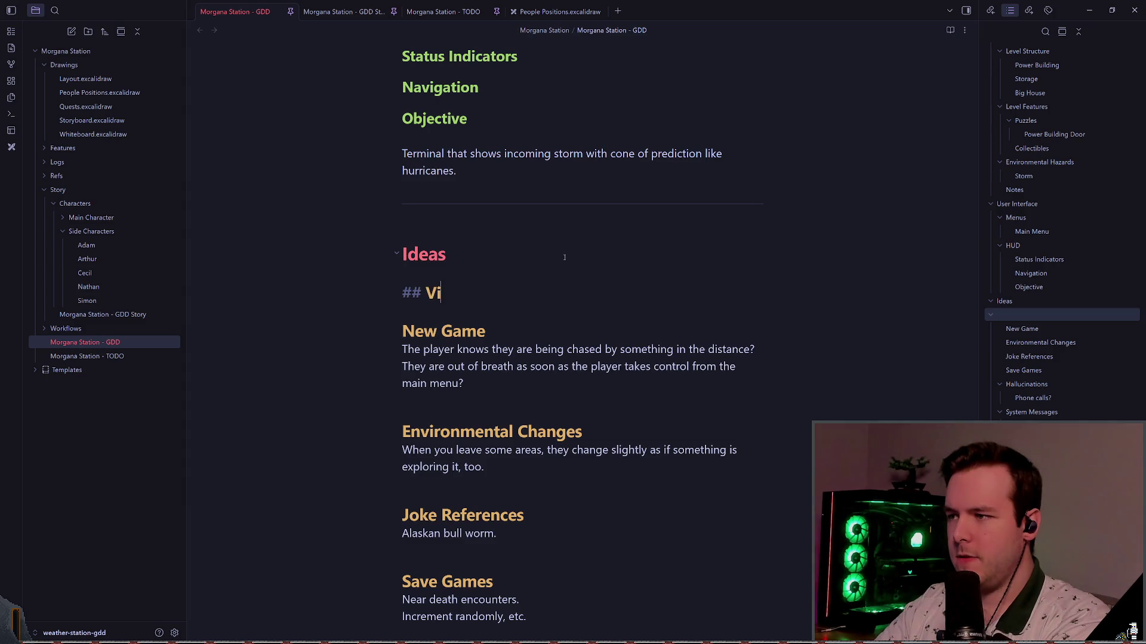
type("sual Novel")
key("Return")
- Write 'You can romance a fish. (in the background in a tank?)' under the heading
type("YOu can")
key("BackSpace")
key("BackSpace")
key("BackSpace")
type("ou can roma")
key("BackSpace")
key("BackSpace")
key("BackSpace")
type("oma")
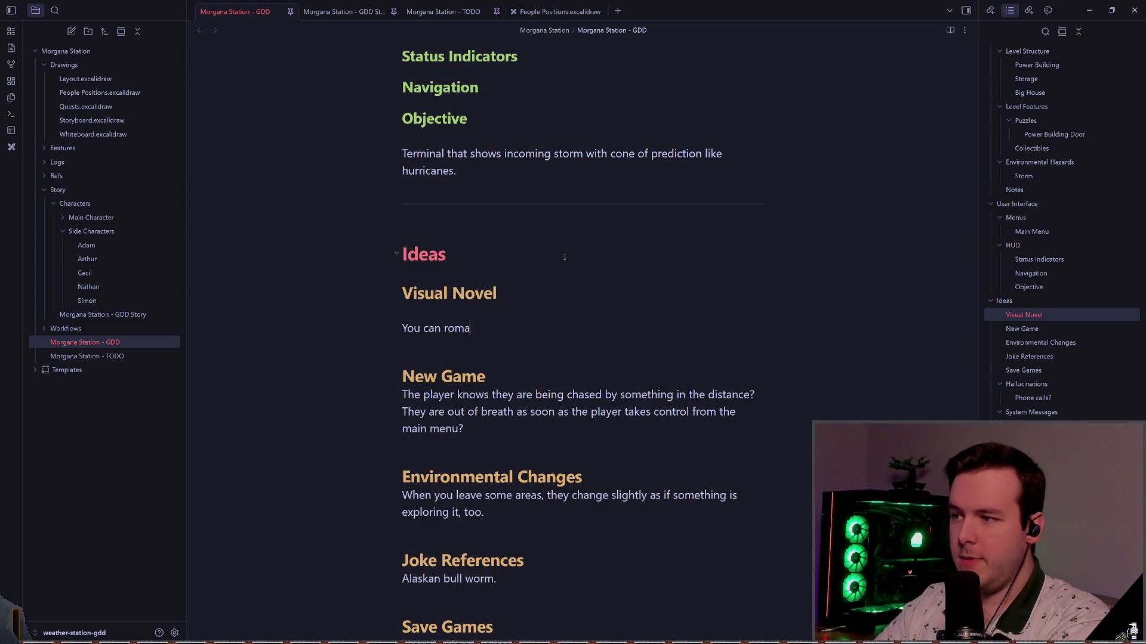
type("nce the fish")
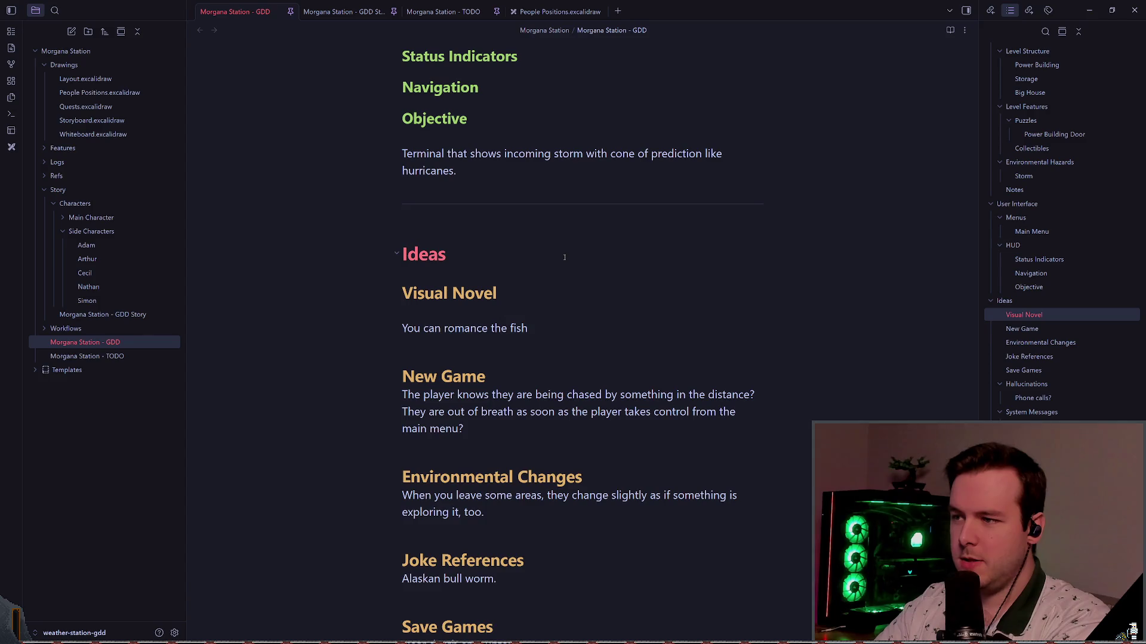
key("BackSpace")
key("BackSpace")
key("BackSpace")
type("a fish. (")
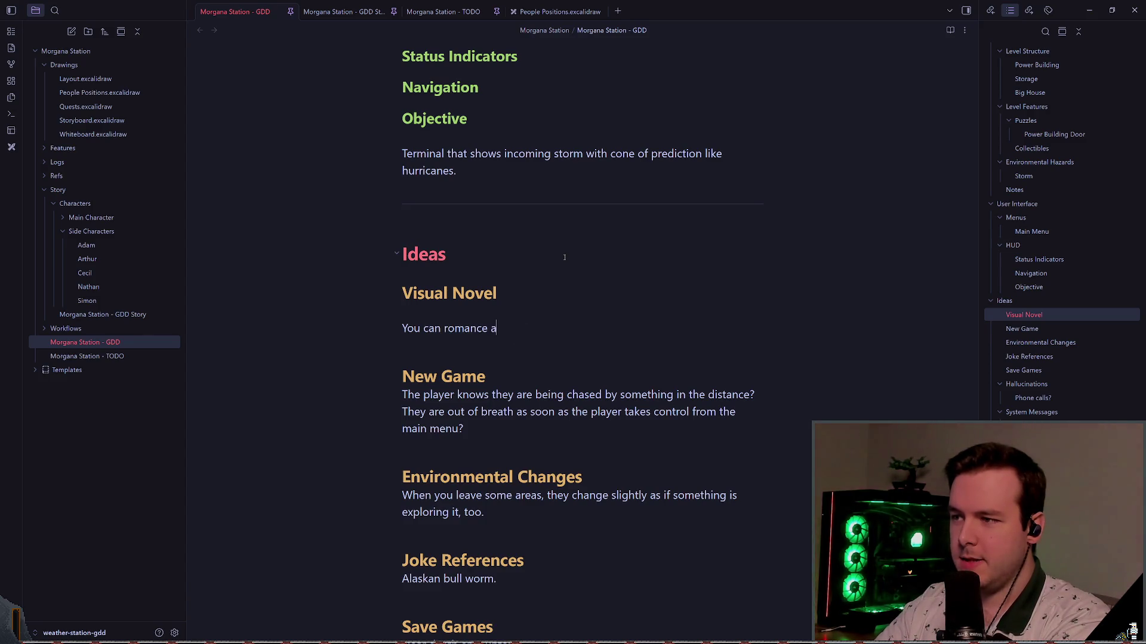
type("in teh bo")
key("BackSpace")
key("BackSpace")
key("BackSpace")
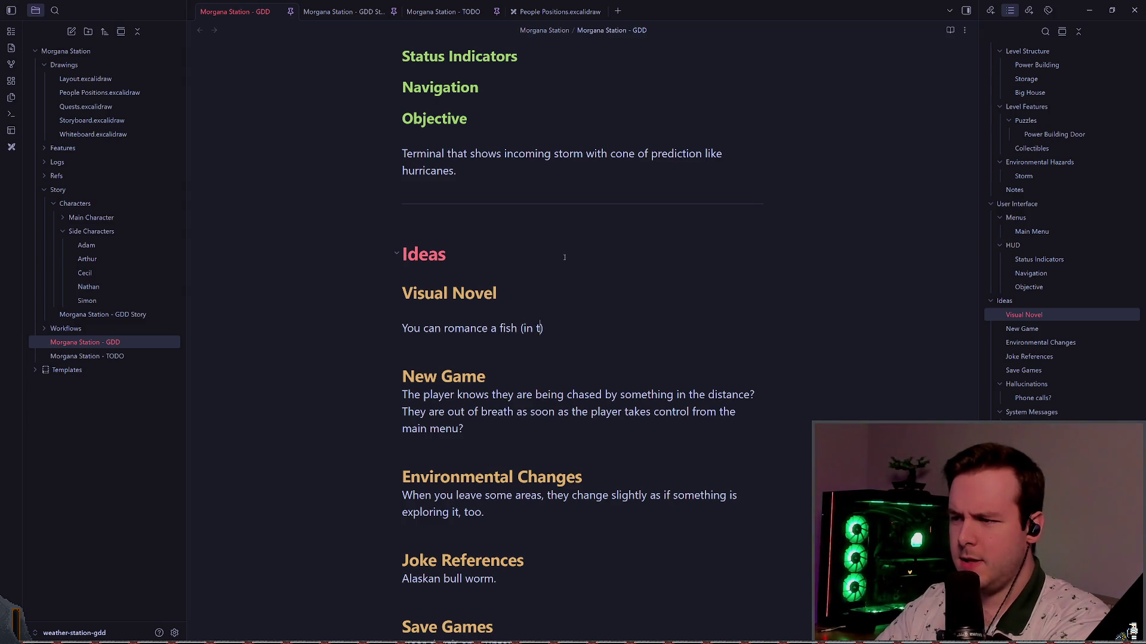
type("backgroun in")
key("BackSpace")
key("BackSpace")
key("BackSpace")
type("d in a tank?")
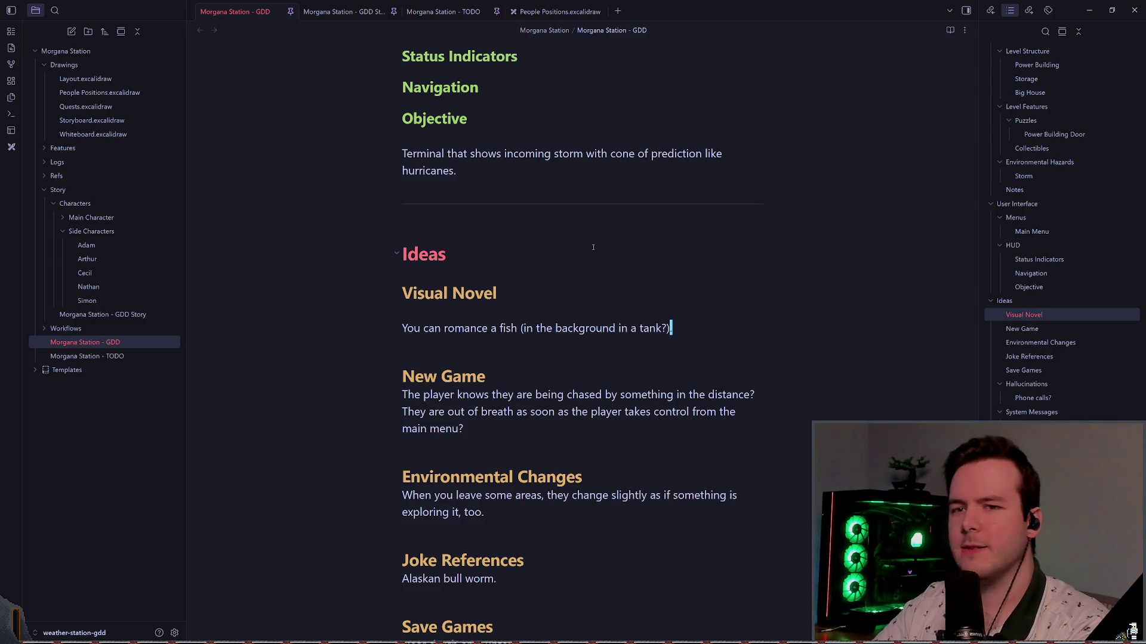
left_click(559, 11)
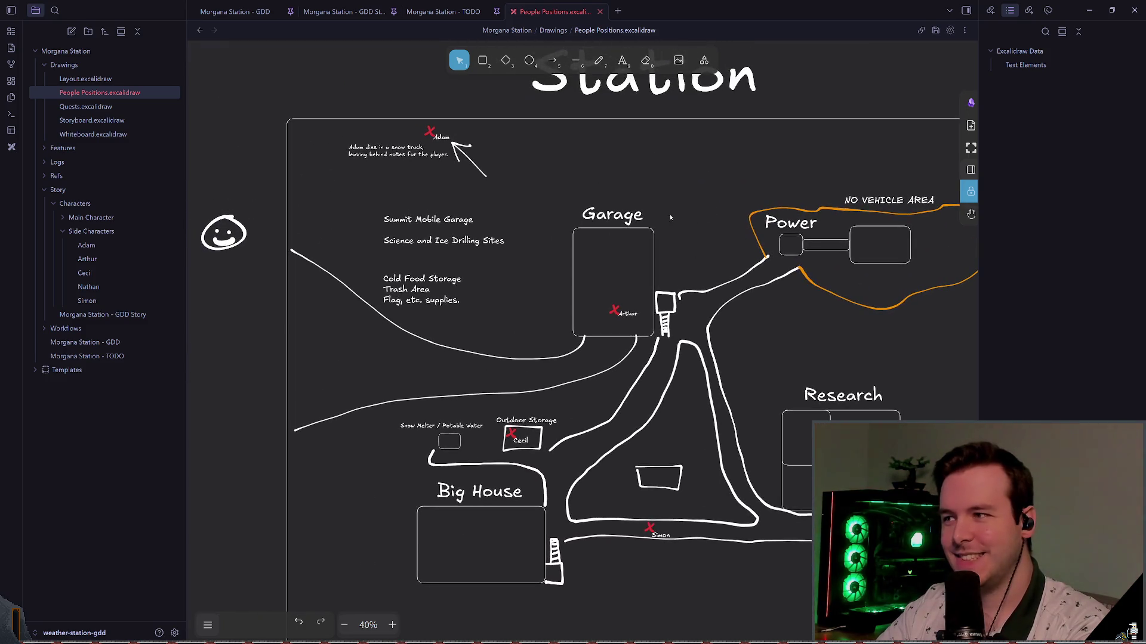
- Move the Start/Sighting/Confusion story notes to the left of the Station map
scroll(484, 208, "down", 5)
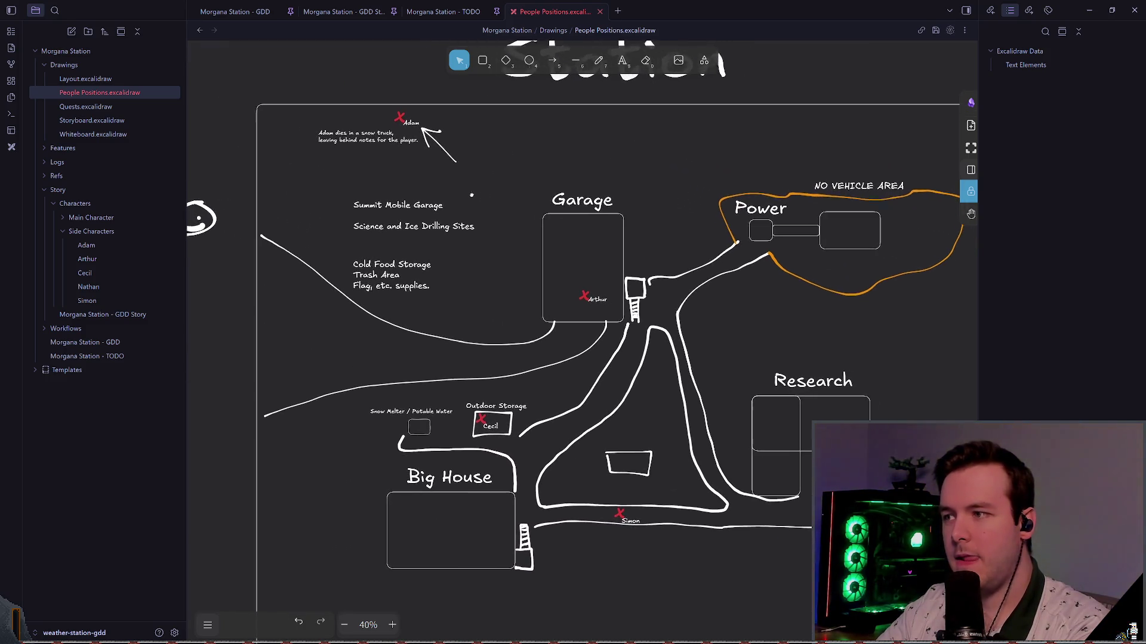
scroll(418, 92, "down", 3)
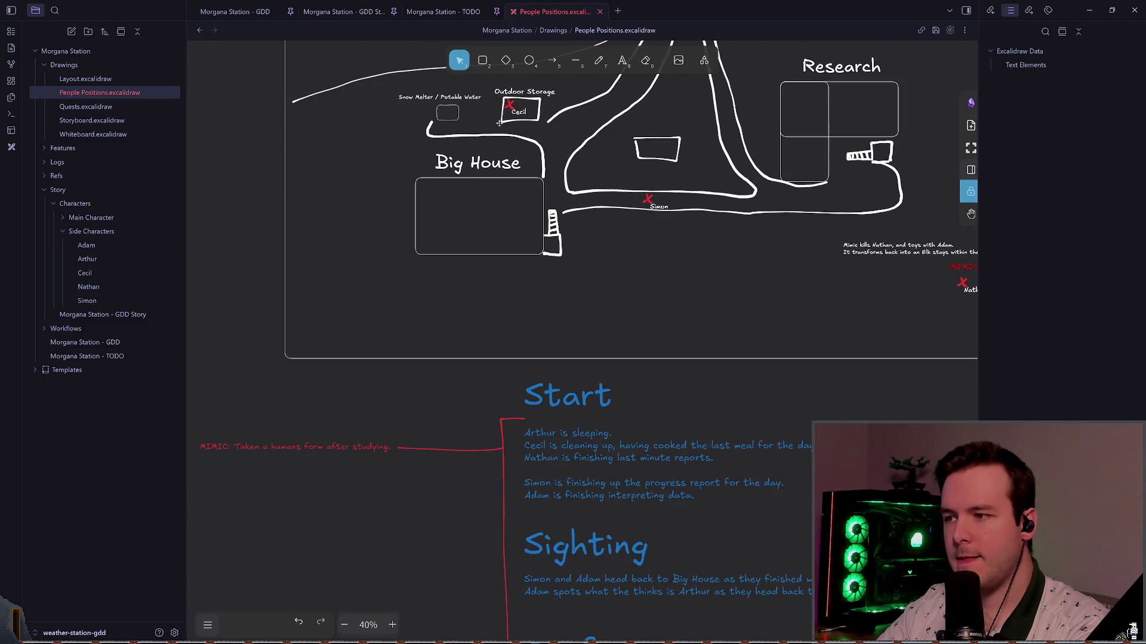
scroll(471, 177, "down", 3)
scroll(278, 310, "up", 1)
mouse_move(278, 310)
left_mouse_down()
mouse_move(752, 544)
mouse_move(633, 453)
mouse_move(269, 352)
mouse_move(306, 281)
left_mouse_up()
left_click(310, 266)
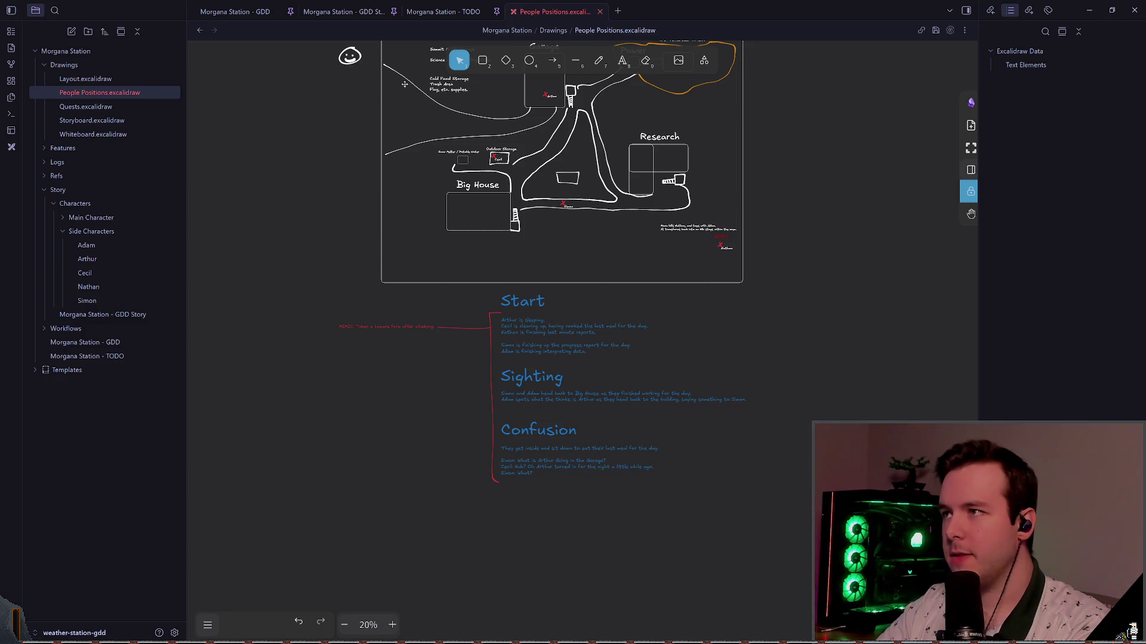
left_click(522, 322)
scroll(657, 299, "down", 5)
mouse_move(666, 297)
left_mouse_down()
mouse_move(445, 232)
mouse_move(411, 140)
mouse_move(406, 149)
left_mouse_up()
left_click(481, 225)
scroll(481, 226, "up", 3)
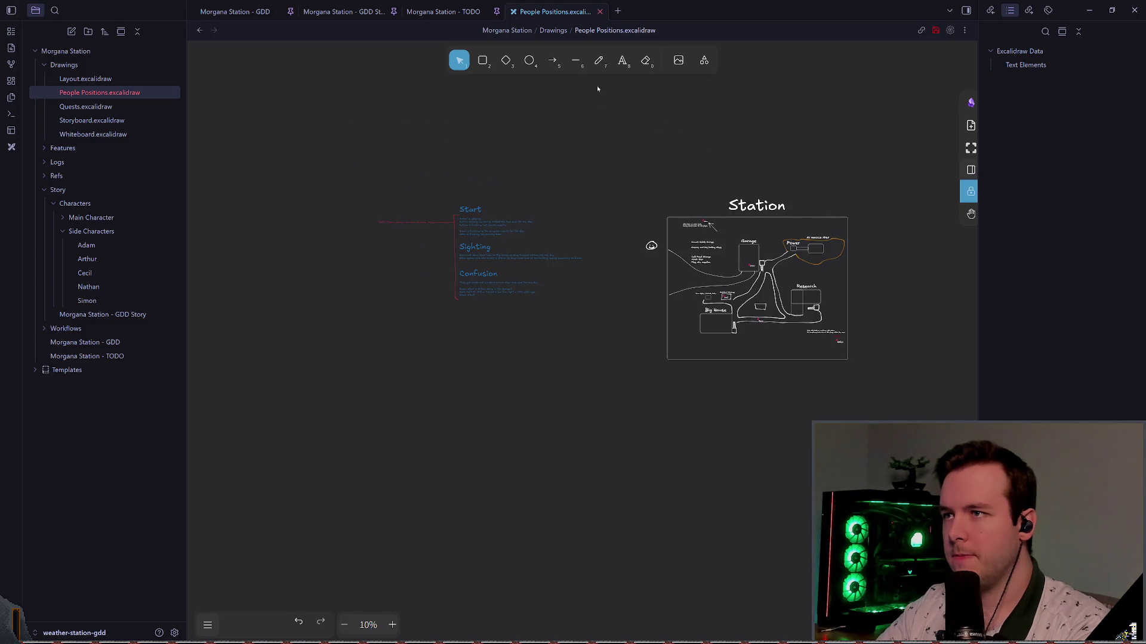
- Duplicate the Station title as an 'OLD' label placed above Start
left_click(598, 60)
left_click(459, 60)
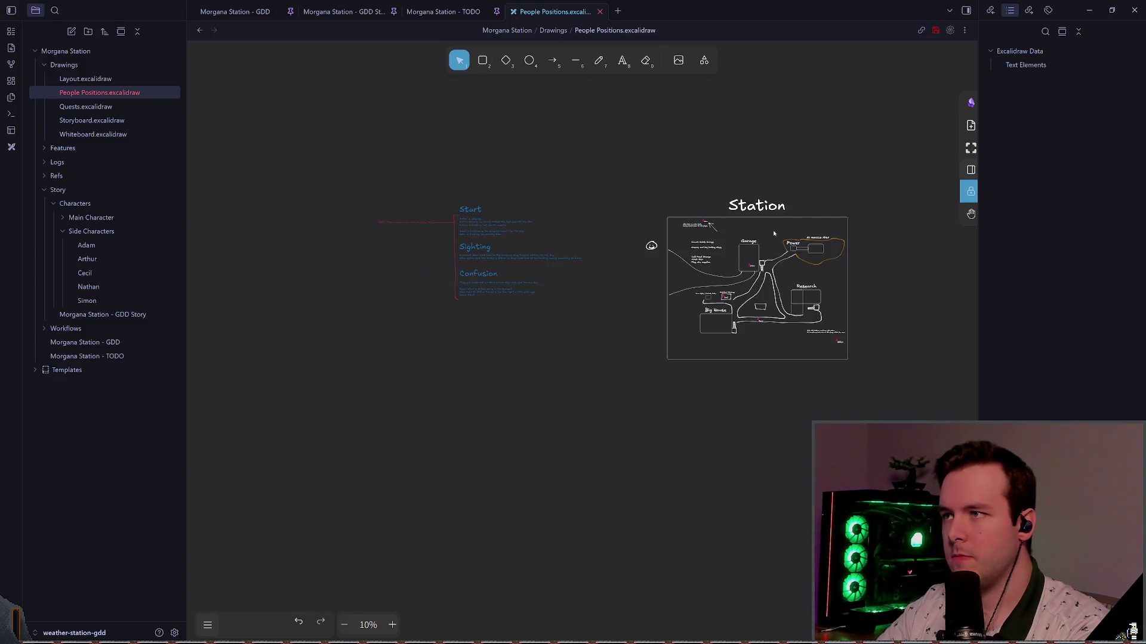
left_click(766, 206)
mouse_move(766, 206)
left_mouse_down()
mouse_move(482, 167)
mouse_move(475, 195)
left_mouse_up()
double_click(482, 167)
type("OLD")
left_click(632, 145)
left_click(655, 153)
- Check the OLD label's placement and switch back to the GDD note
left_click(465, 199)
left_click(643, 158)
scroll(704, 335, "up", 5)
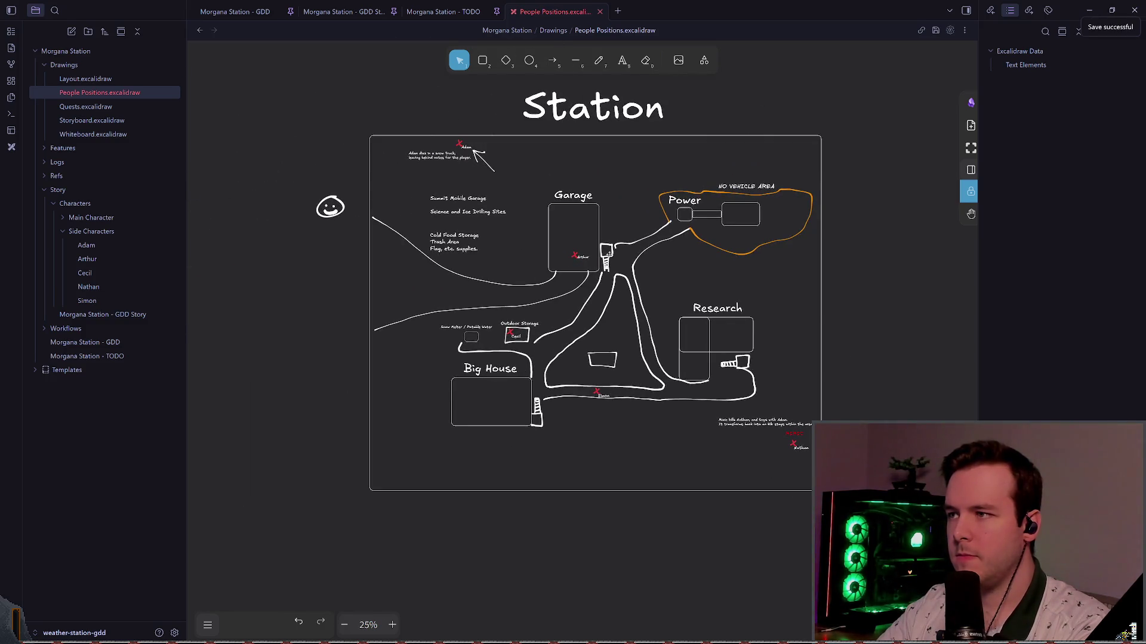
scroll(659, 263, "up", 2)
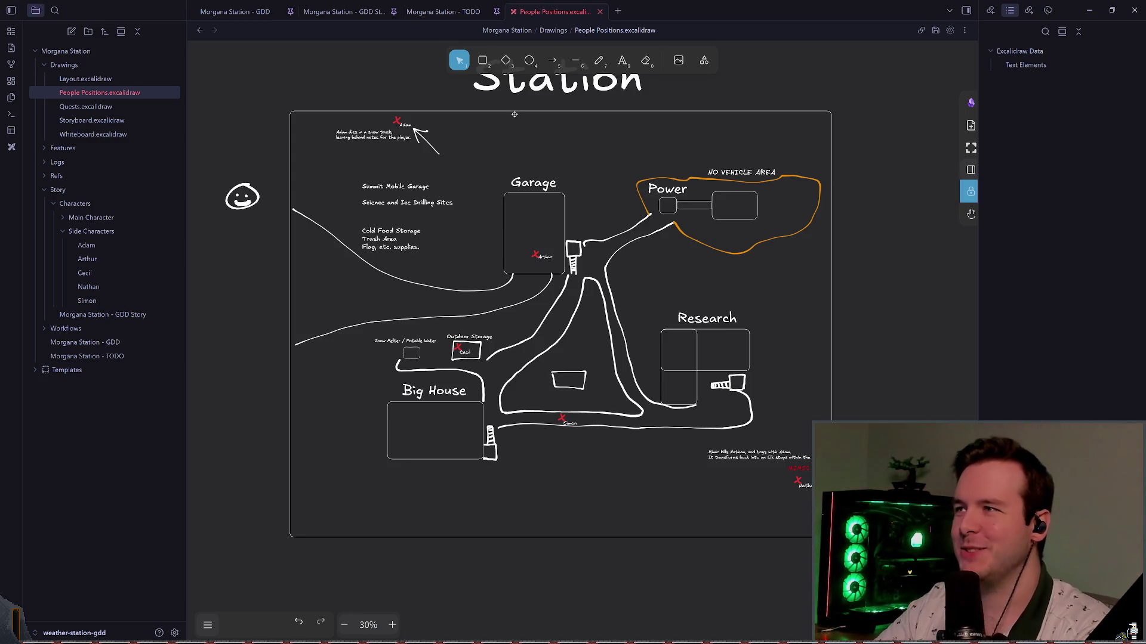
key("ctrl+Tab")
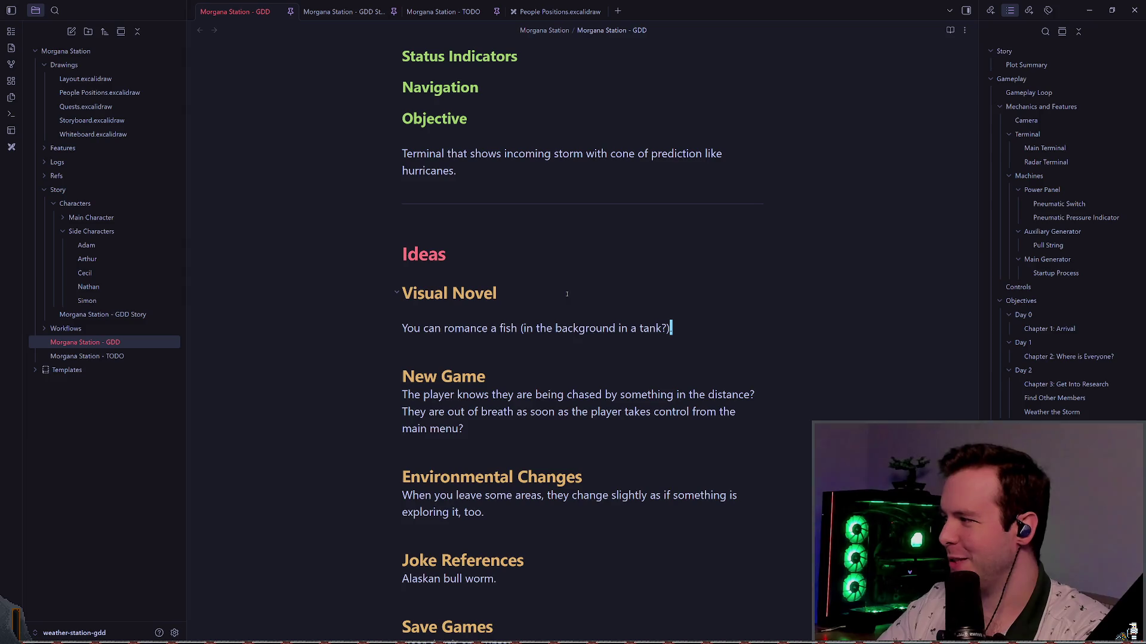
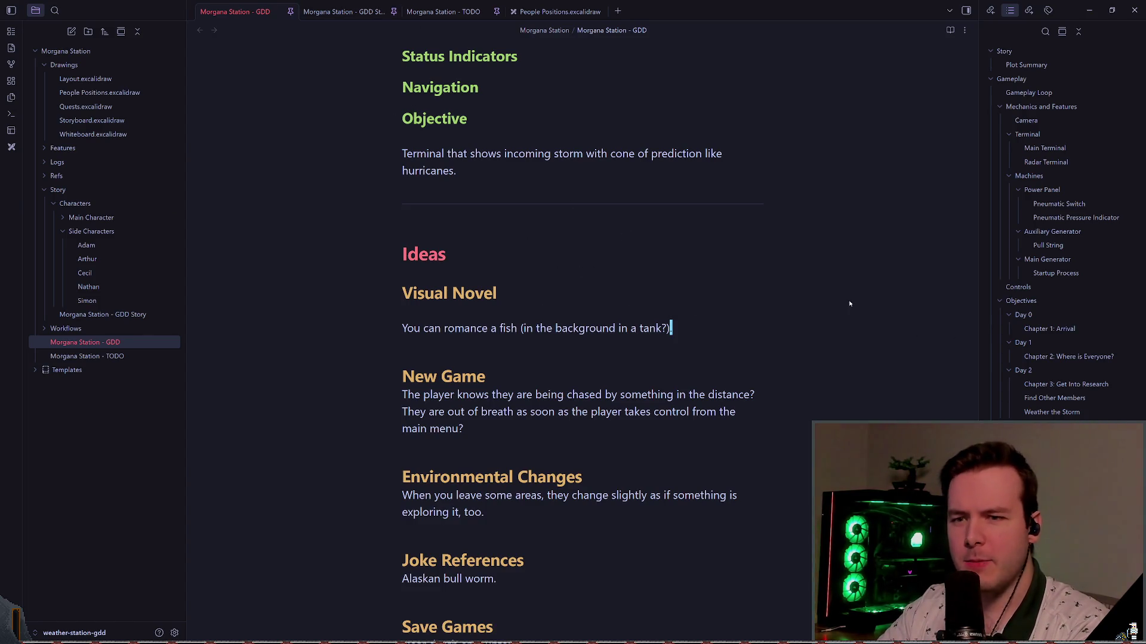
- Check the TODO note, then delete the blank line under the GDD note's Visual Novel heading
left_click(443, 11)
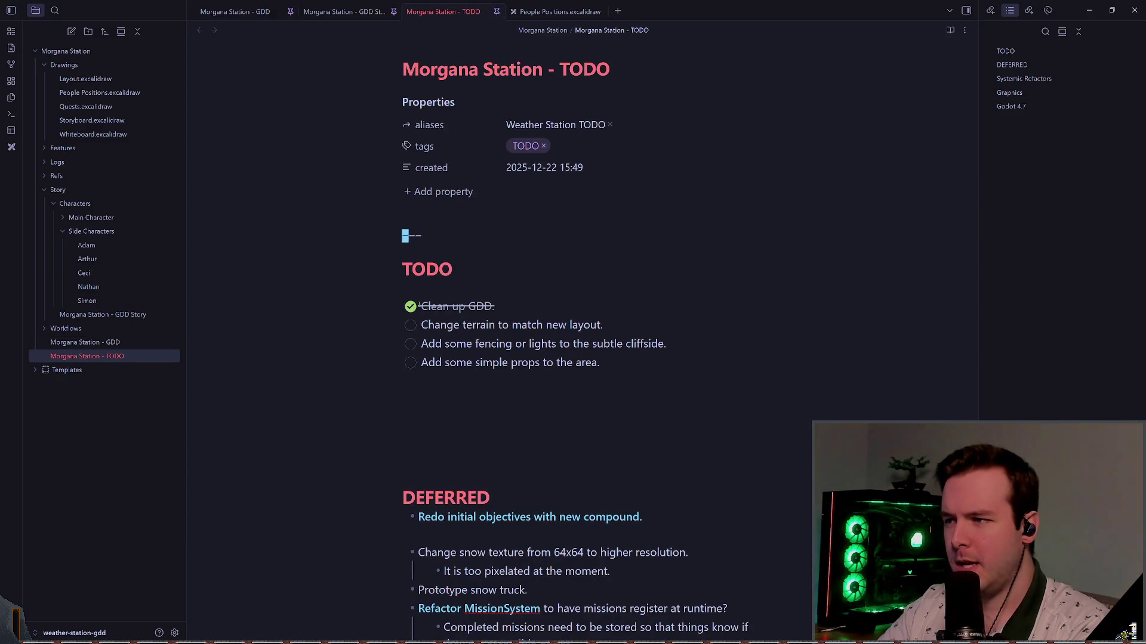
left_click(235, 11)
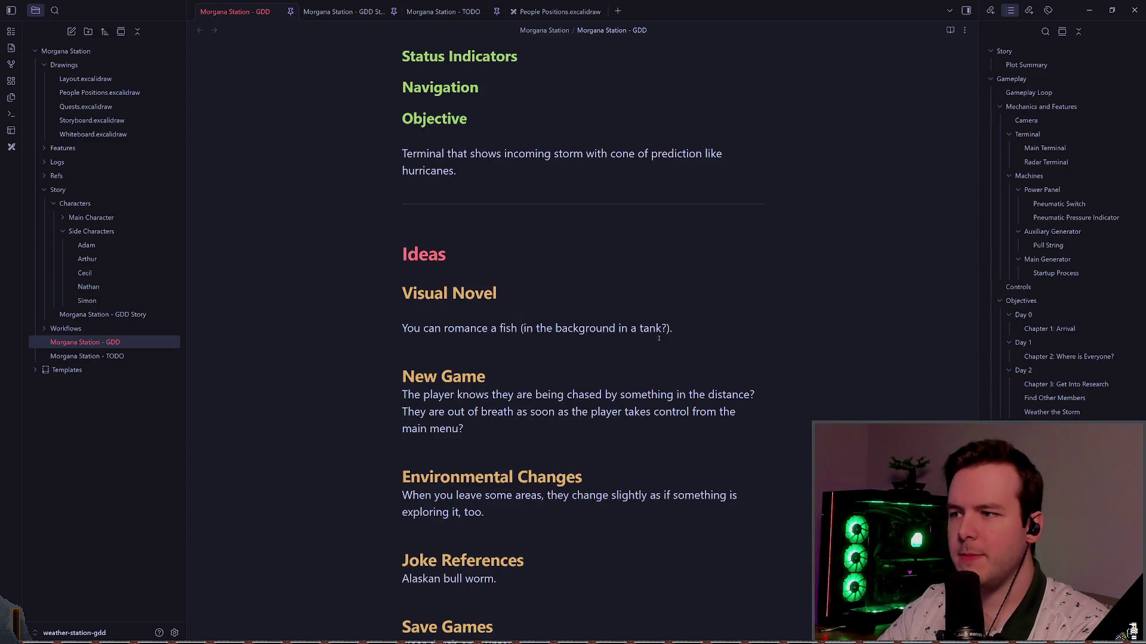
scroll(508, 221, "down", 2)
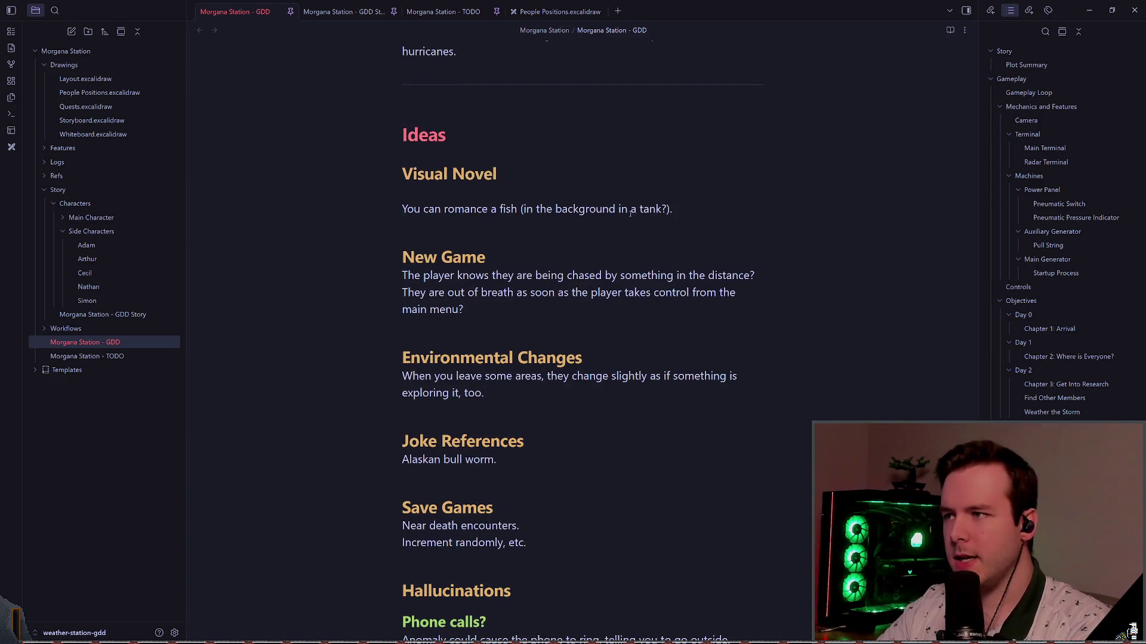
key("BackSpace")
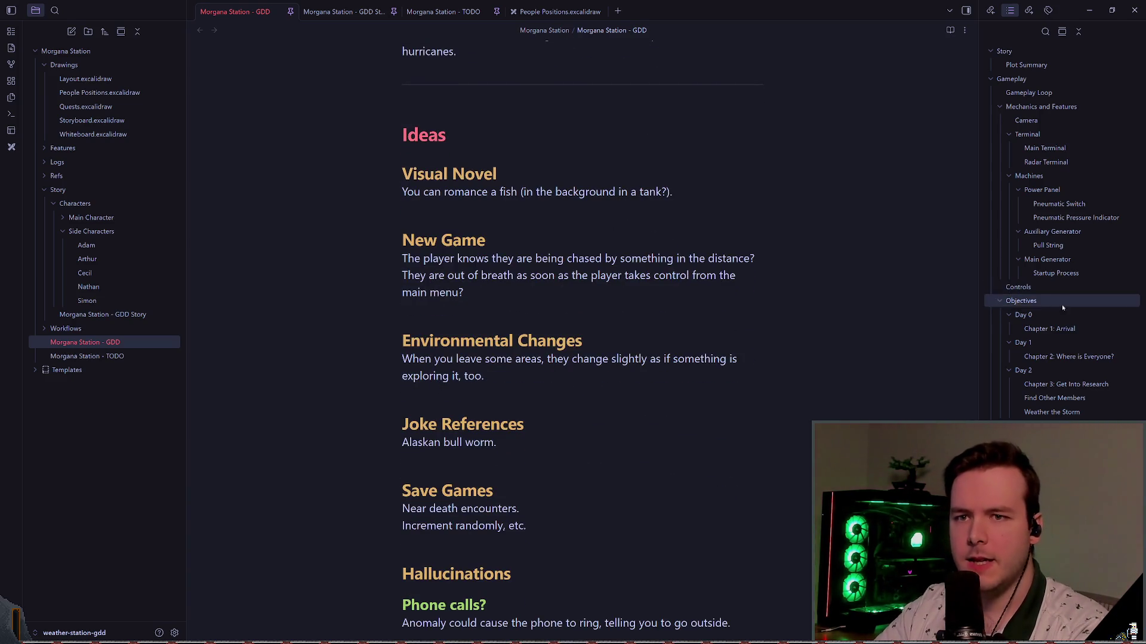
- View the People Positions drawing, collapse the outline's Style section and jump to Power Building
left_click(574, 14)
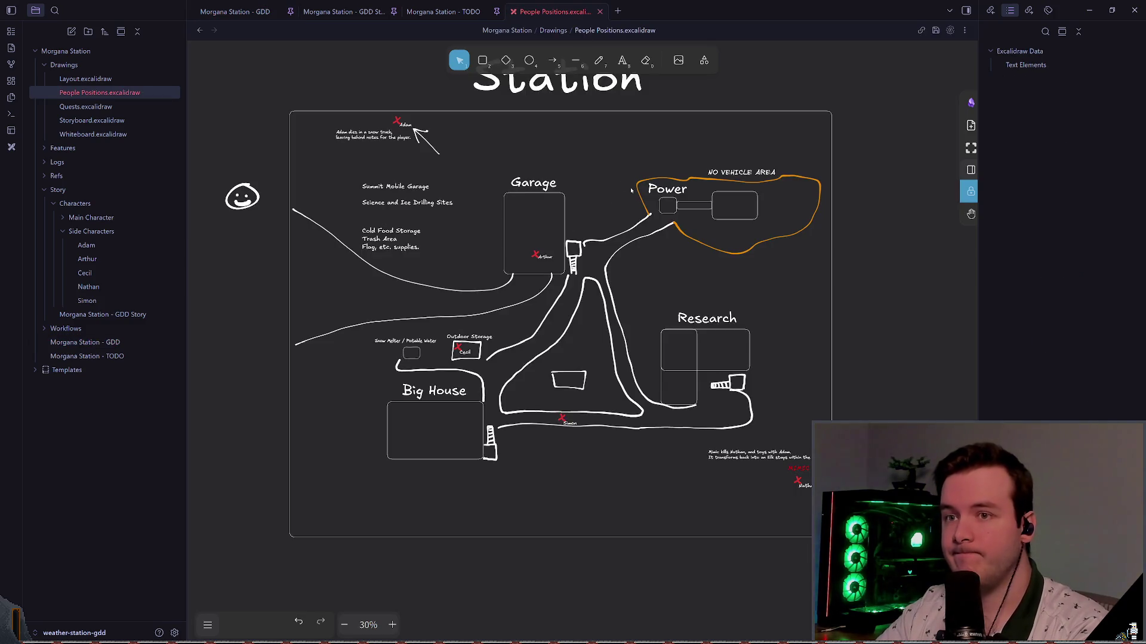
left_click(234, 12)
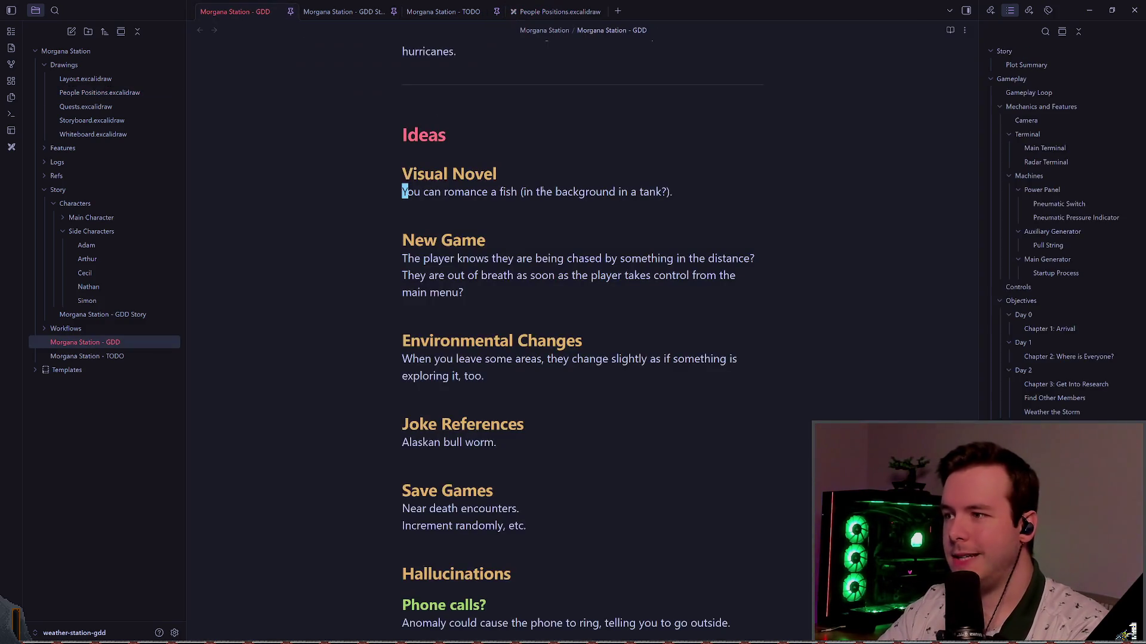
scroll(1049, 343, "down", 5)
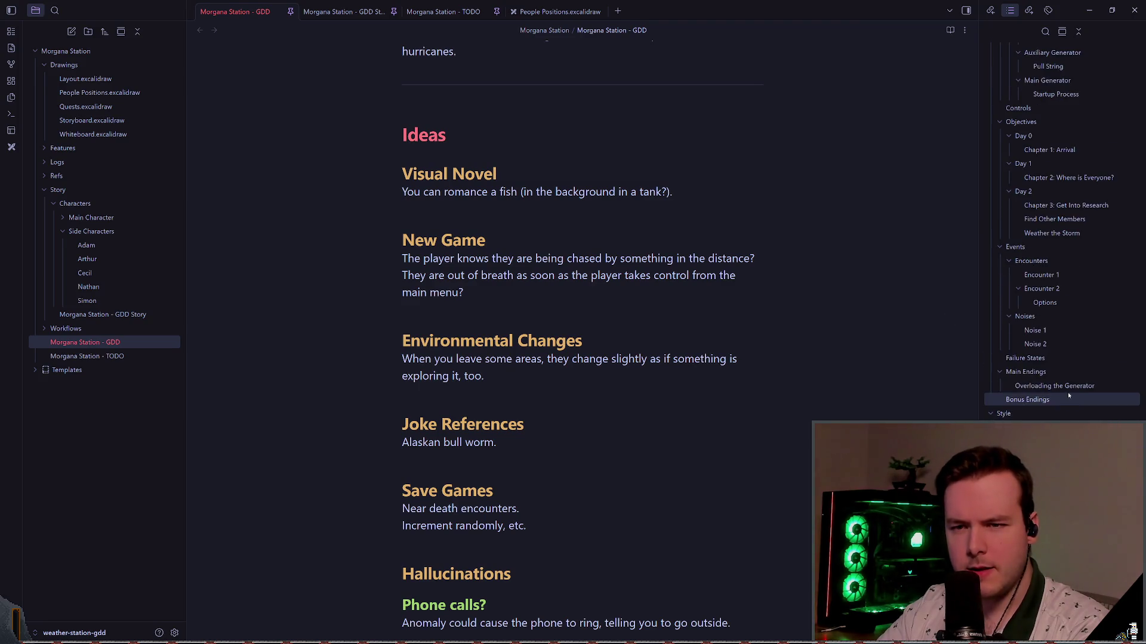
left_click(990, 294)
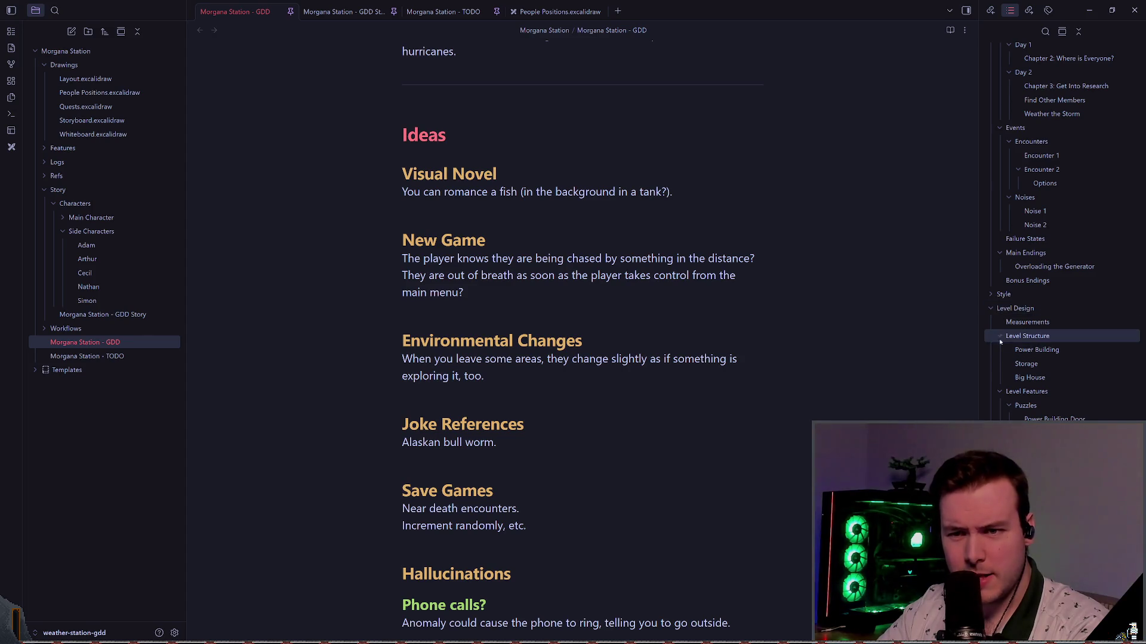
left_click(1002, 338)
left_click(636, 289)
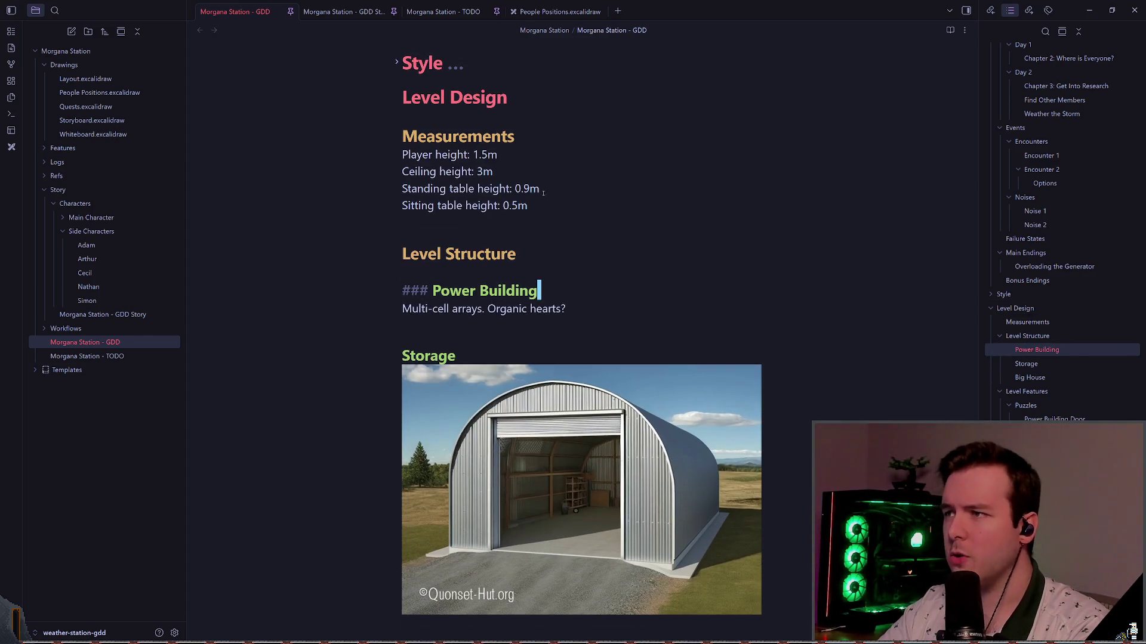
- Replace 'Organic hearts?' with a sentence about arrays containing organic hearts
scroll(637, 203, "down", 1)
left_click(646, 218)
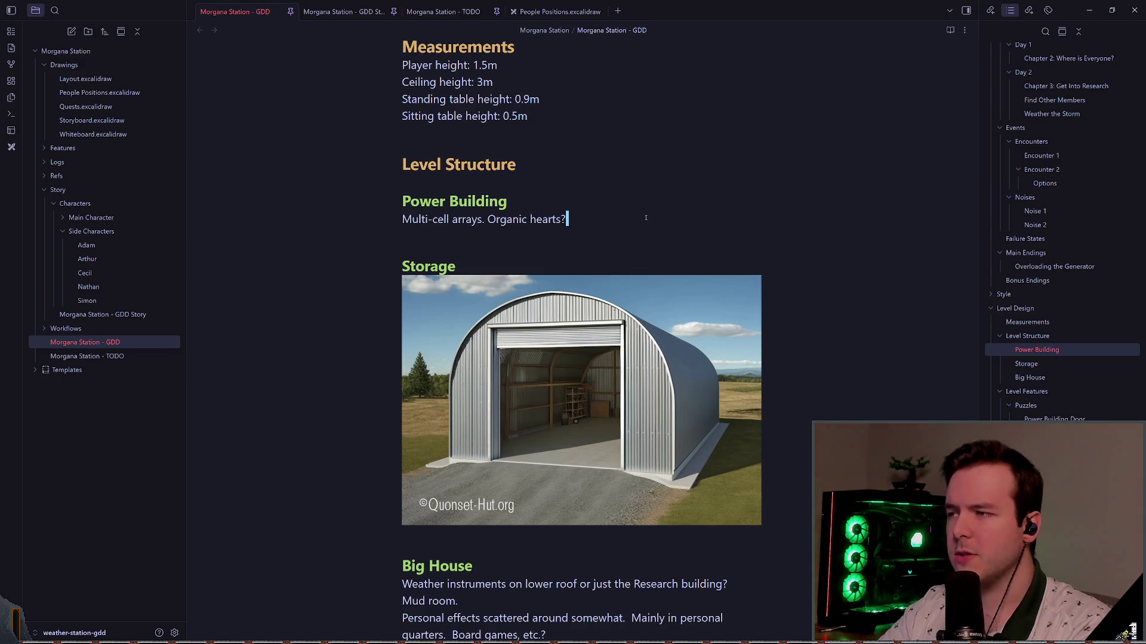
key("0")
key("w")
key("w")
key("w")
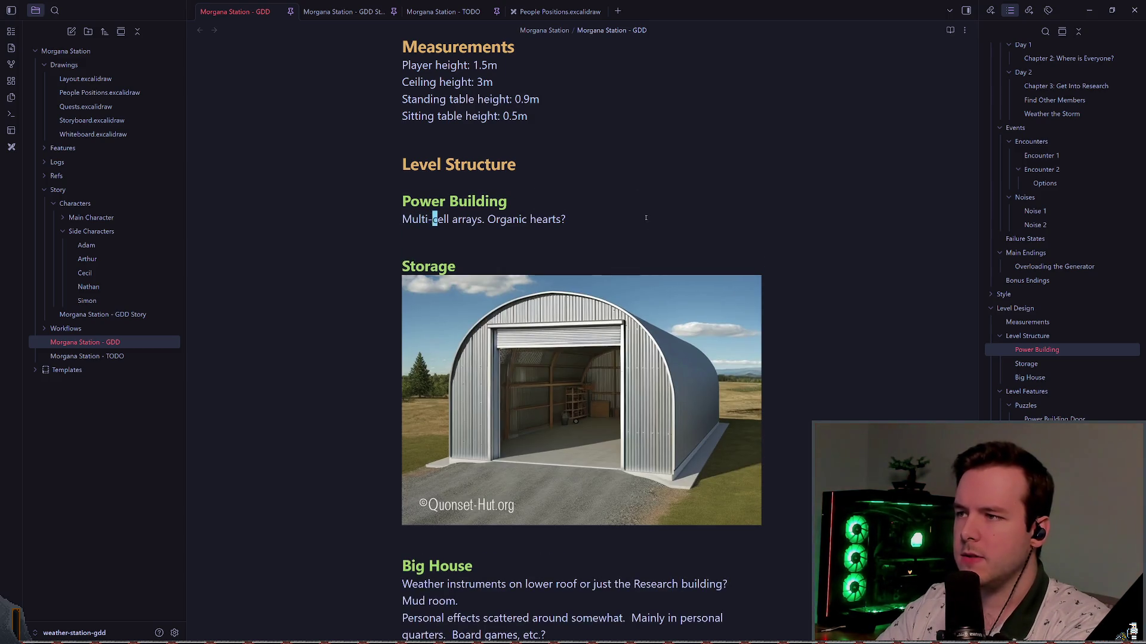
key("shift+c")
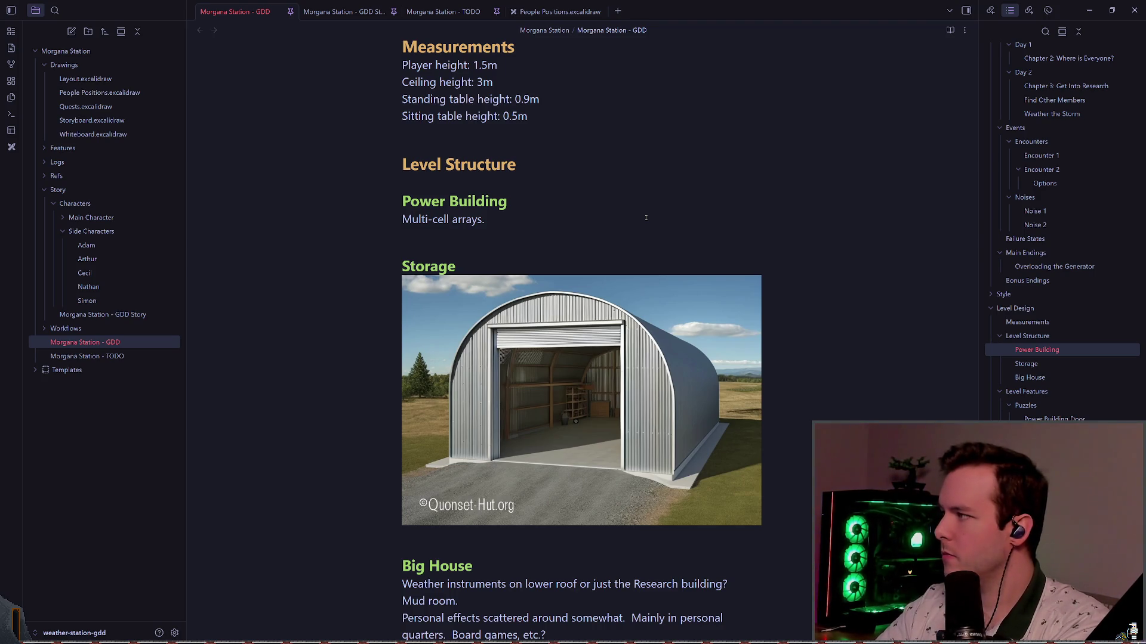
type("Organic hear")
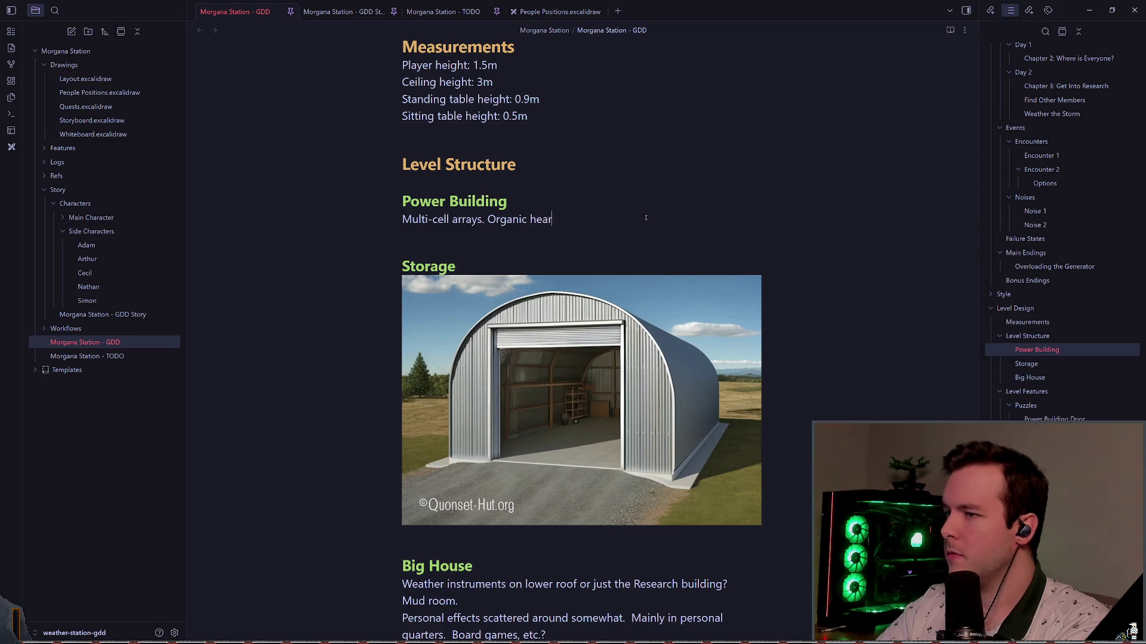
type("0wwwwi, containers")
key("BackSpace")
key("BackSpace")
key("BackSpace")
key("BackSpace")
key("BackSpace")
type("containing")
key("Delete")
key("Delete")
key("Delete")
type("o")
- Insert 'partially synthetic, but mostly' before 'organic hearts.' in the Power Building line
key("End")
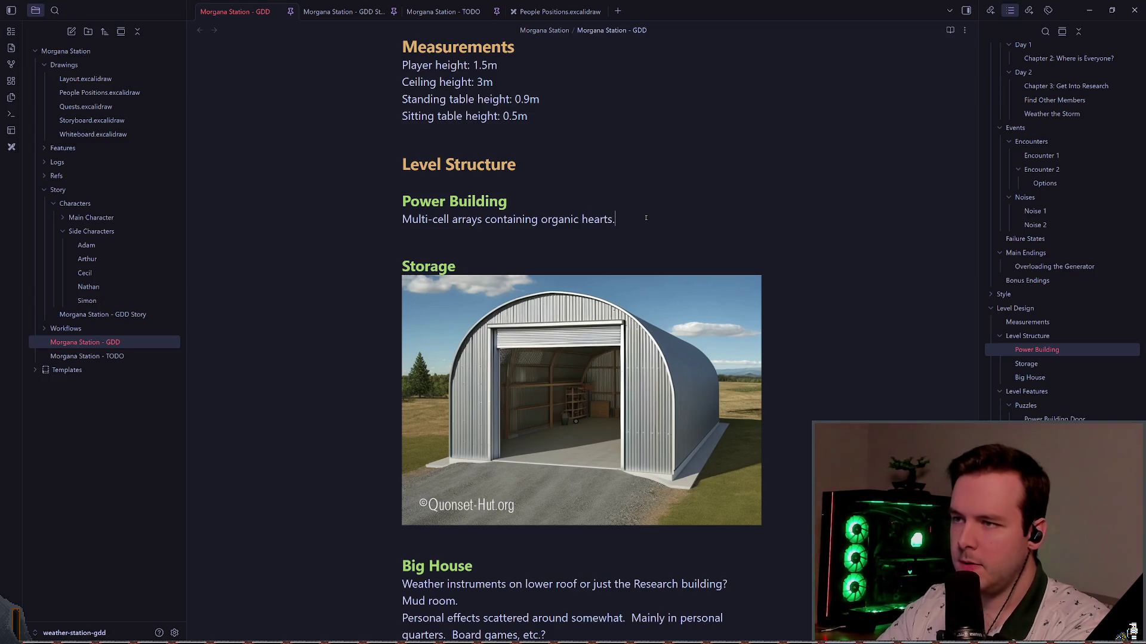
key("ctrl+Left")
key("ctrl+Left")
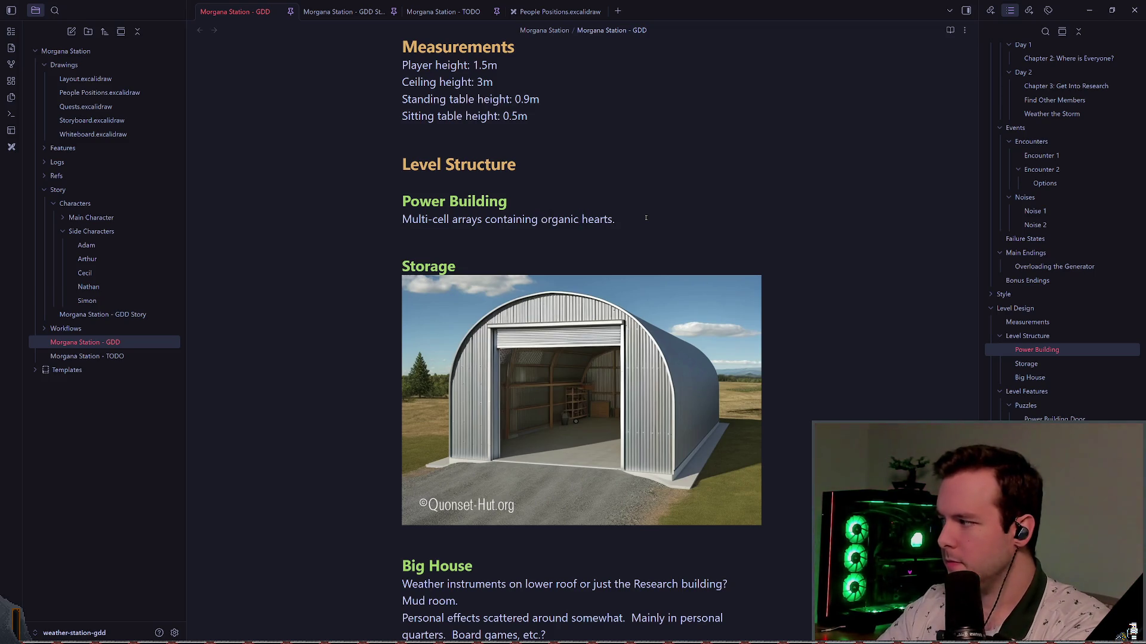
type("partial")
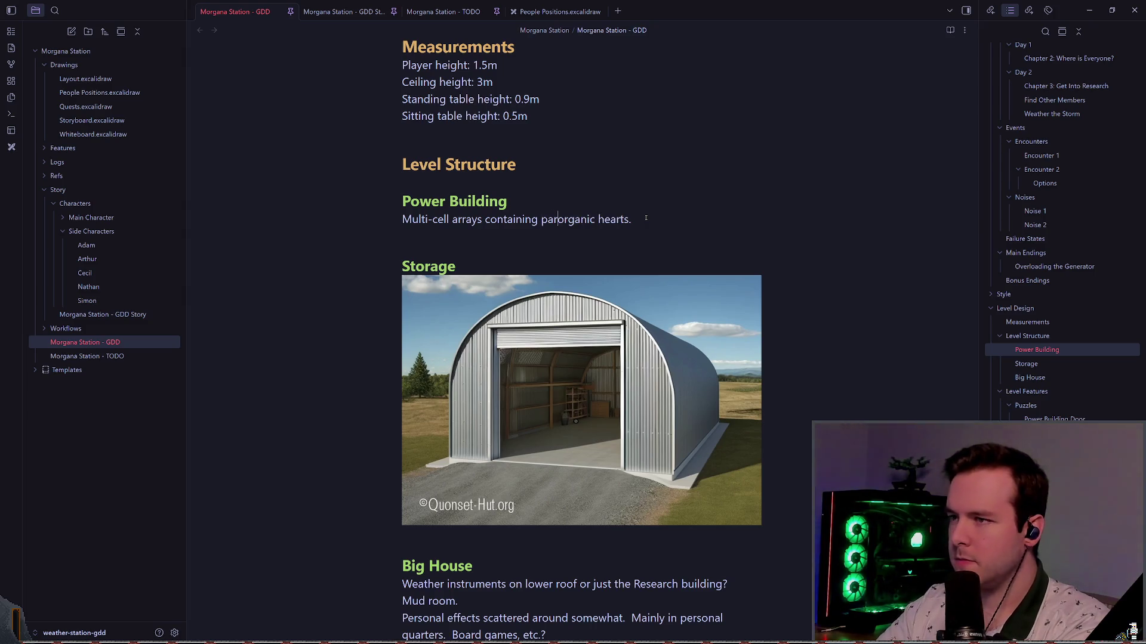
type("ly")
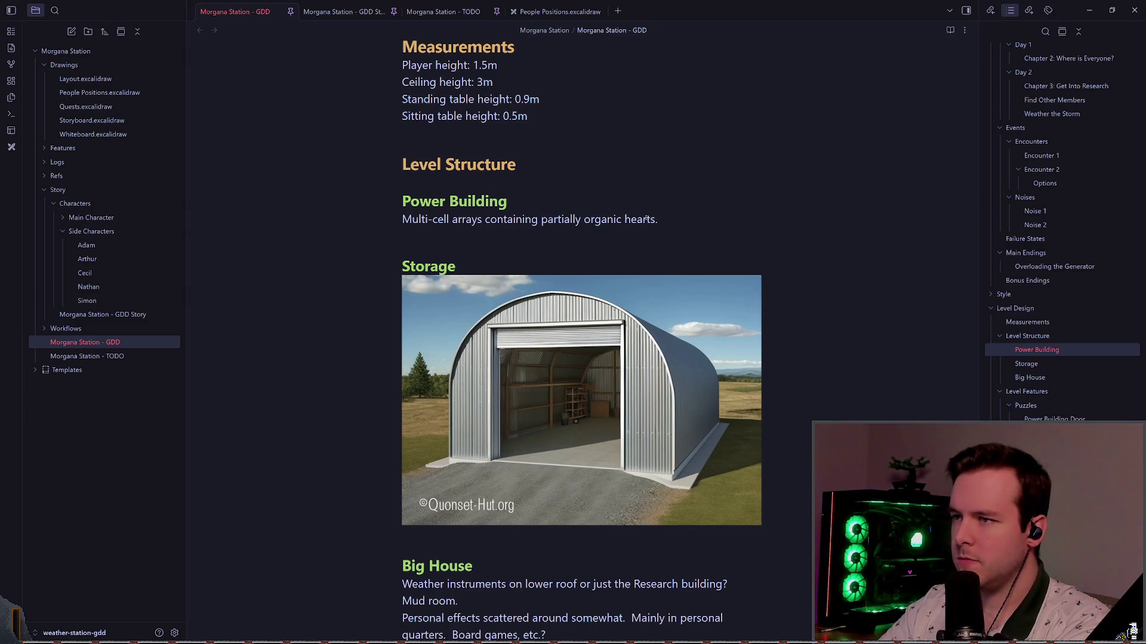
key("ctrl+shift+Right")
type("syntheti")
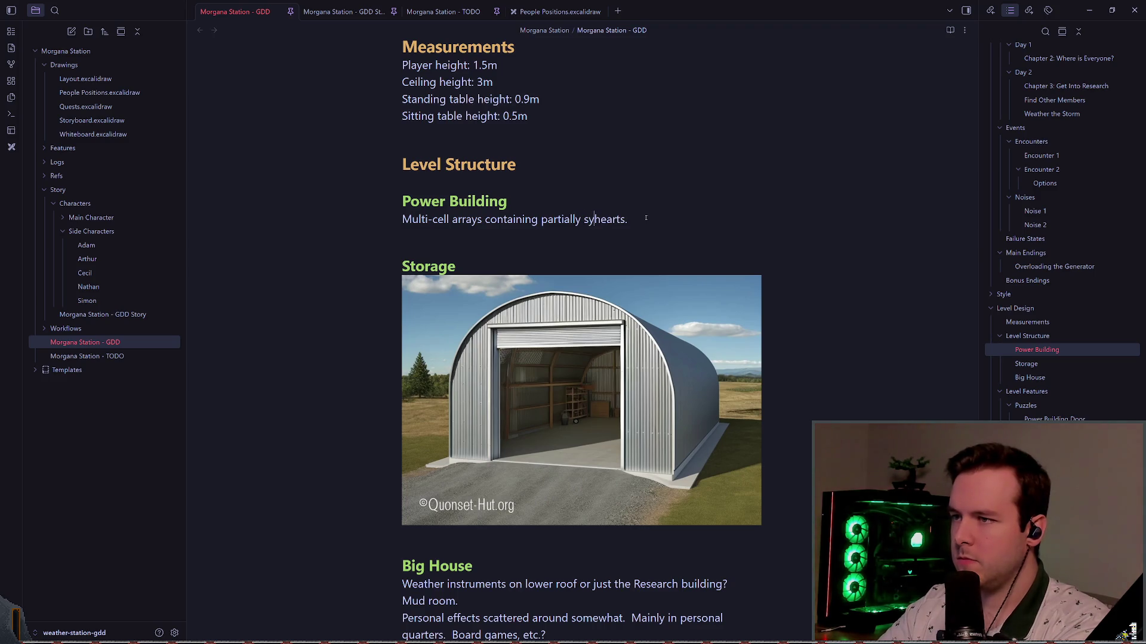
type("c,bu")
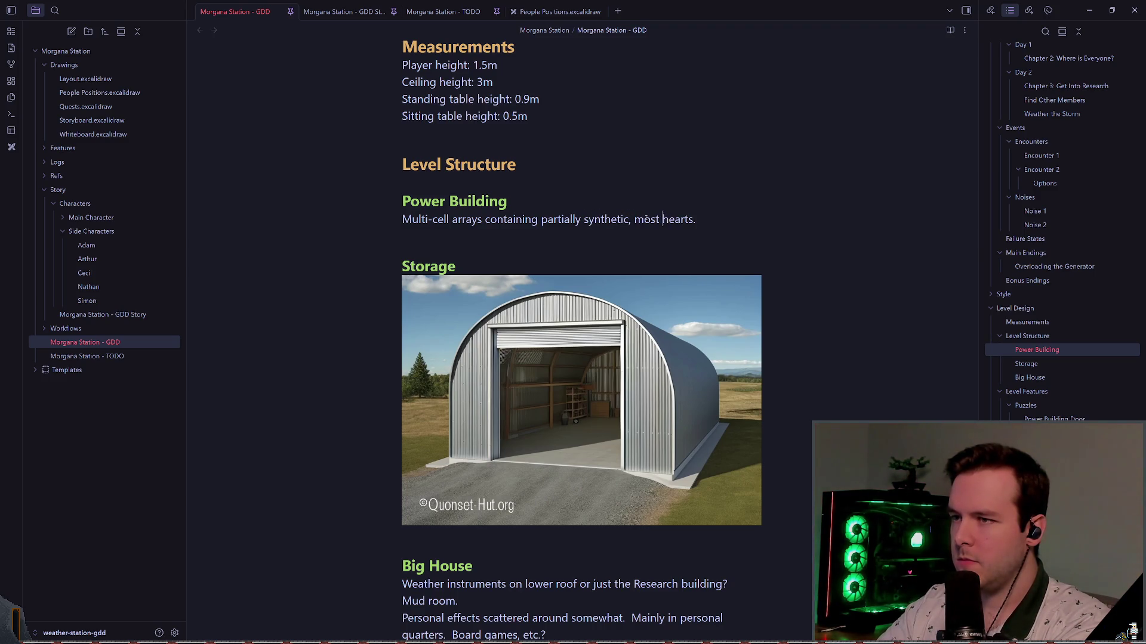
key("BackSpace")
key("BackSpace")
type("but mostly organic")
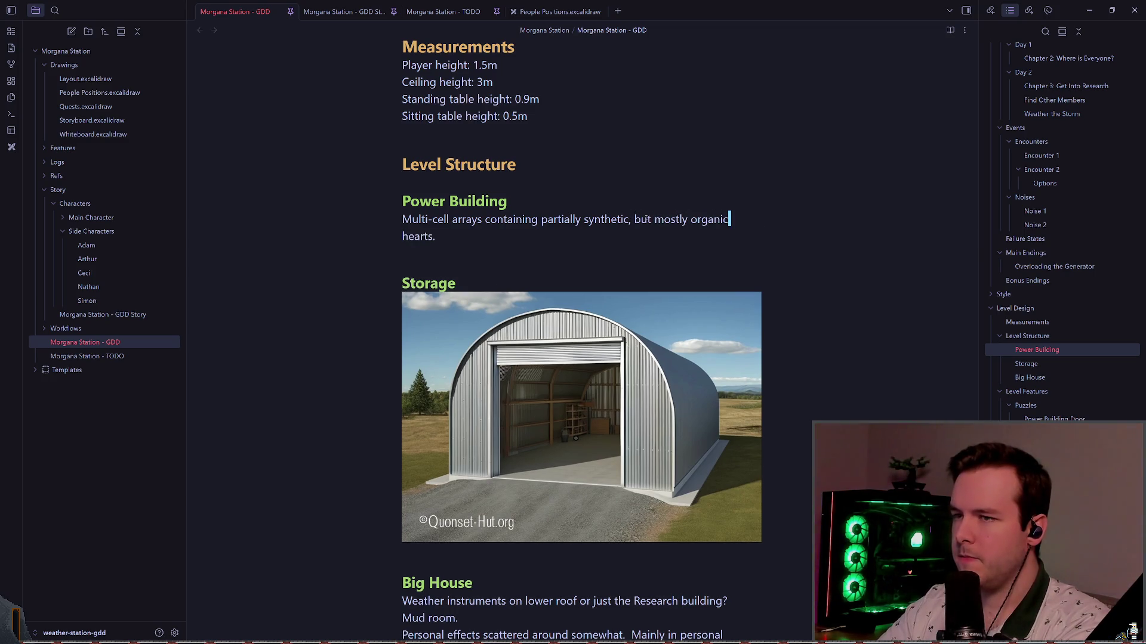
- Start a new line 'The [[#Power' heading link below, which opens an Untitled note
left_click(402, 253)
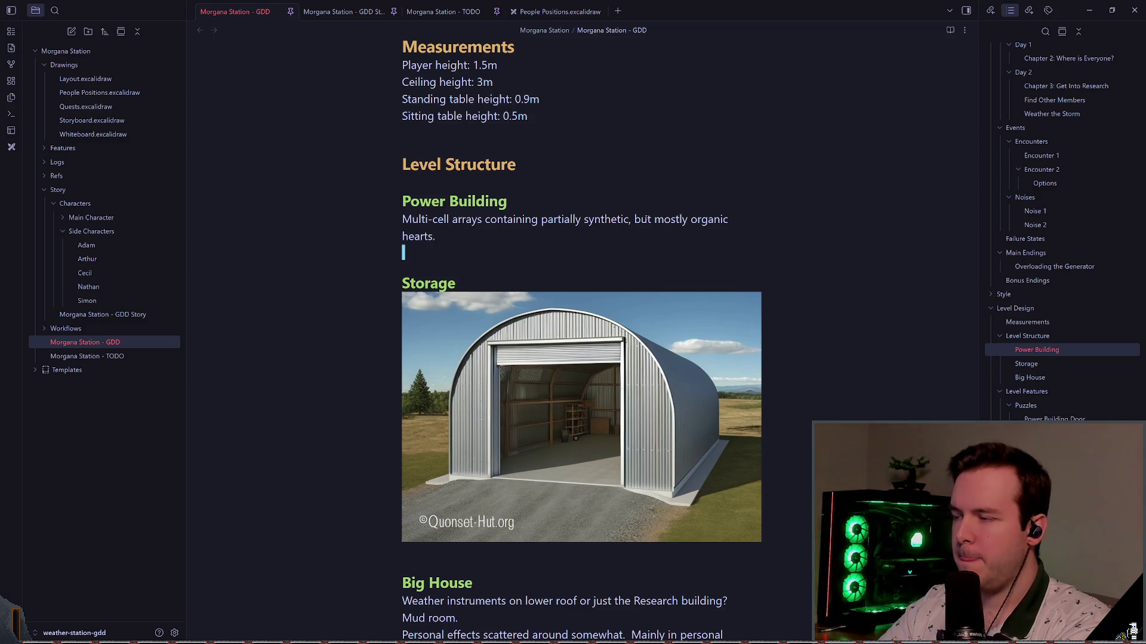
key("Return")
type("Power pan")
key("BackSpace")
key("BackSpace")
key("BackSpace")
type("The ")
type("[[Power Panel")
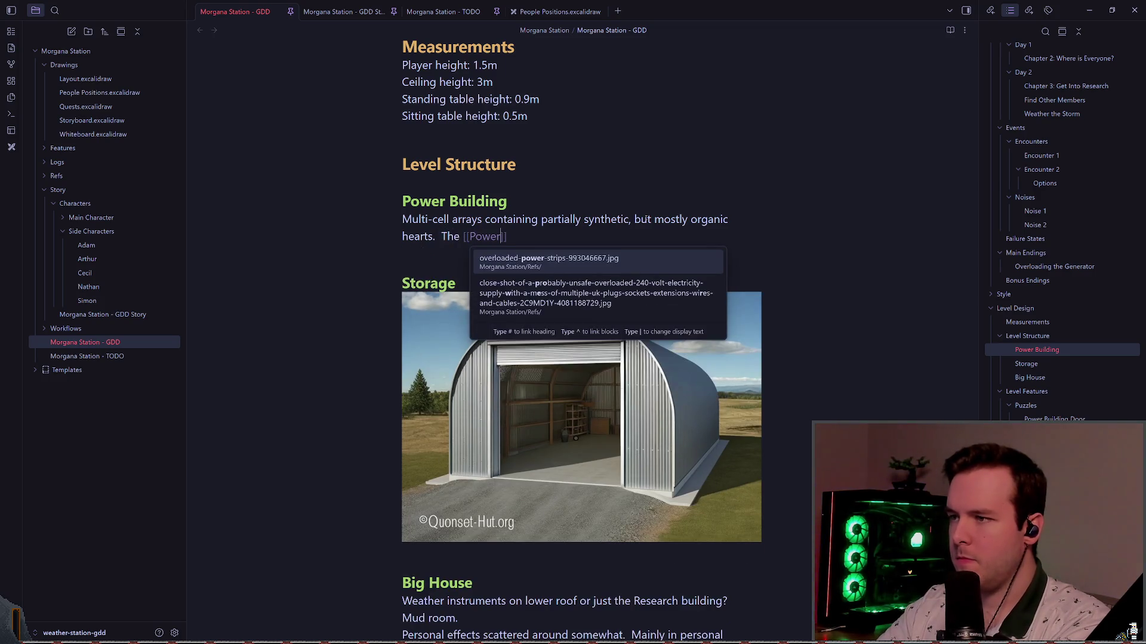
key("BackSpace")
key("BackSpace")
key("BackSpace")
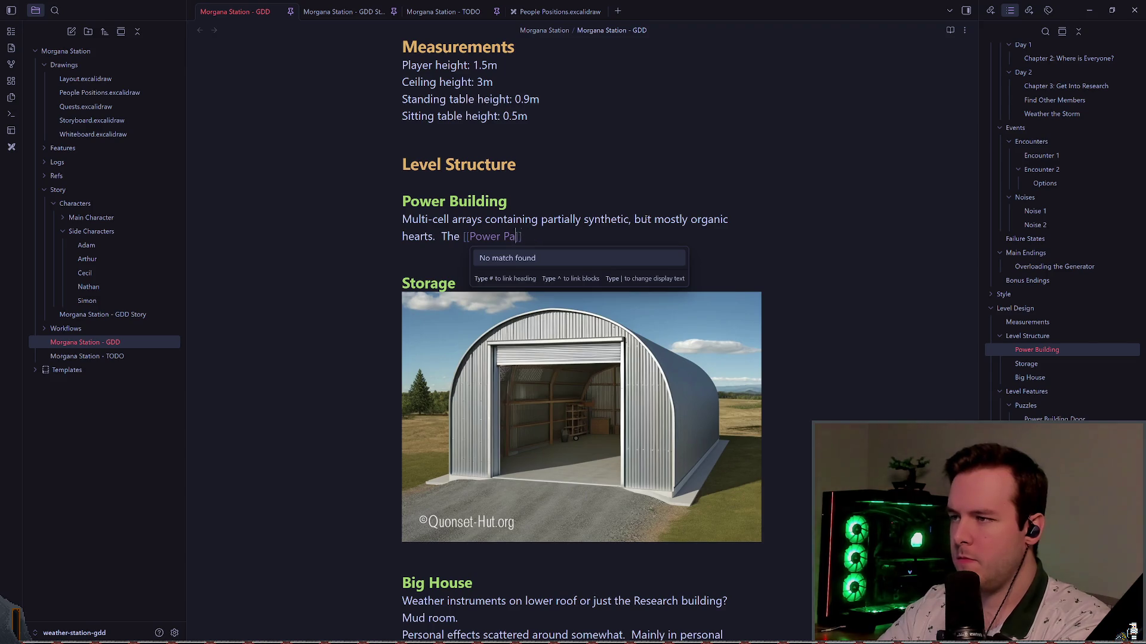
type("#Power")
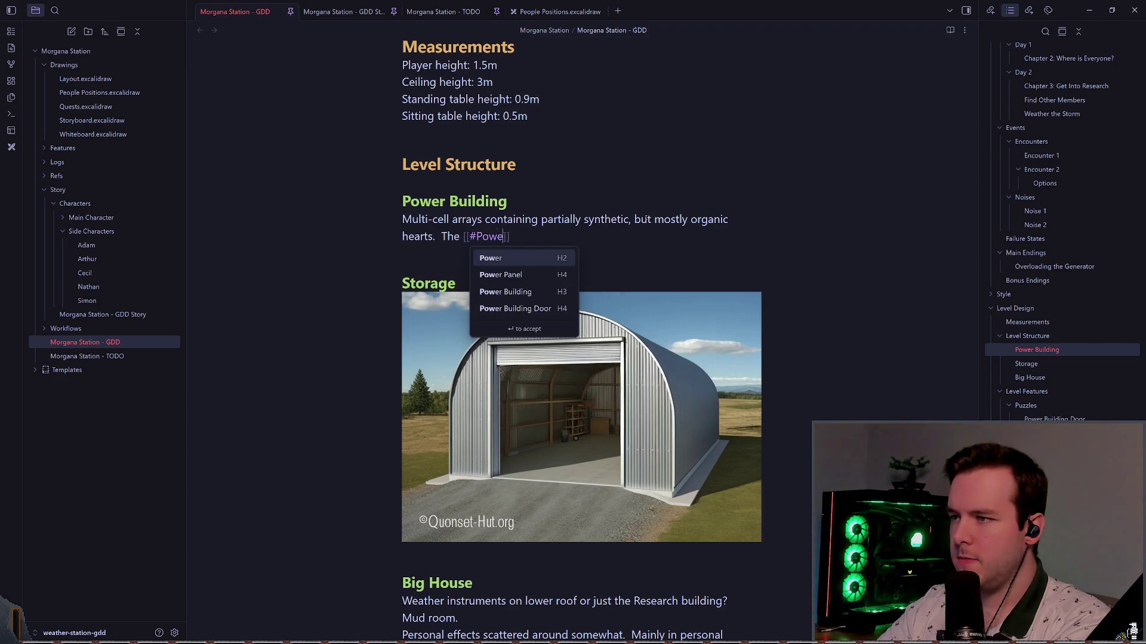
key("ctrl+n")
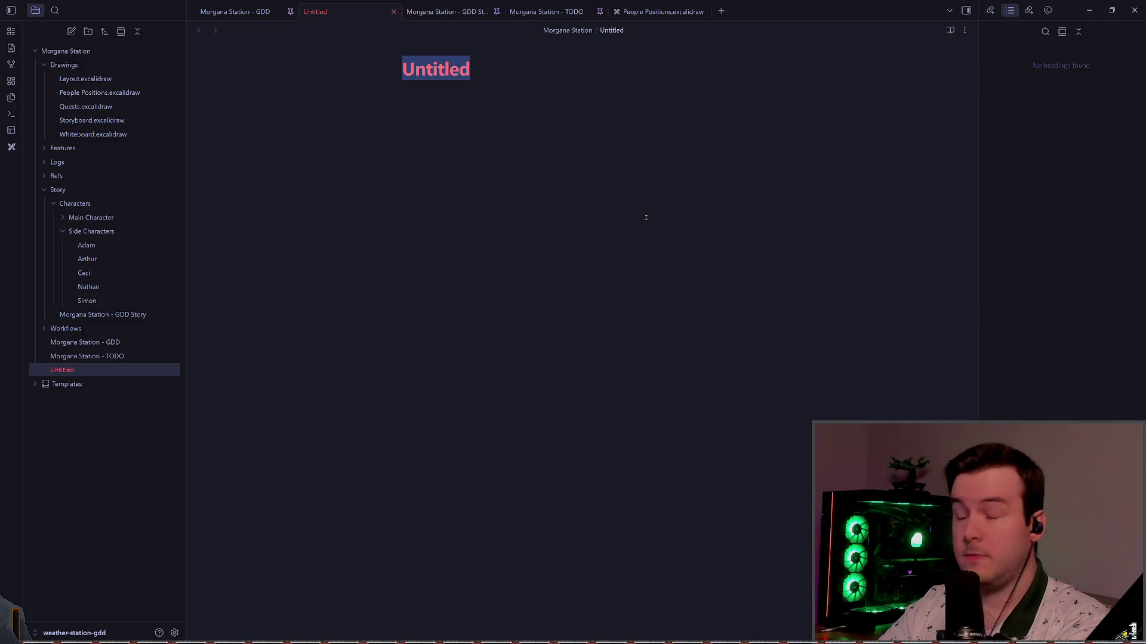
- Close the stray Untitled note, delete it from the file list, and reopen Morgana Station - GDD
left_click(506, 122)
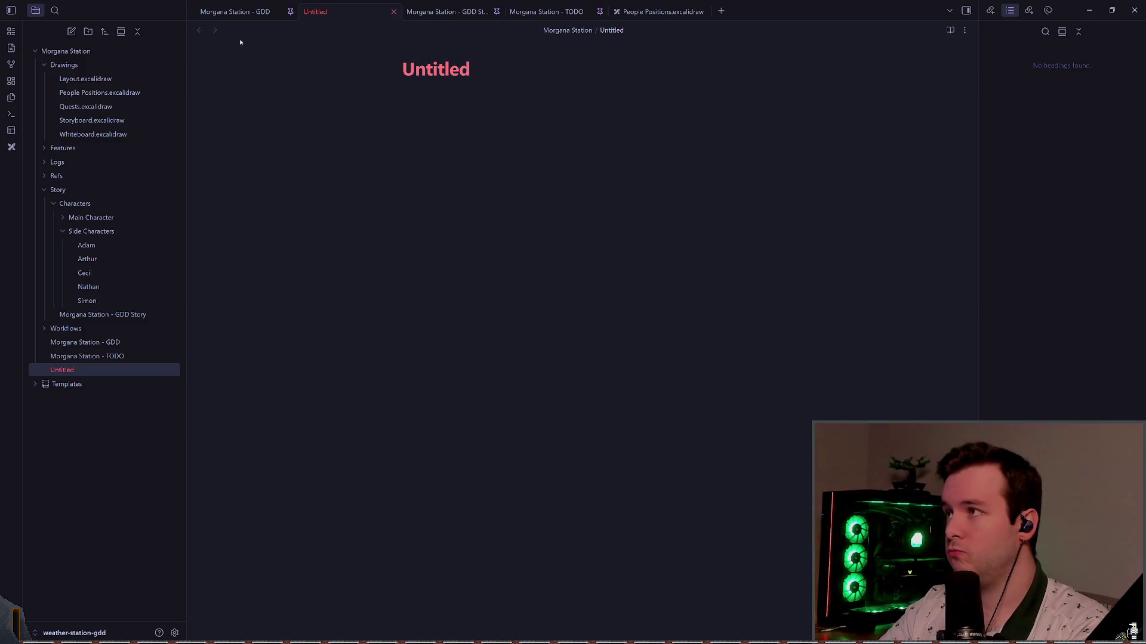
left_click(393, 12)
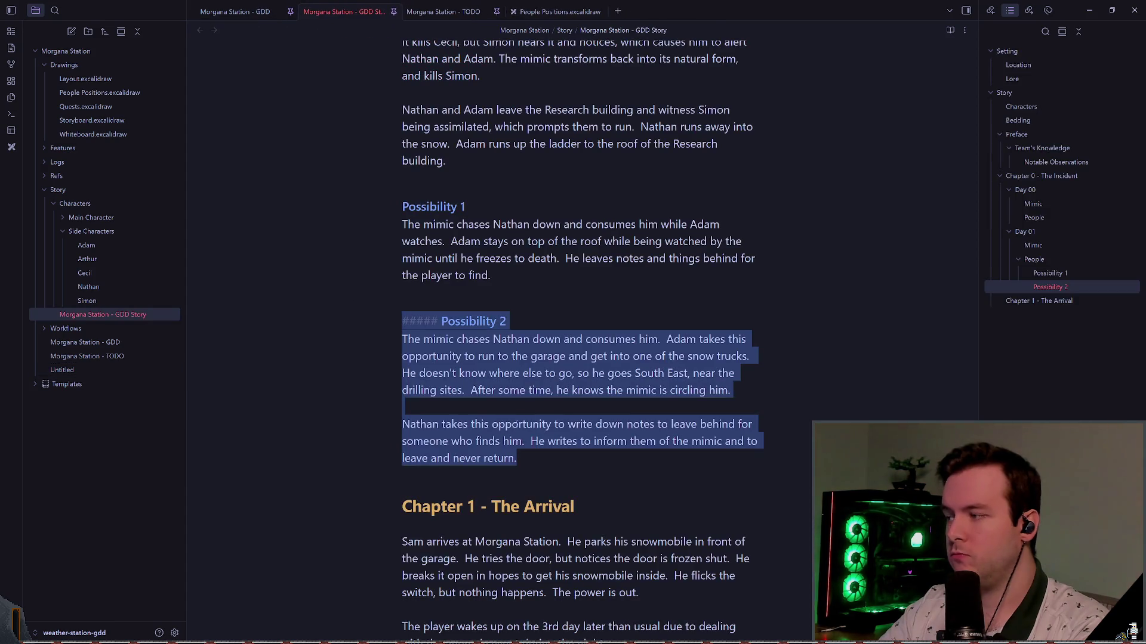
right_click(93, 372)
left_click(134, 594)
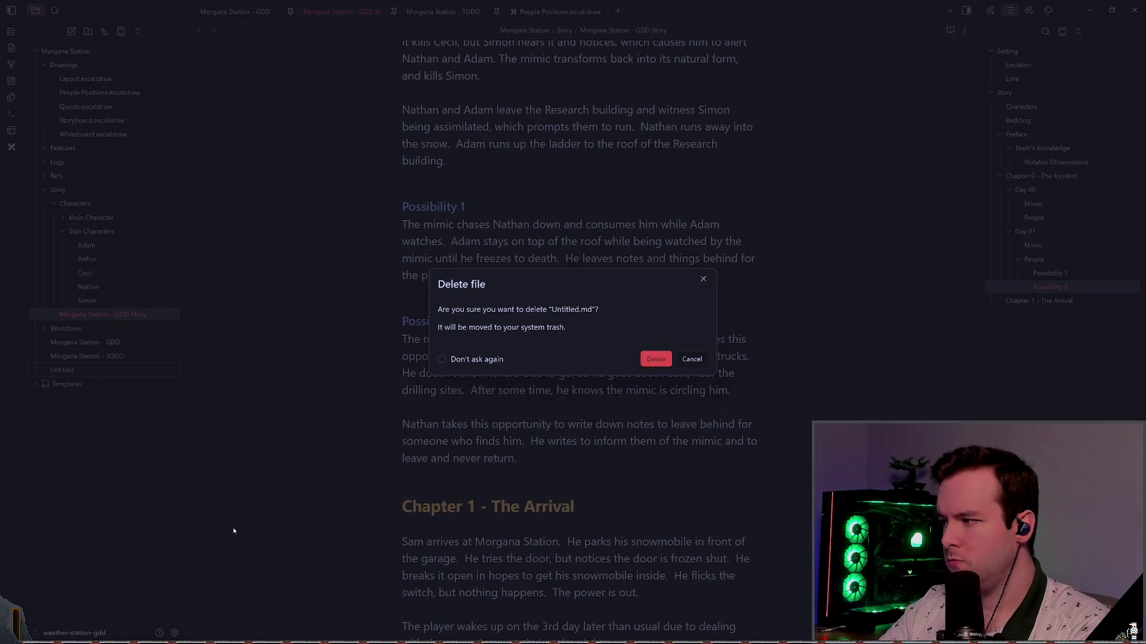
left_click(655, 358)
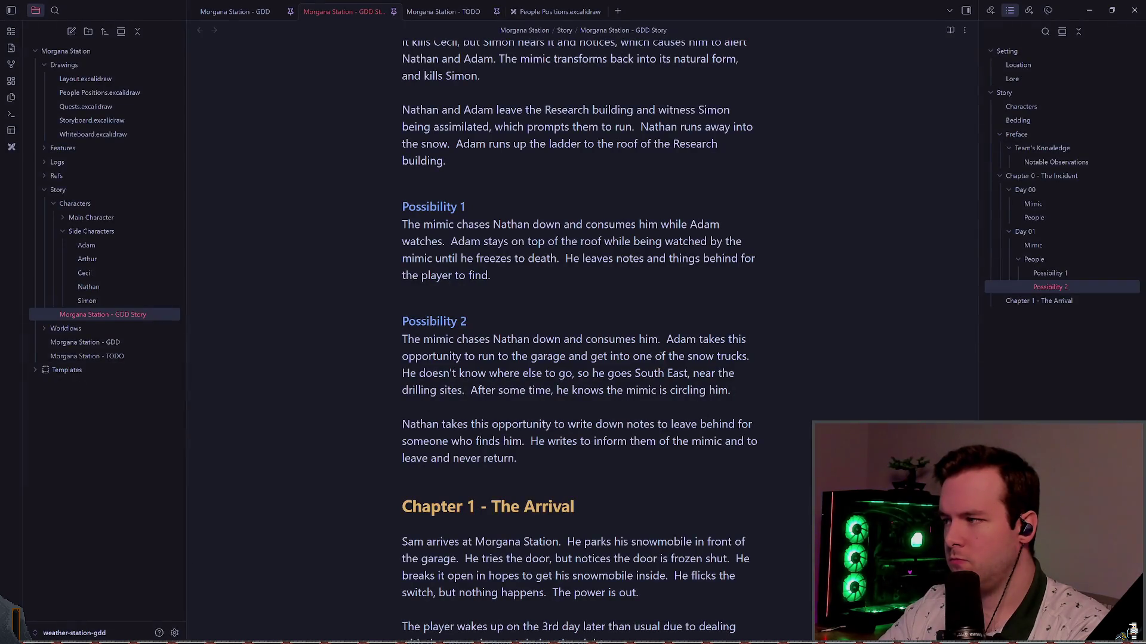
left_click(248, 13)
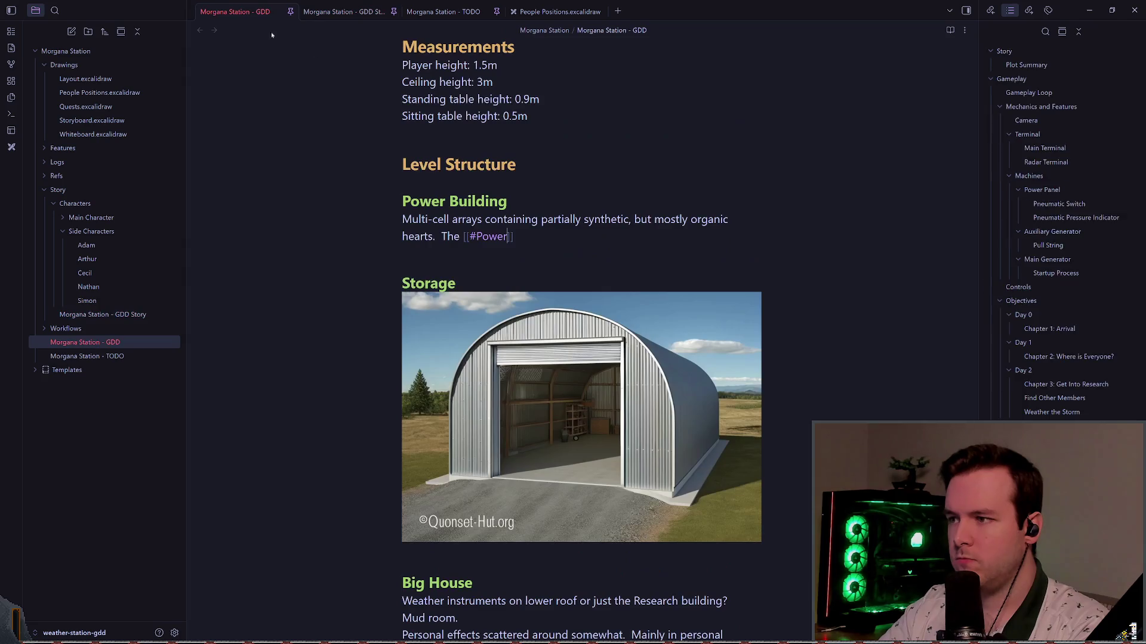
- Finish the link sentence: Power Panel in the back of the building, downstairs
type("Panel")
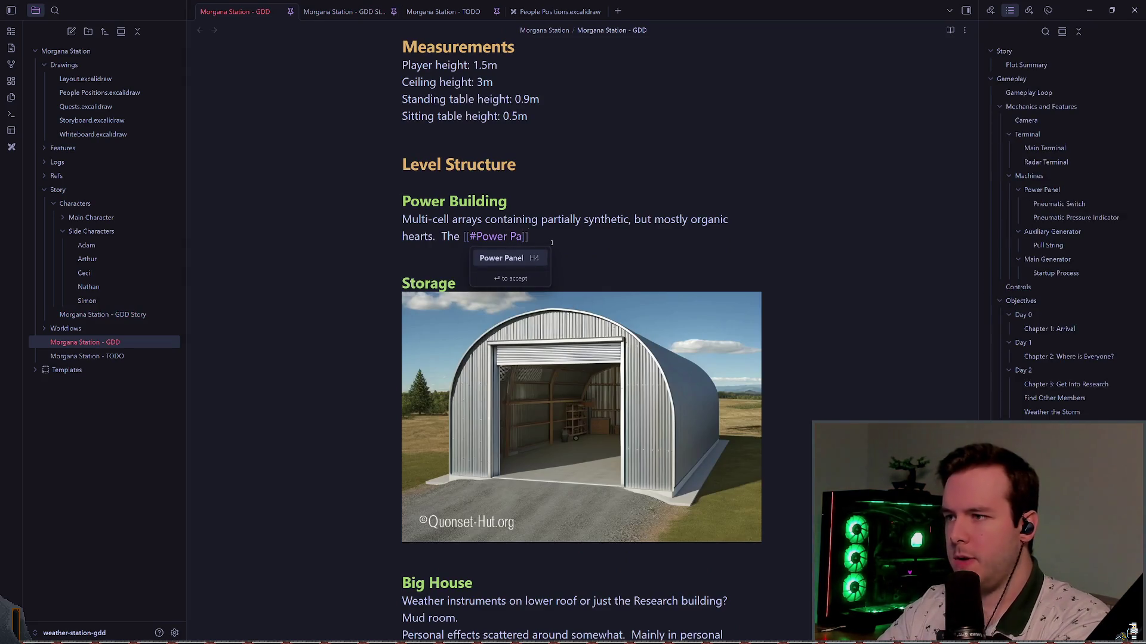
type("l is")
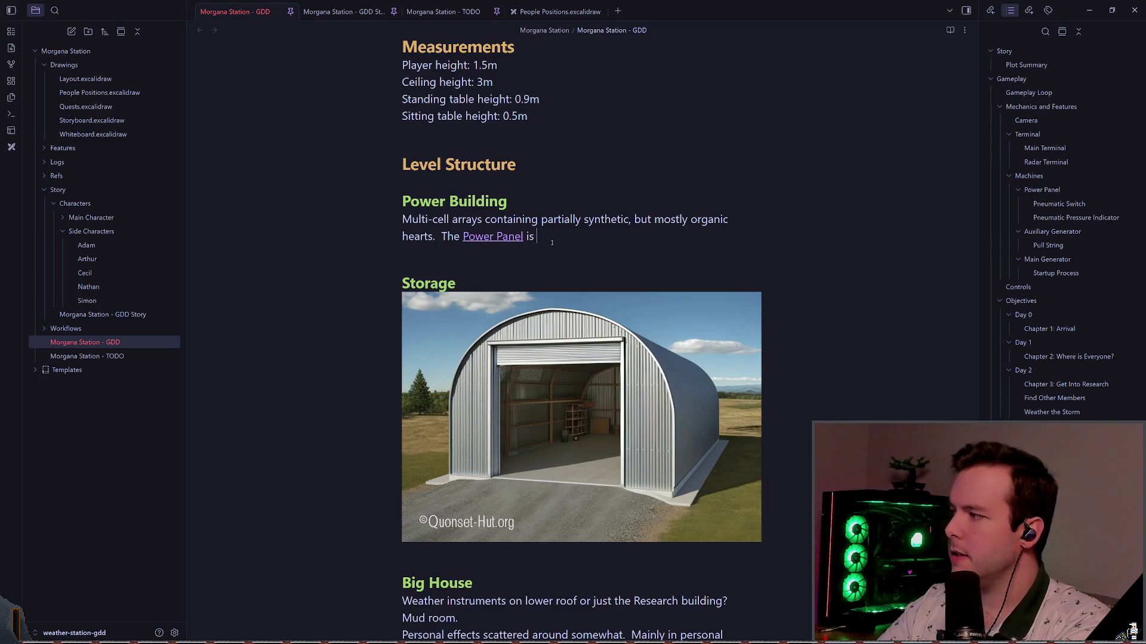
type("  in the back of the building,")
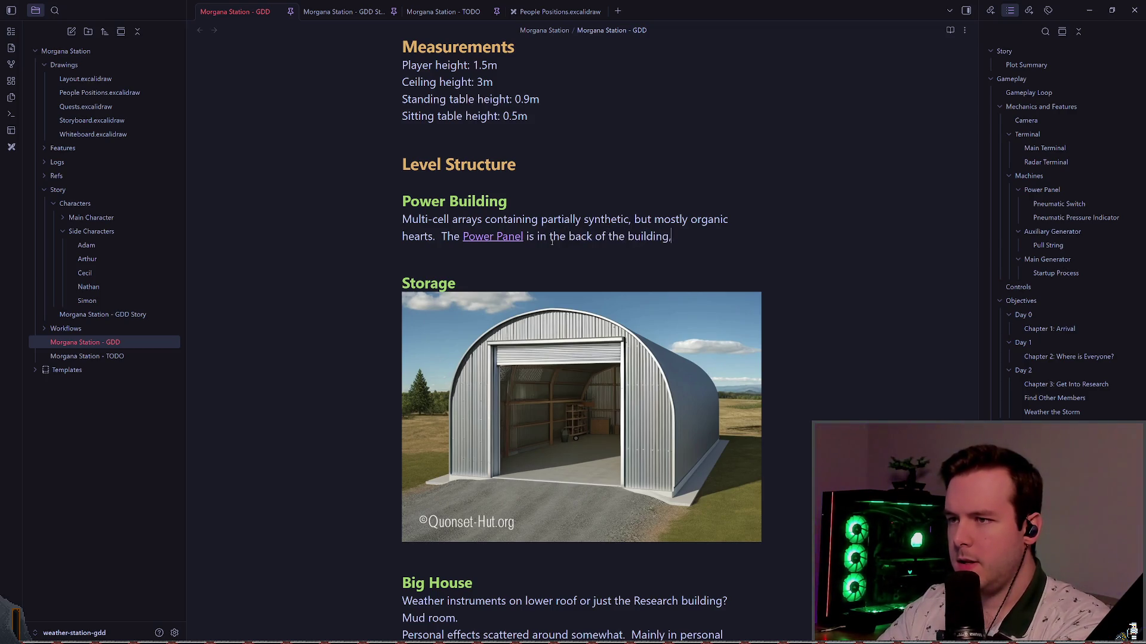
type("oward")
key("BackSpace")
key("BackSpace")
key("BackSpace")
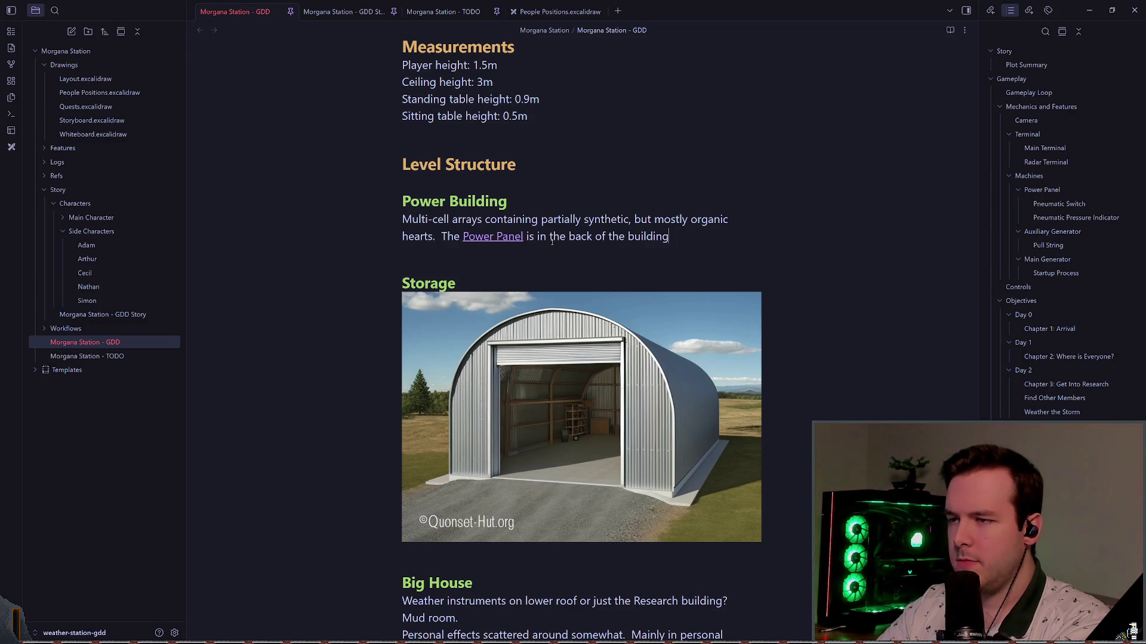
key("BackSpace")
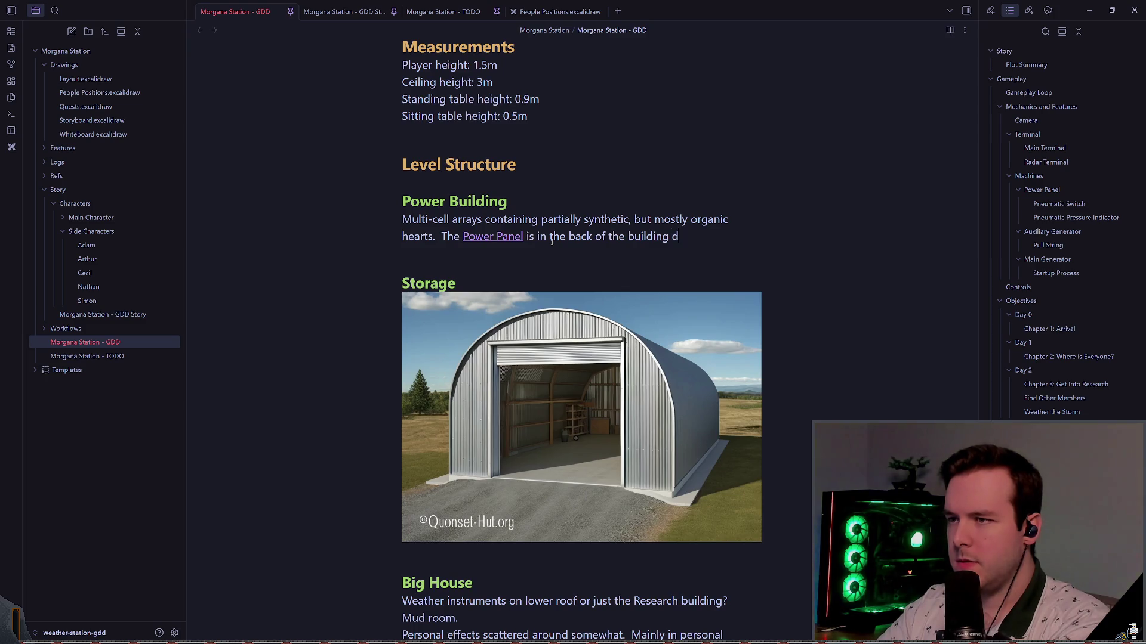
type("downstairs.")
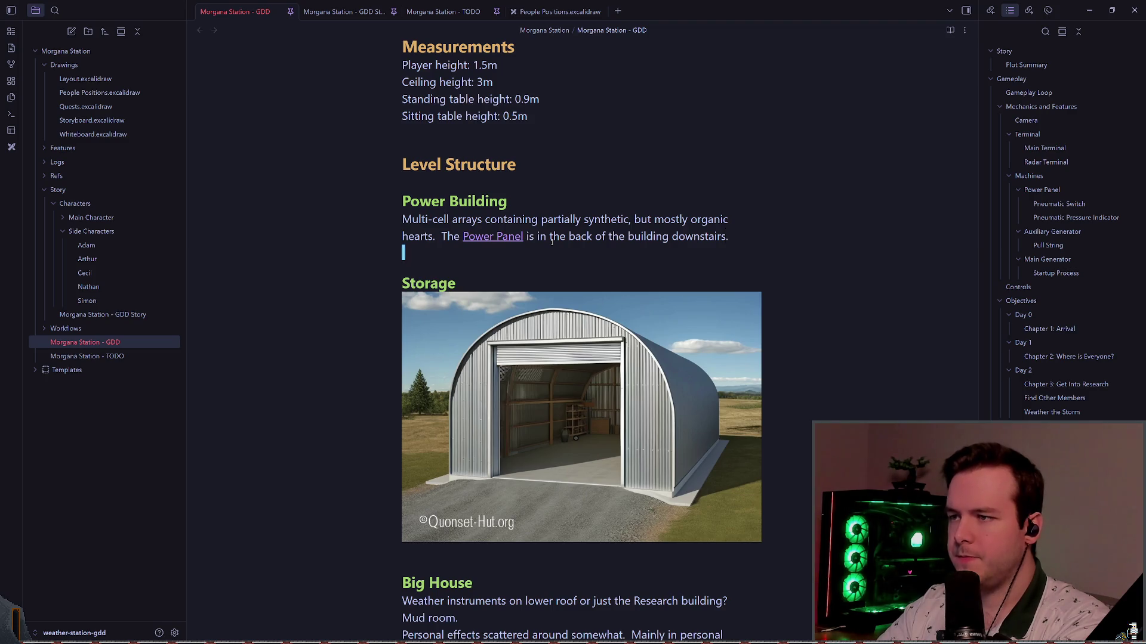
key("BackSpace")
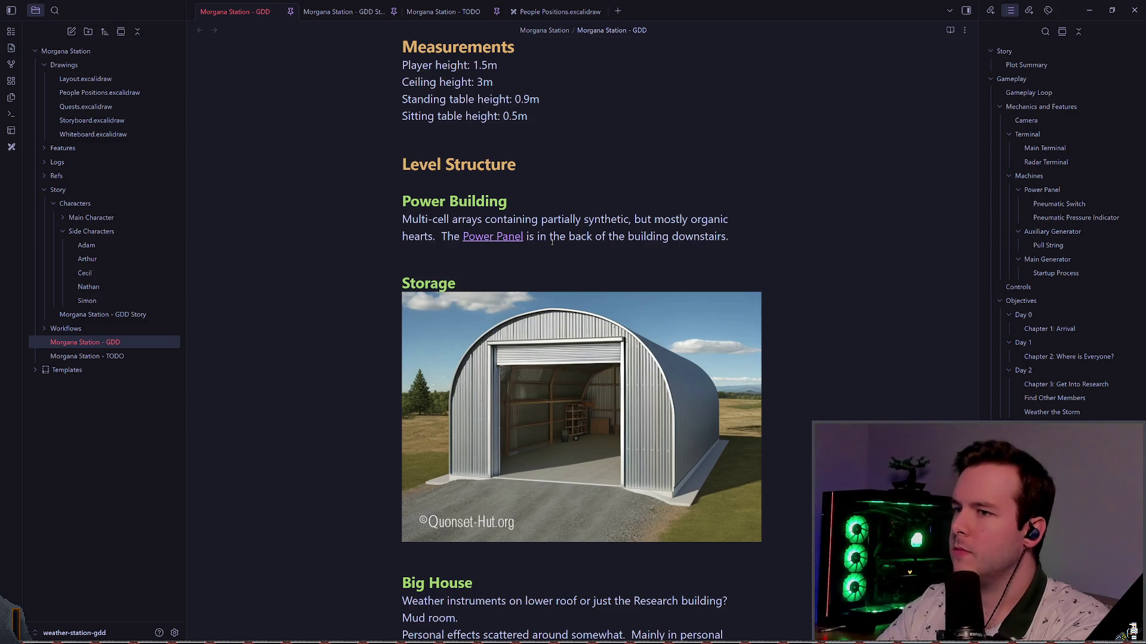
- Rename the Storage heading to 'Outdoor Storage'
key("Down")
key("Down")
key("Down")
key("Up")
key("d")
key("d")
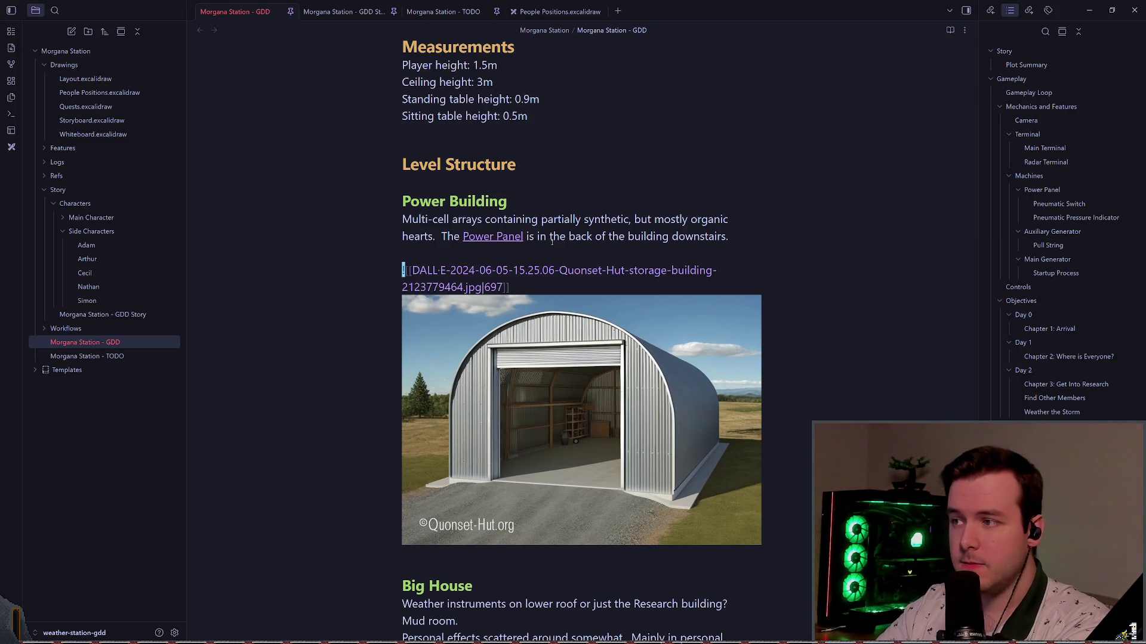
key("d")
key("d")
key("u")
key("u")
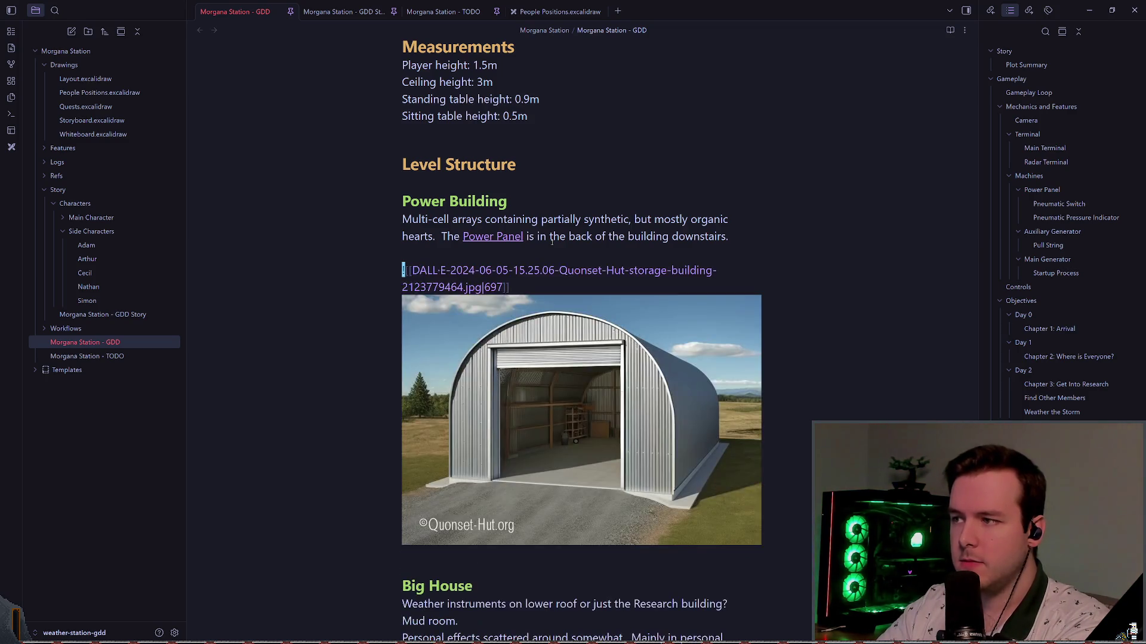
type("wiOutdoor")
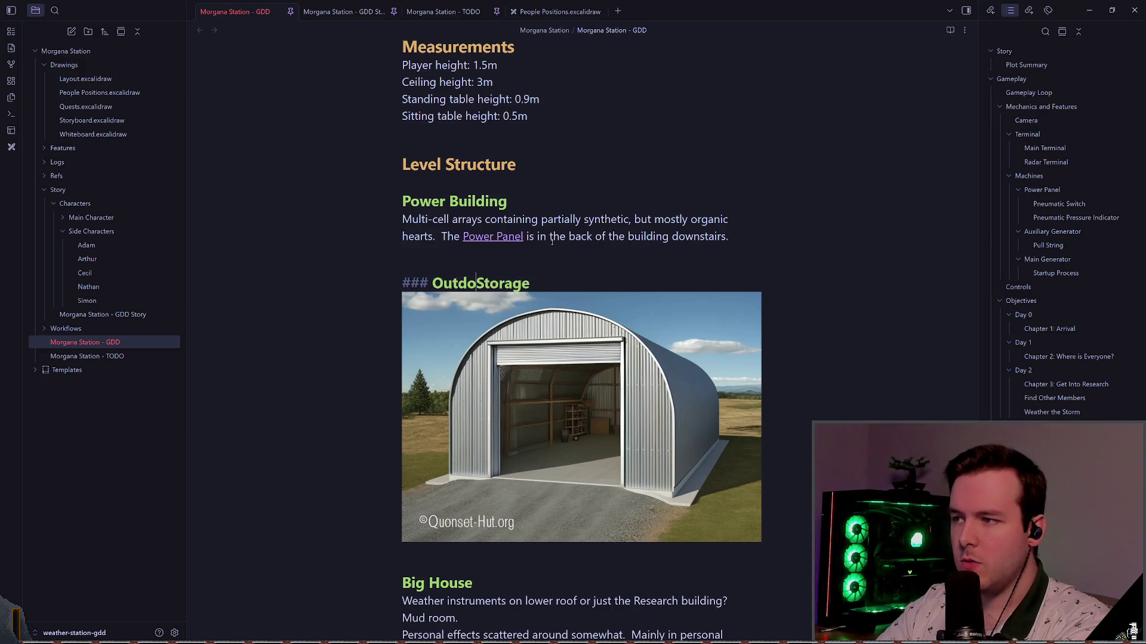
- Replace the storage image embed with 'Simple storage containers?' and 'Maybe two of them?'
key("Escape")
key("j")
key("c")
key("c")
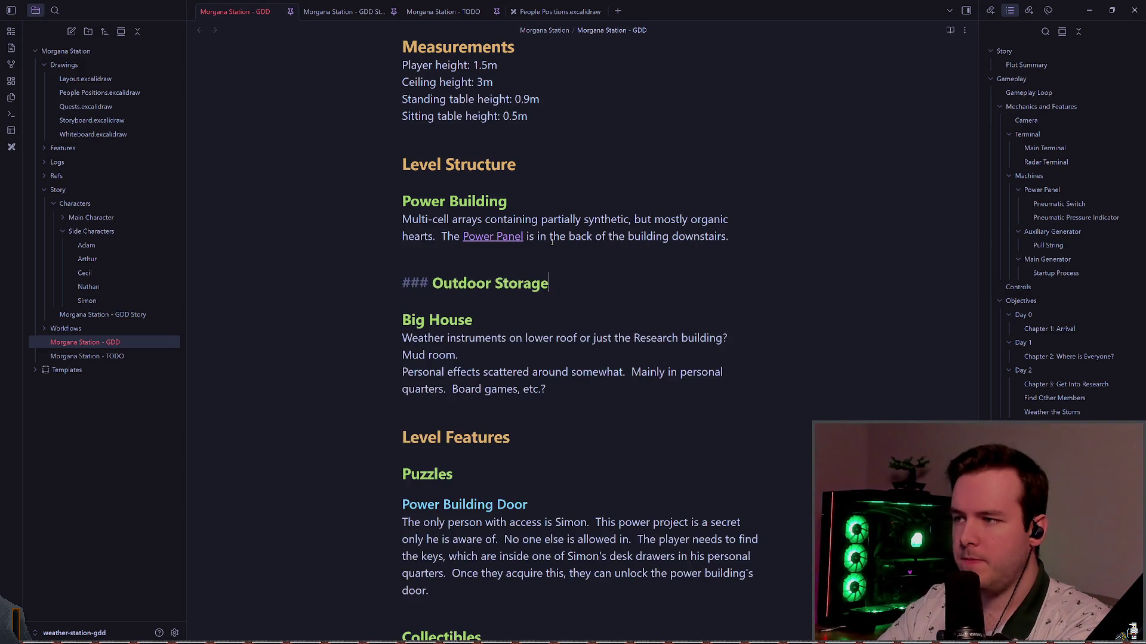
type("Simple storage containers?")
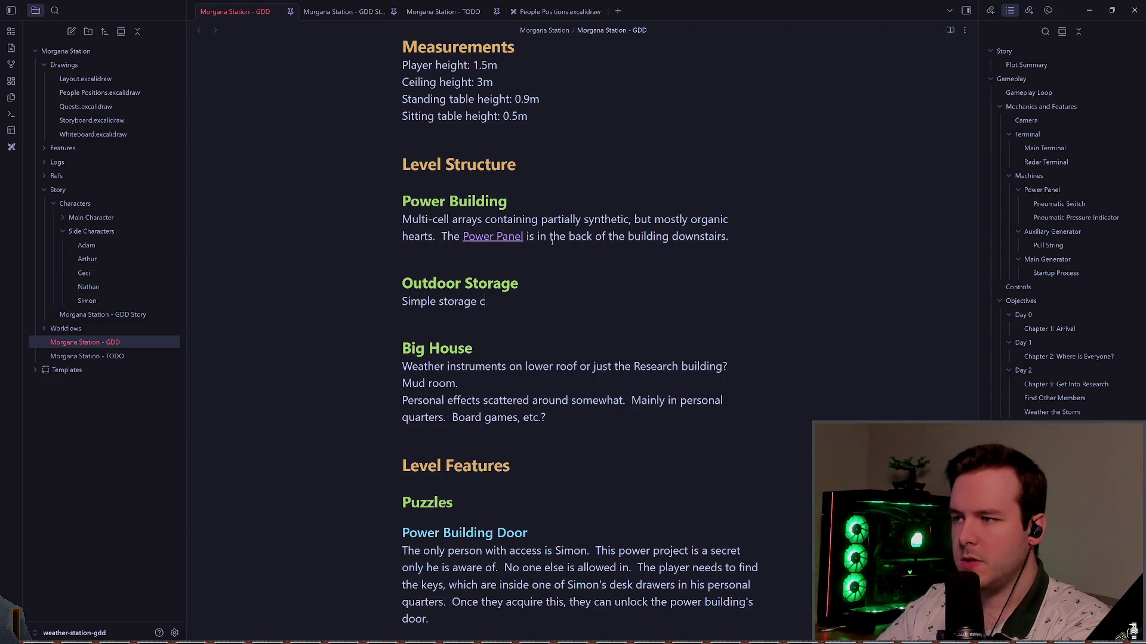
key("Return")
type("Mabye ha")
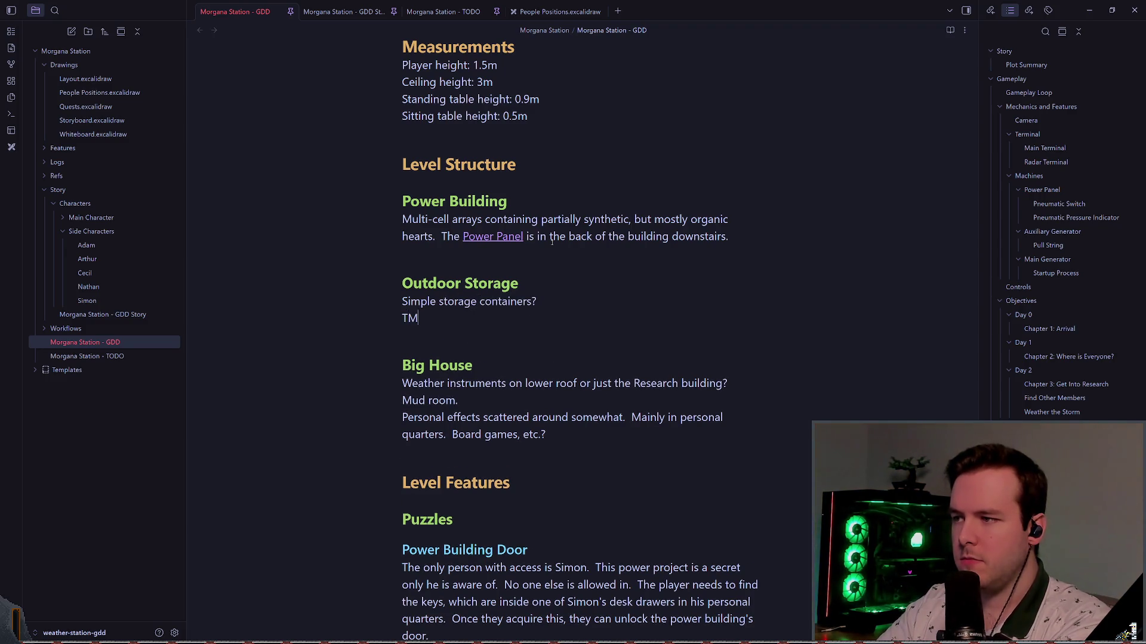
key("BackSpace")
key("BackSpace")
key("BackSpace")
key("BackSpace")
key("BackSpace")
key("BackSpace")
type("ybe two of them?")
key("Down")
key("Up")
key("Down")
key("Down")
key("Down")
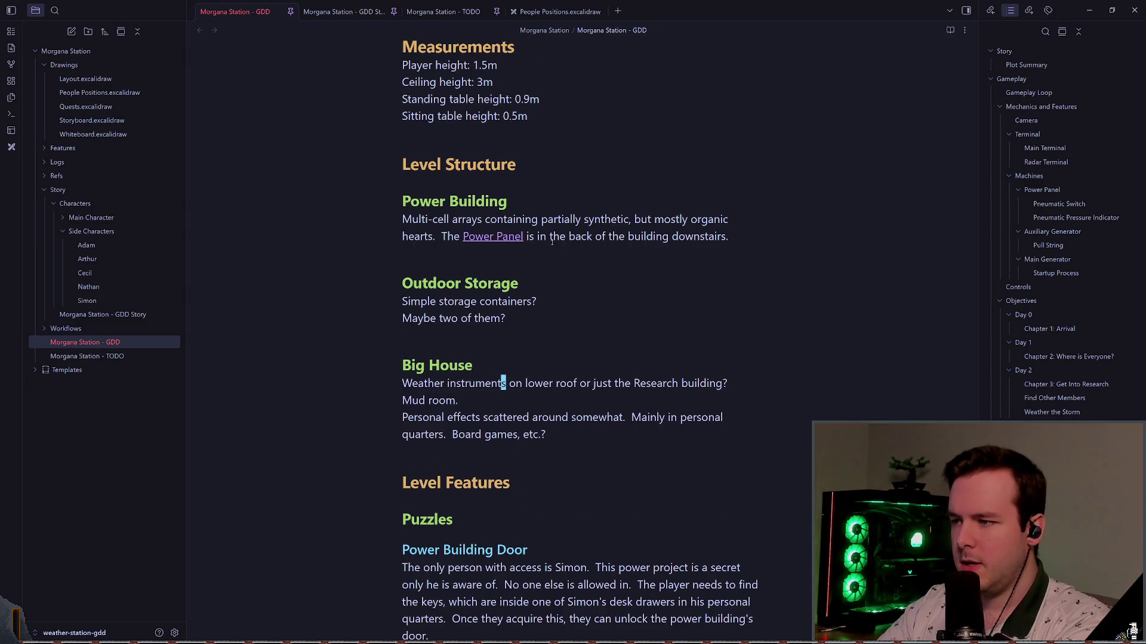
scroll(552, 242, "down", 1)
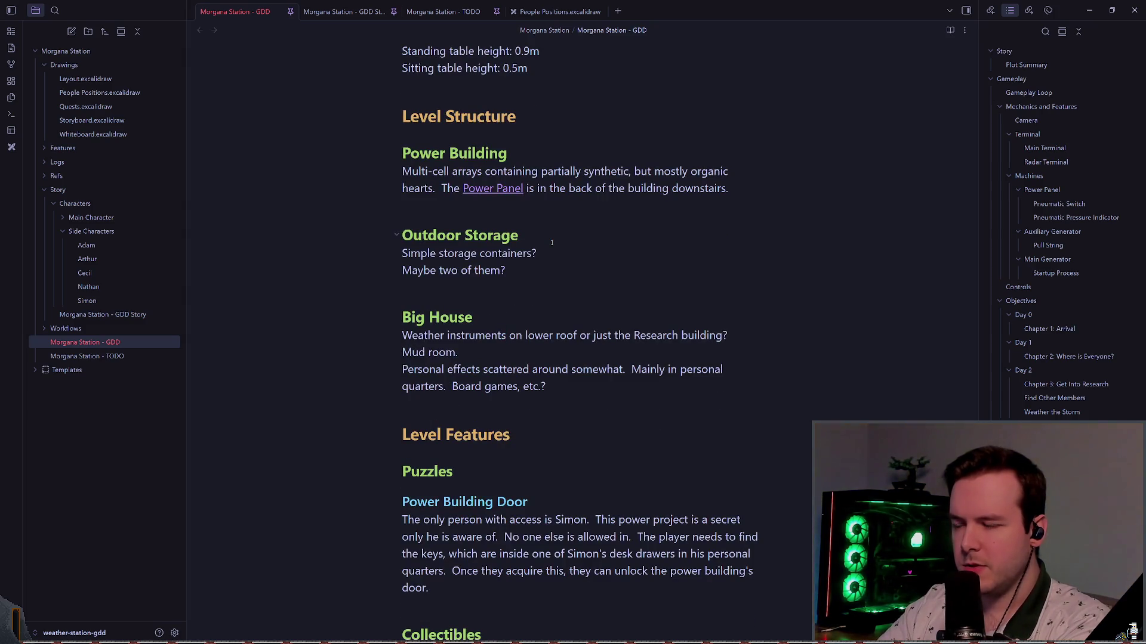
key("0")
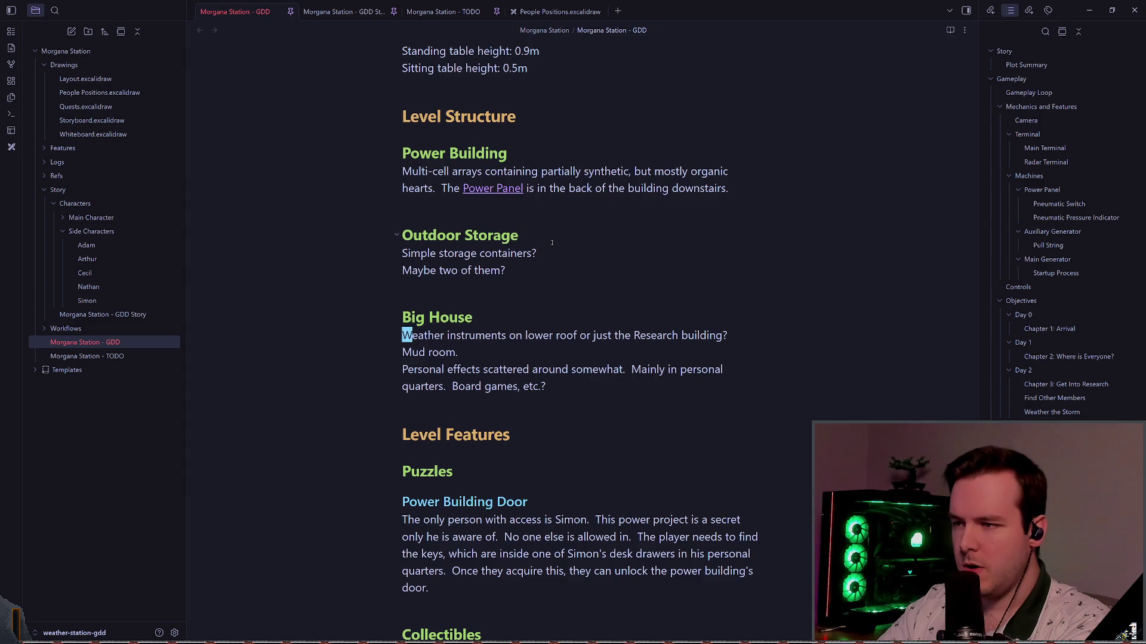
- End the mud room line with a full stop in place of 'leads'
key("d")
key("d")
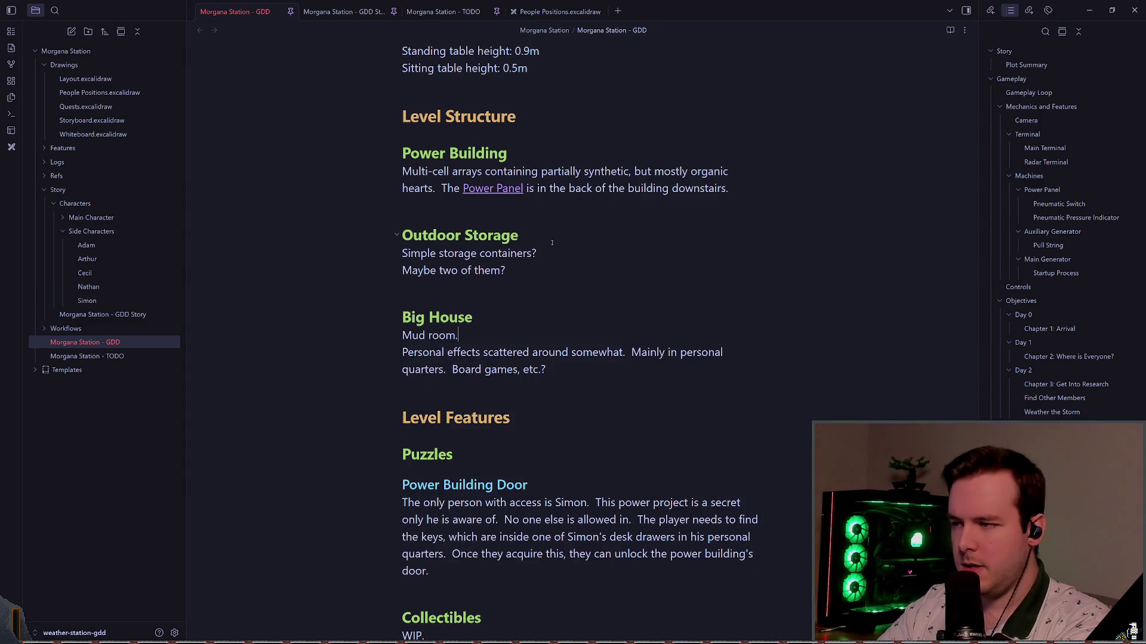
type("lea")
key("Escape")
key("u")
key("e")
key("e")
key("e")
key("shift+c")
type(".")
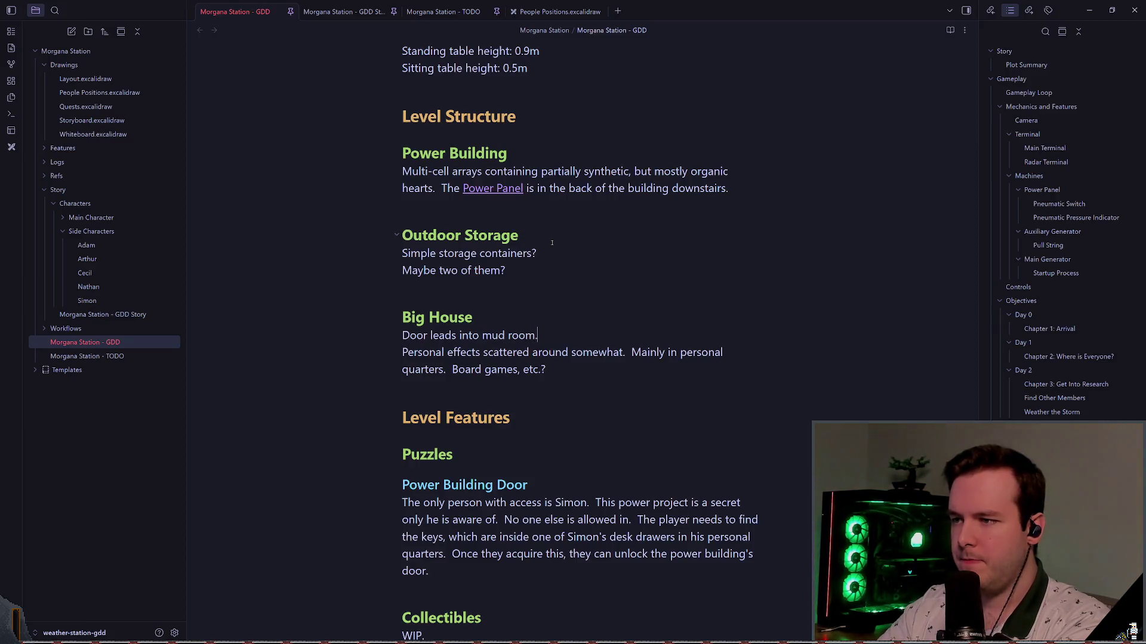
key("Escape")
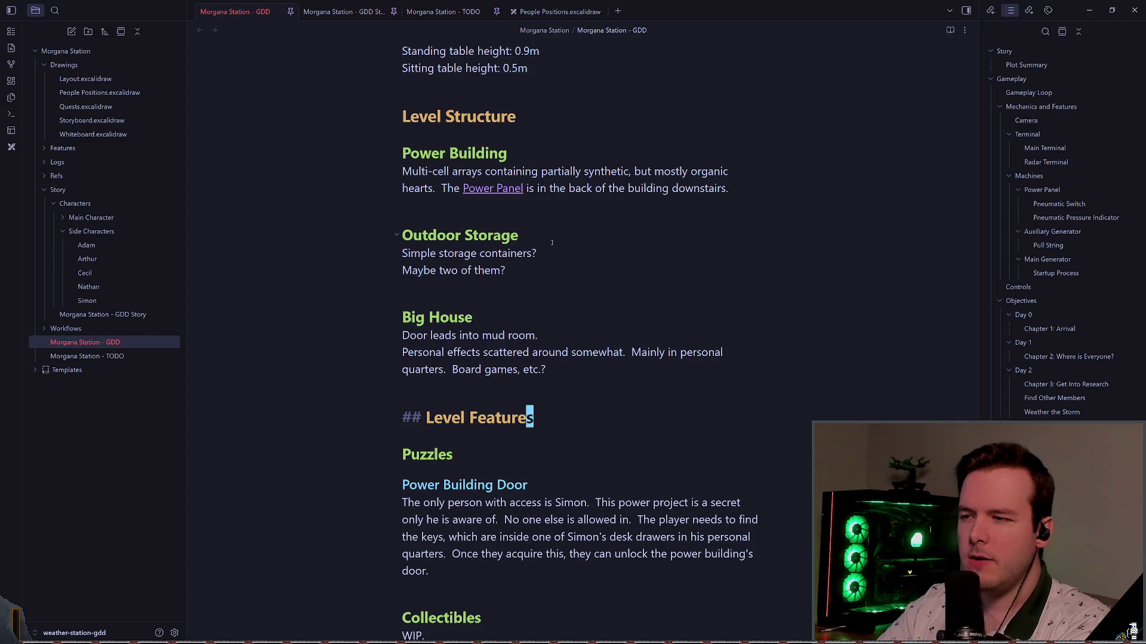
- Rewrite the line as 'Mud room leads into living space. Kitchen in front, couch and entertainment to the left.'
left_click_drag(546, 370, 403, 335)
key("shift+Up")
key("shift+Up")
key("shift+Up")
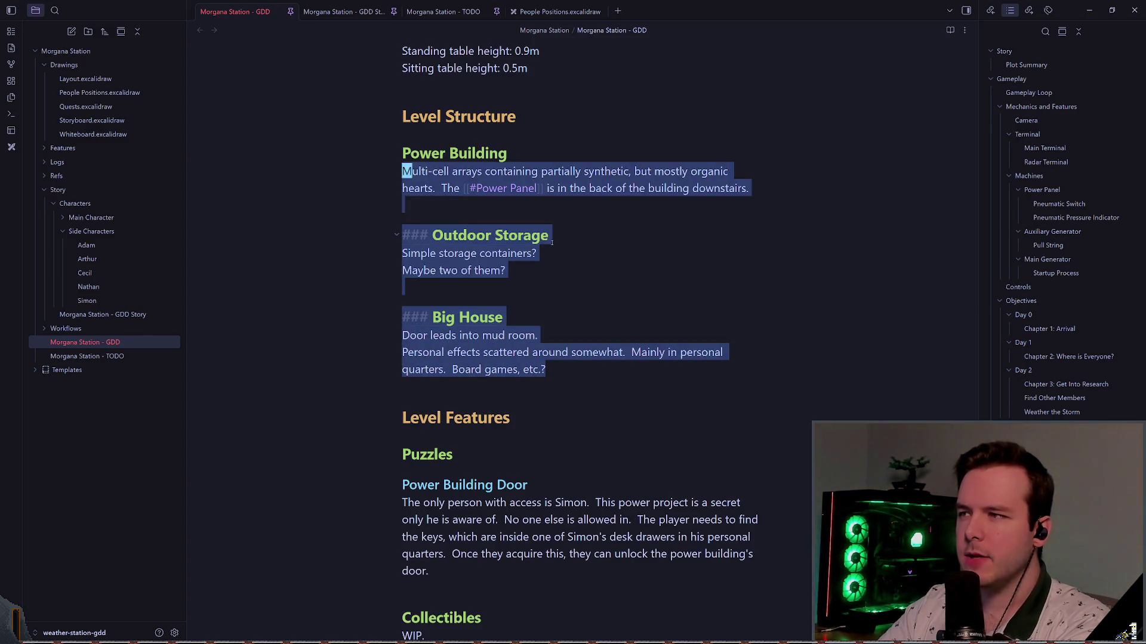
key("Left")
key("Down")
key("Down")
key("Down")
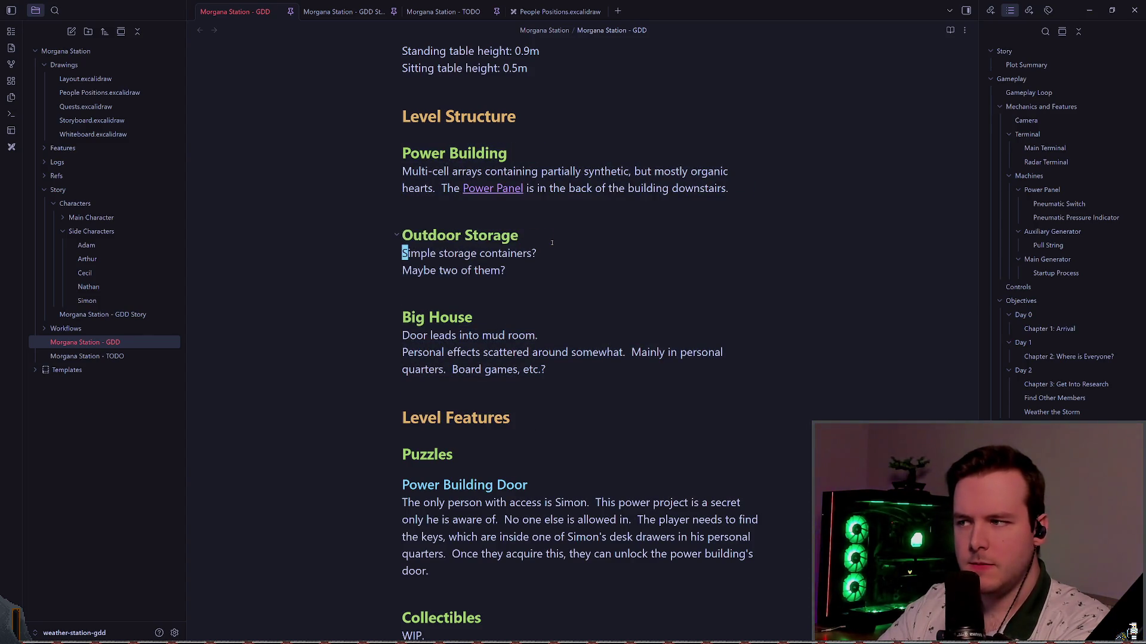
key("Down")
key("Down")
key("Down")
key("ctrl+Right")
key("ctrl+Right")
key("ctrl+Right")
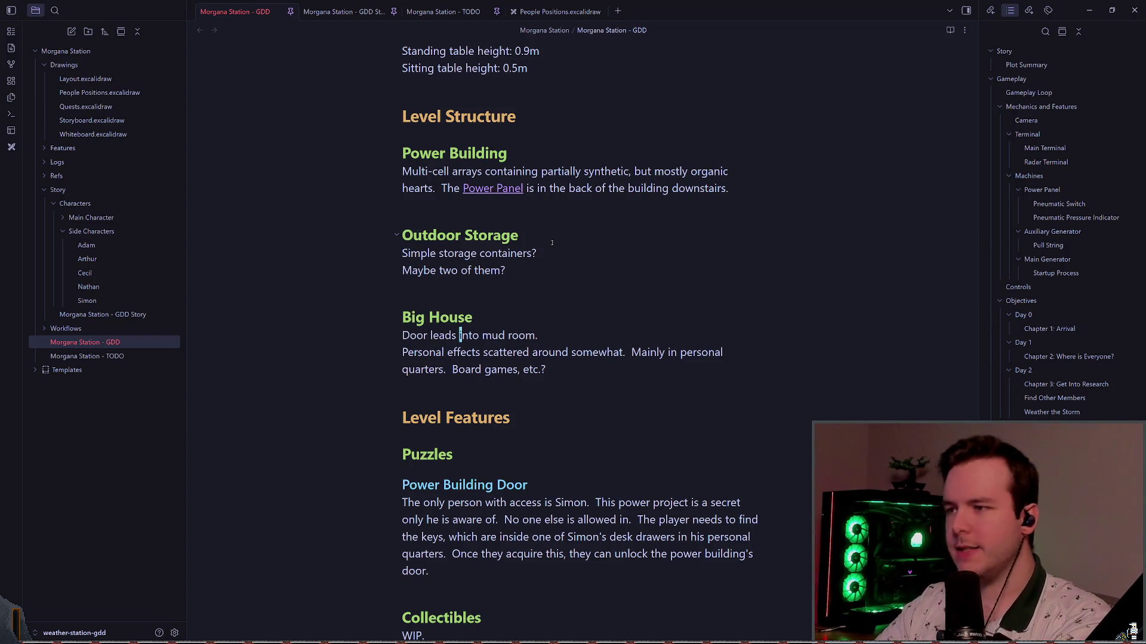
key("Down")
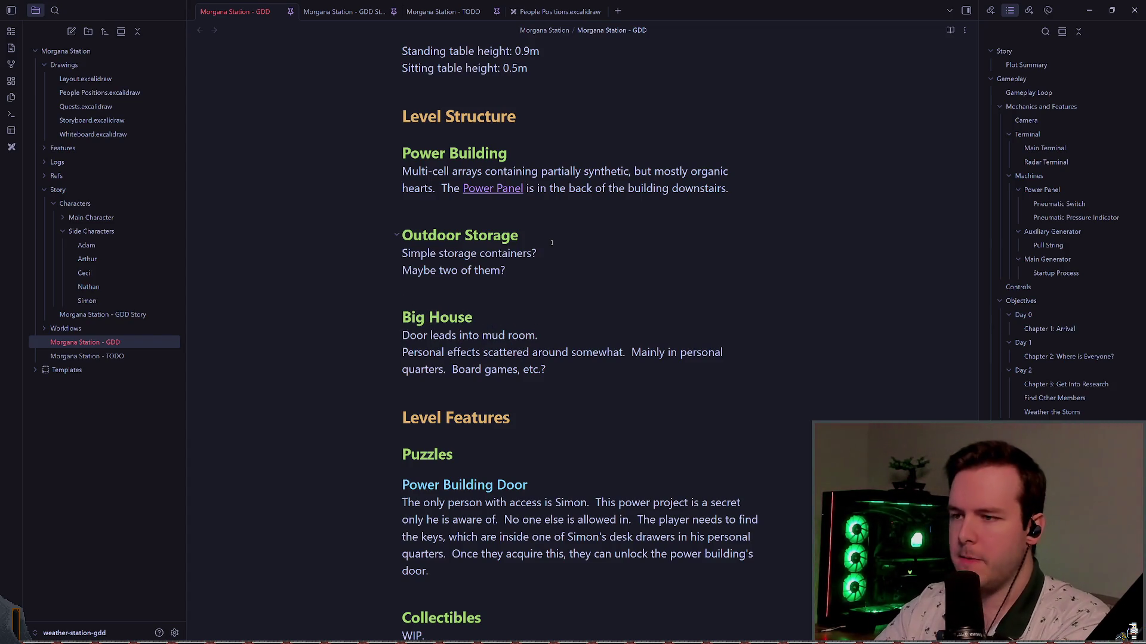
key("Up")
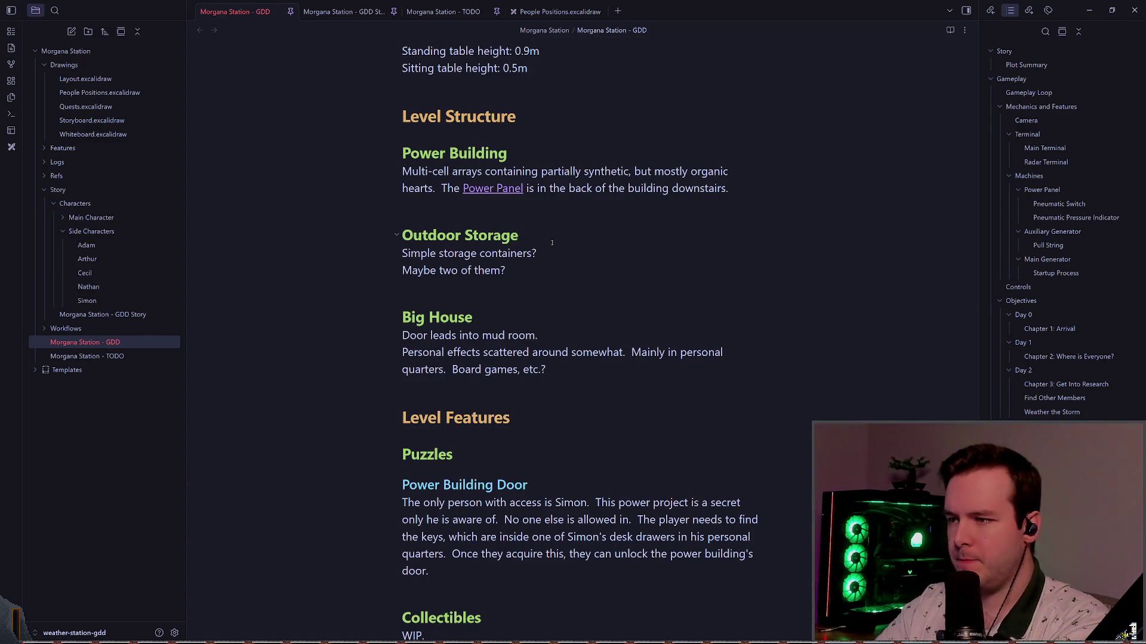
key("shift+Home")
key("BackSpace")
key("BackSpace")
key("Return")
type("Mud room leads into ")
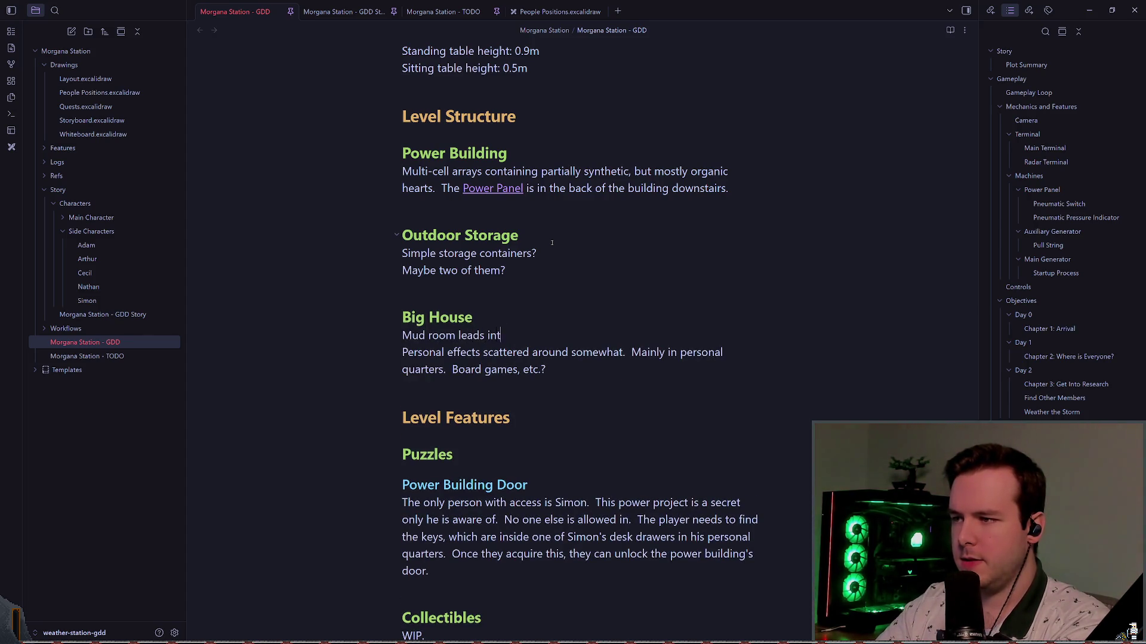
type("living space.")
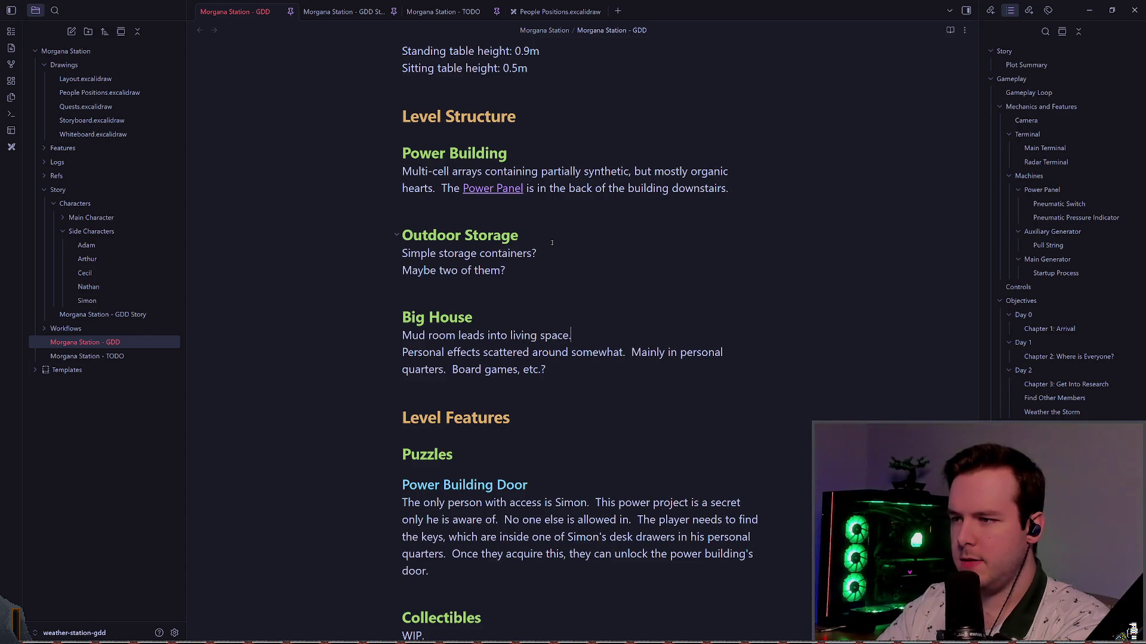
type("  Kitchen in ")
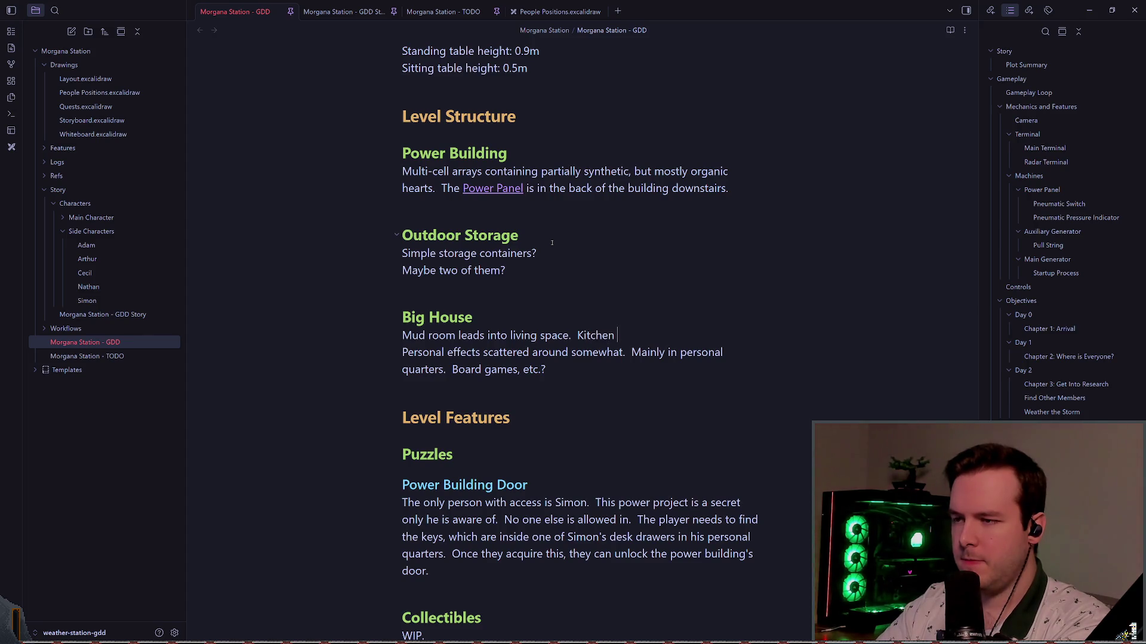
type("front,")
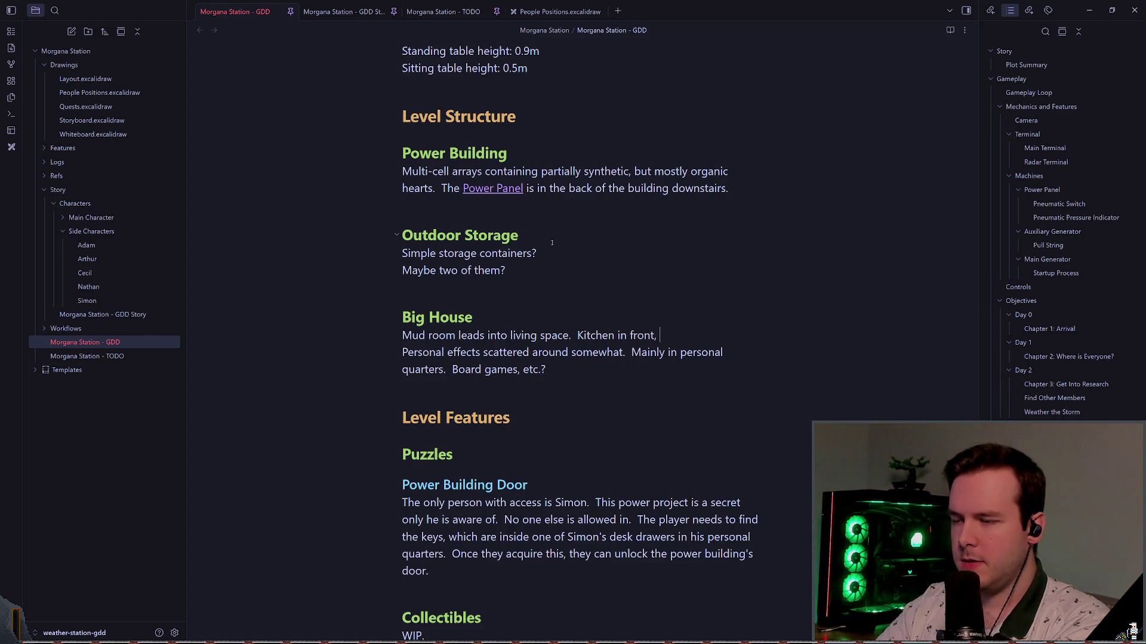
type(" couch and entertainment ot")
key("BackSpace")
key("BackSpace")
type("to the left.")
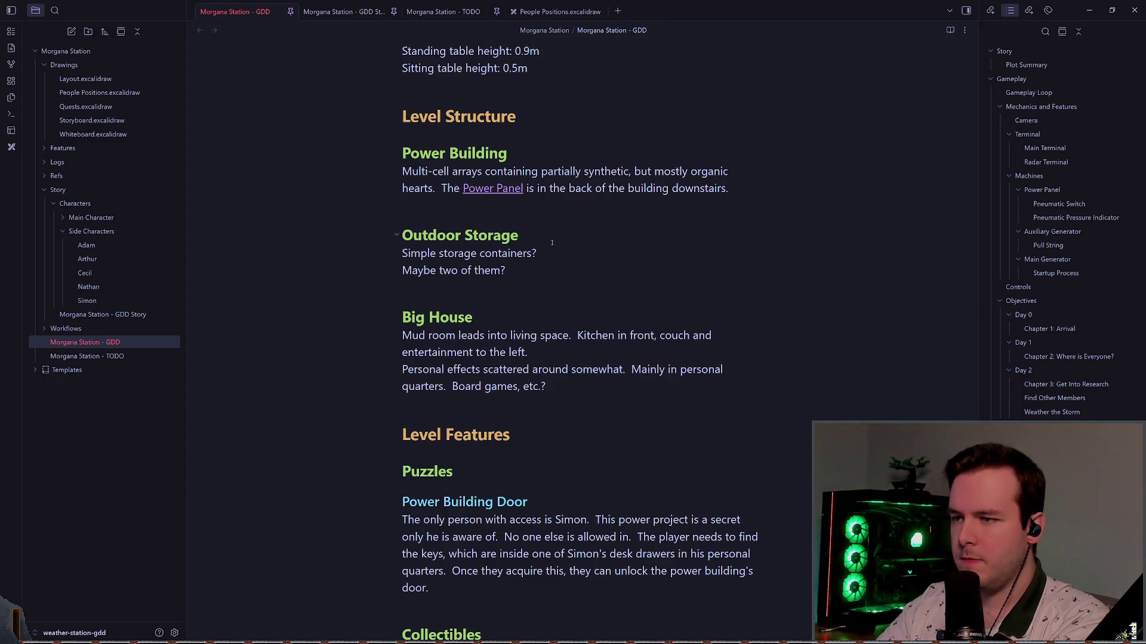
- Add a new line 'Personal quarters in the back.' under the Big House paragraph
key("Return")
type("The")
key("BackSpace")
key("BackSpace")
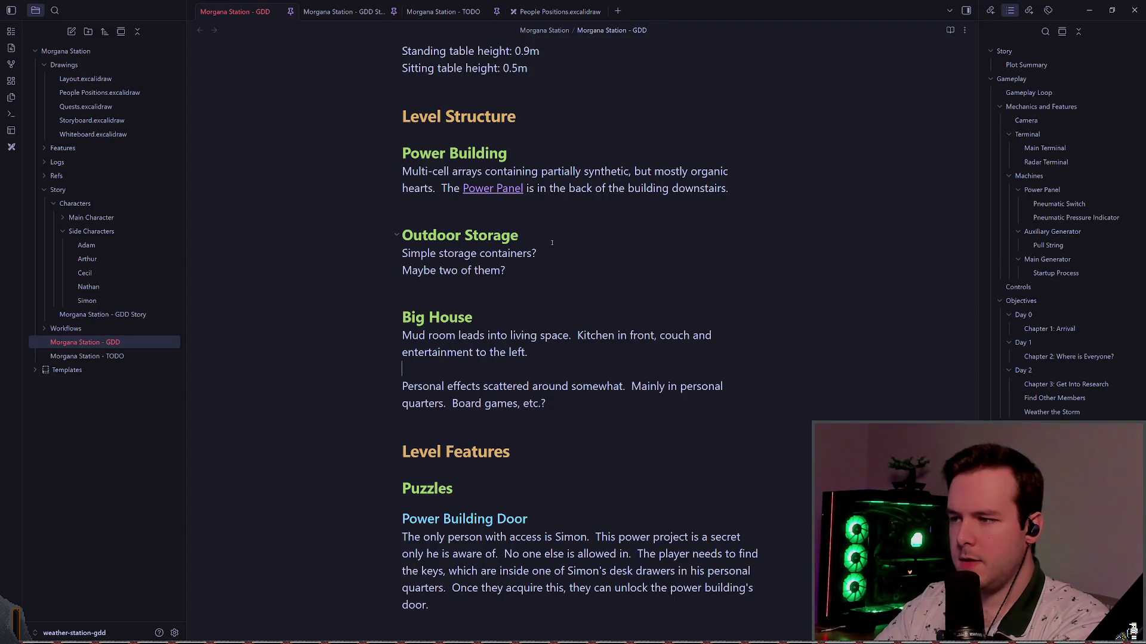
type("pers")
key("BackSpace")
key("BackSpace")
key("BackSpace")
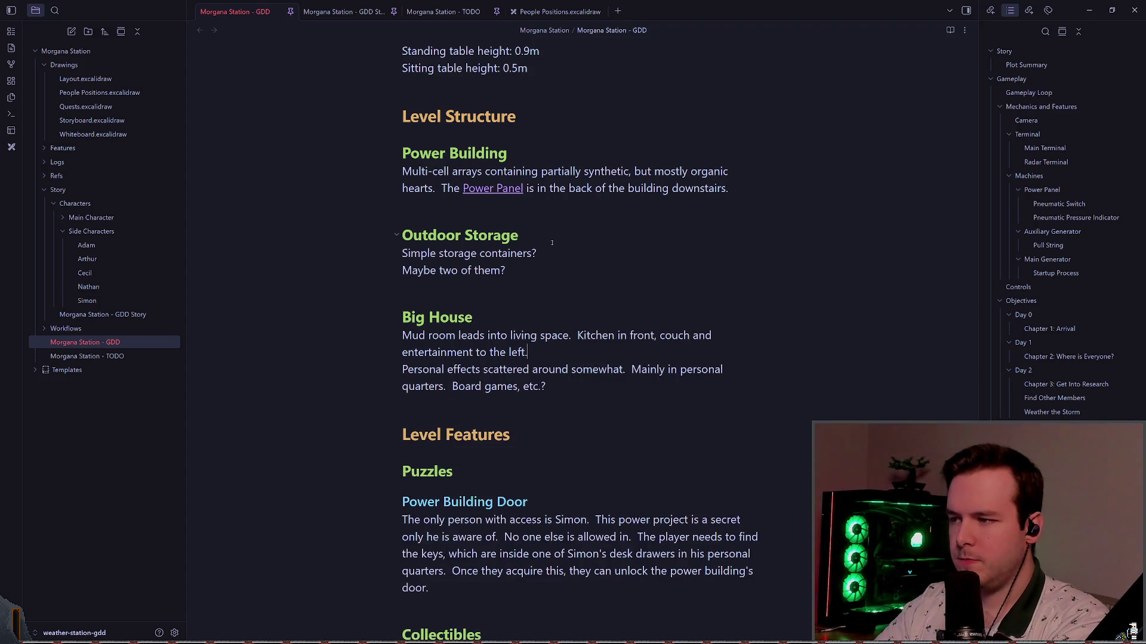
key("Return")
key("Return")
key("BackSpace")
type("Personal qua")
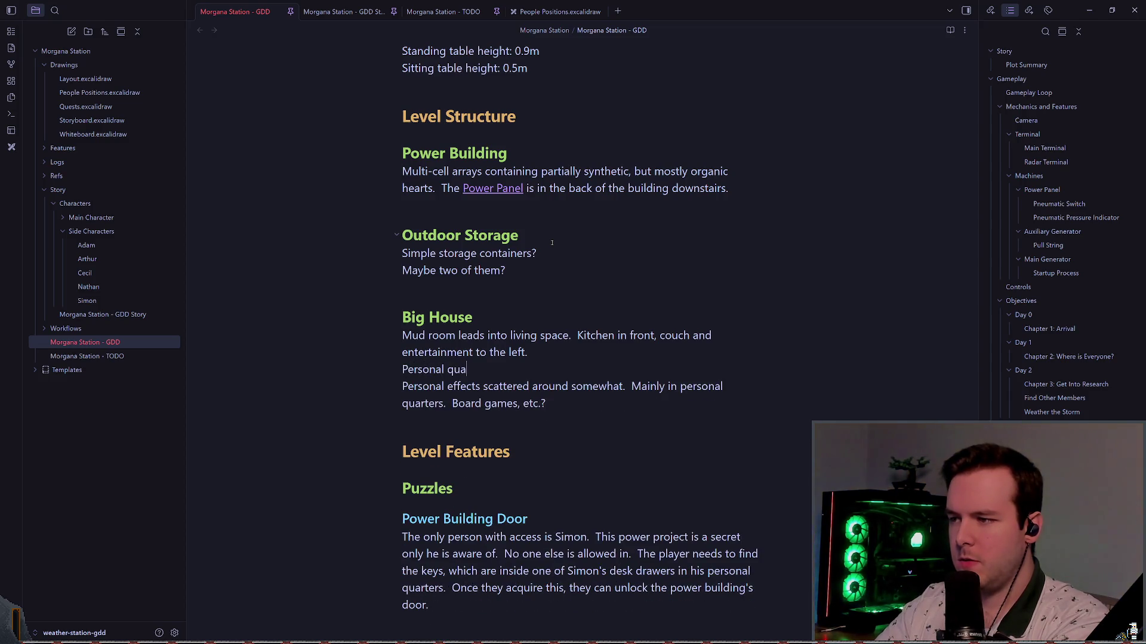
type("rters in the back.")
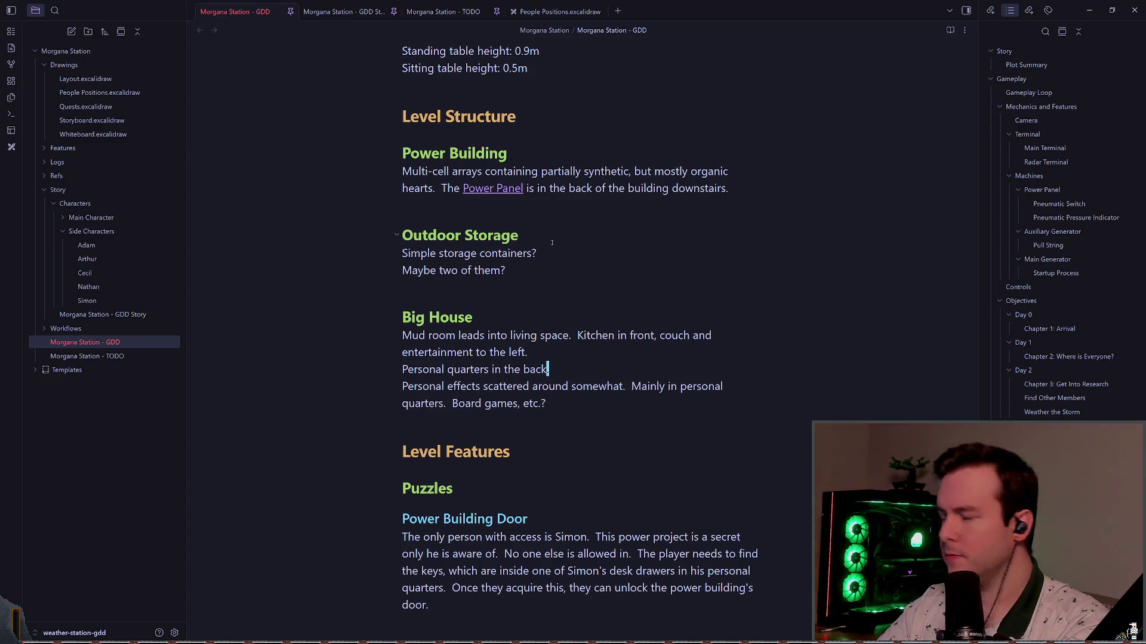
- Keep a blank line between the quarters sentence and the Personal effects line
key("alt+Tab")
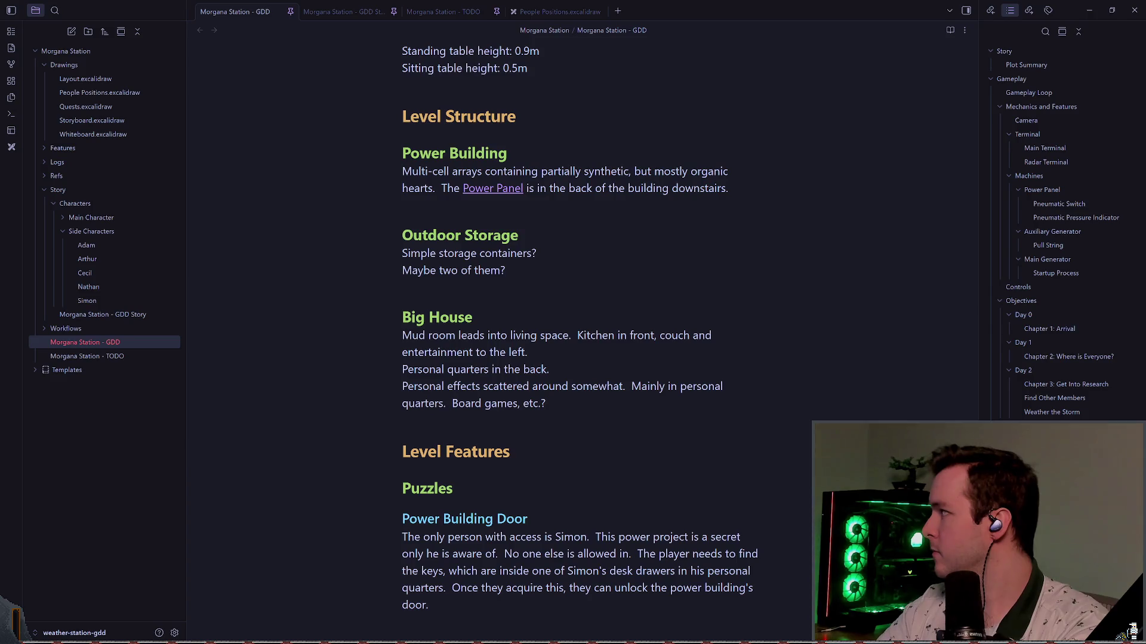
key("alt+Tab")
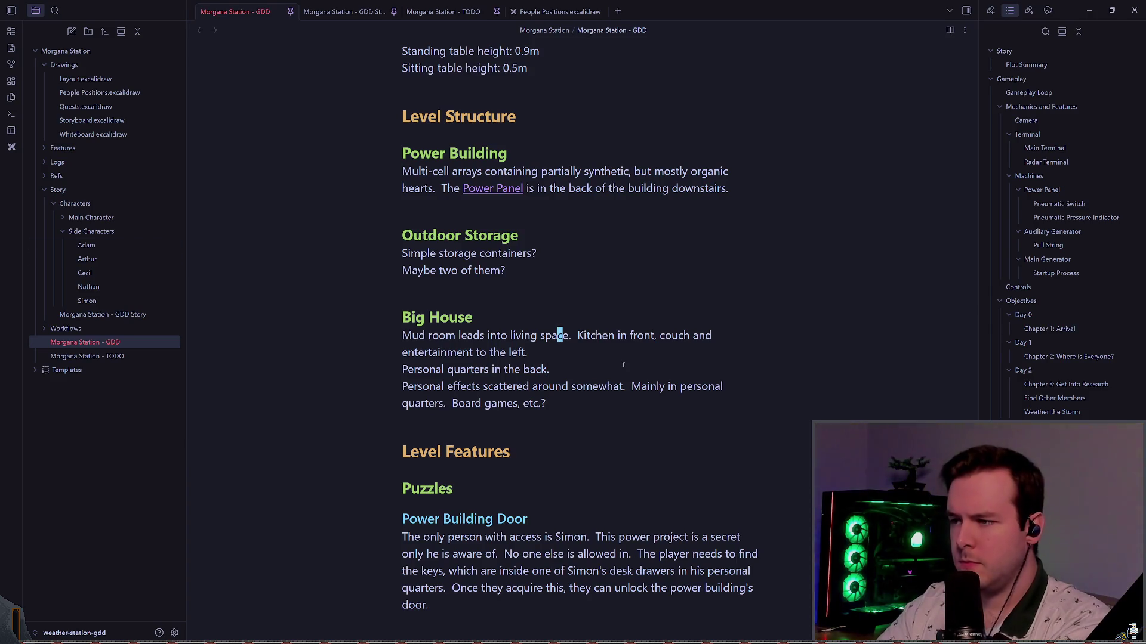
key("Down")
key("Up")
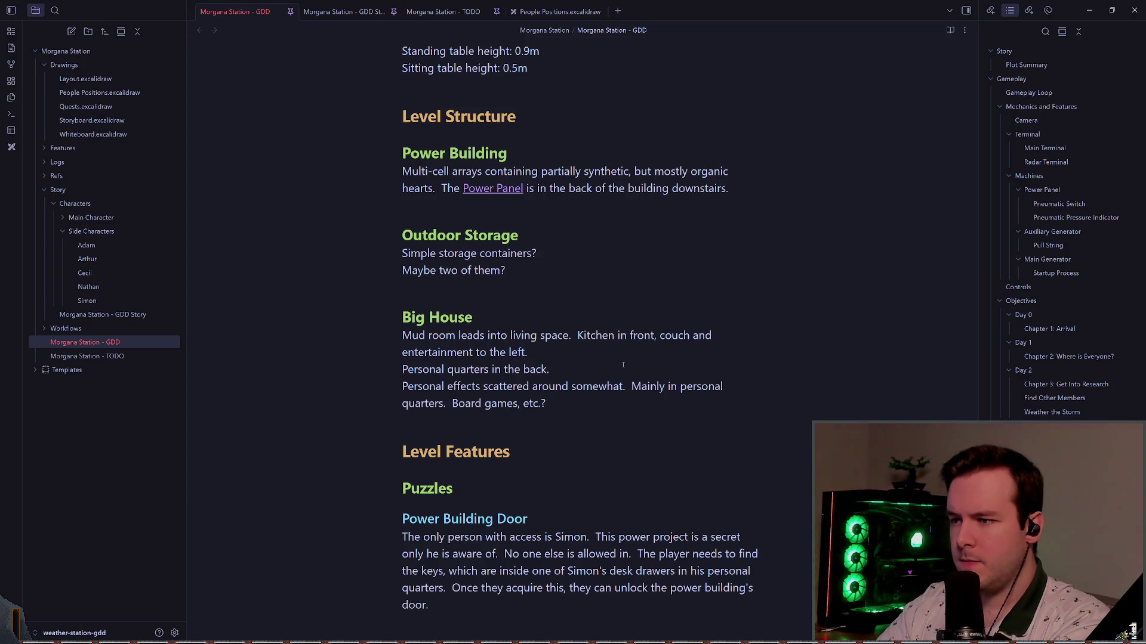
key("Delete")
key("Return")
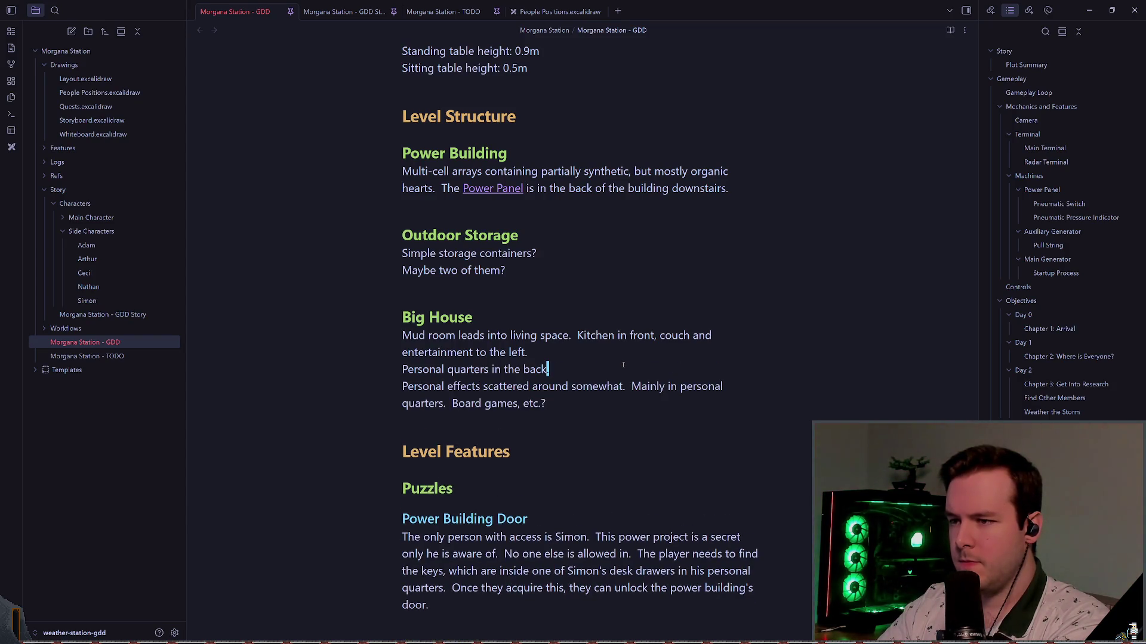
key("Return")
- Join 'personal quarters in the back.' onto the 'to the left' sentence after 'with'
key("Up")
key("Up")
key("Down")
key("Up")
key("End")
type("with")
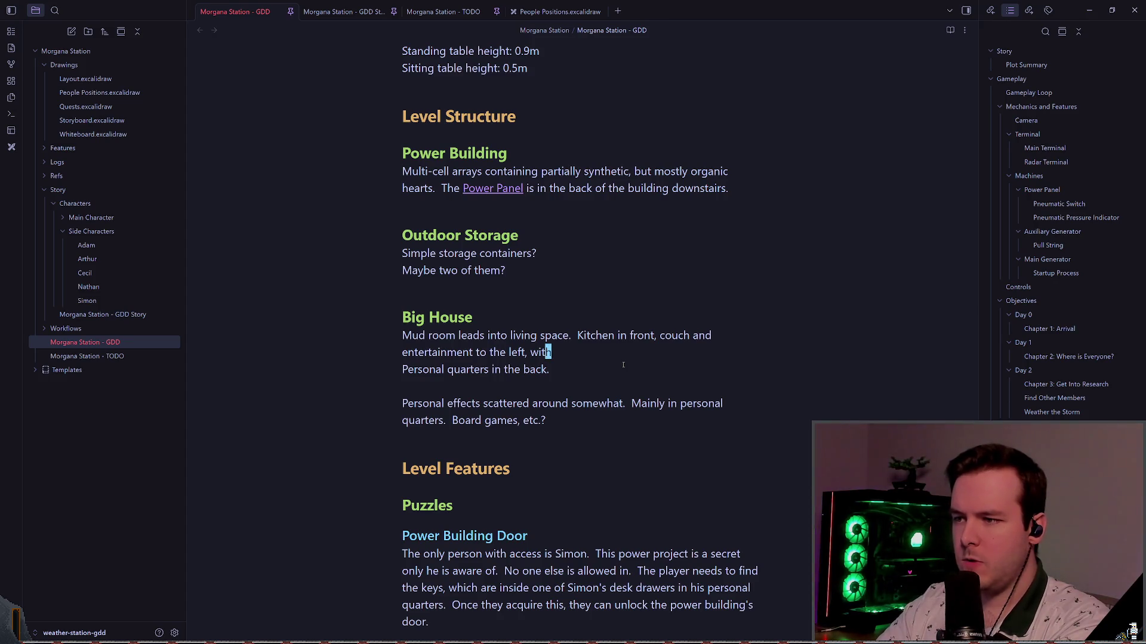
key("Delete")
key("Delete")
type("personal quarters in the back.")
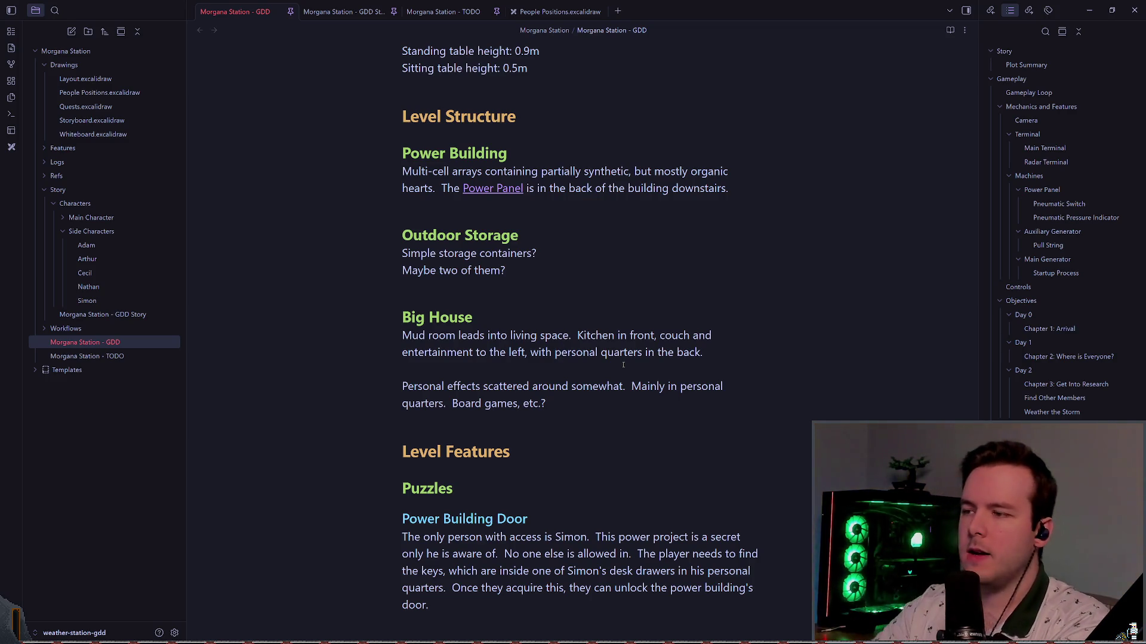
- Add a new line 'Pantry connects to the kitchen.'
key("End")
key("Return")
type("Pantry co")
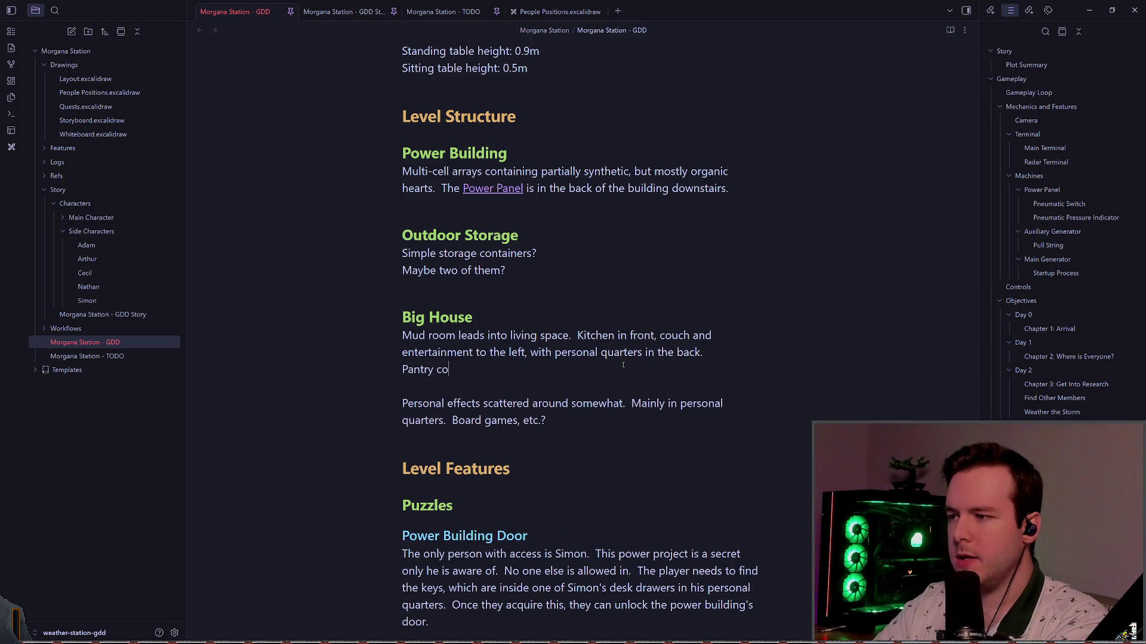
type("nnects to the ki")
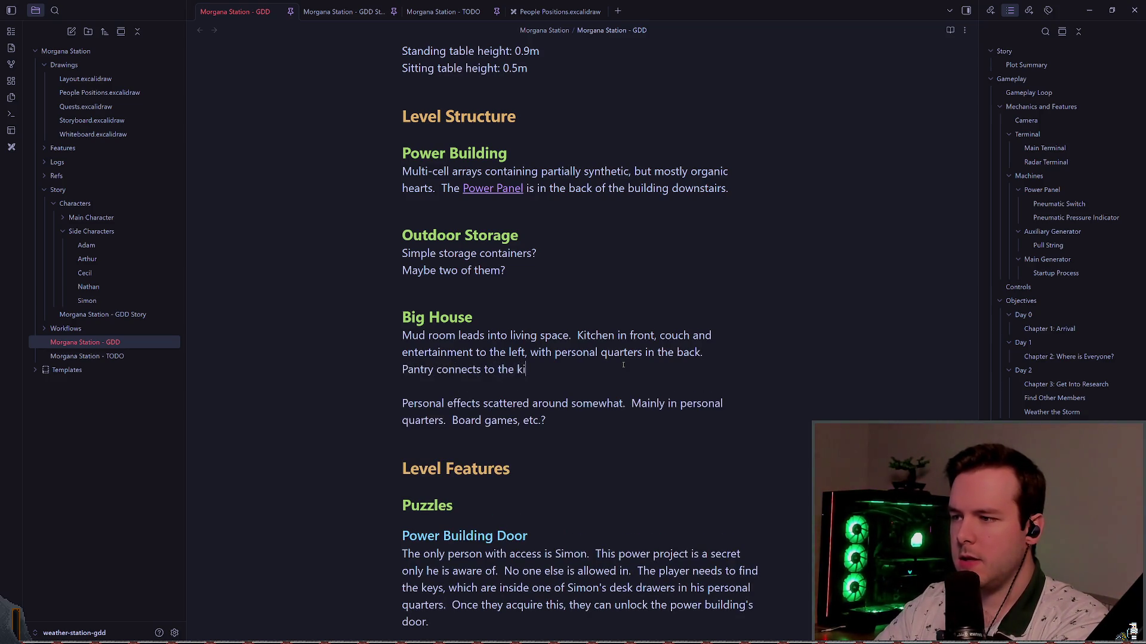
type("tchen")
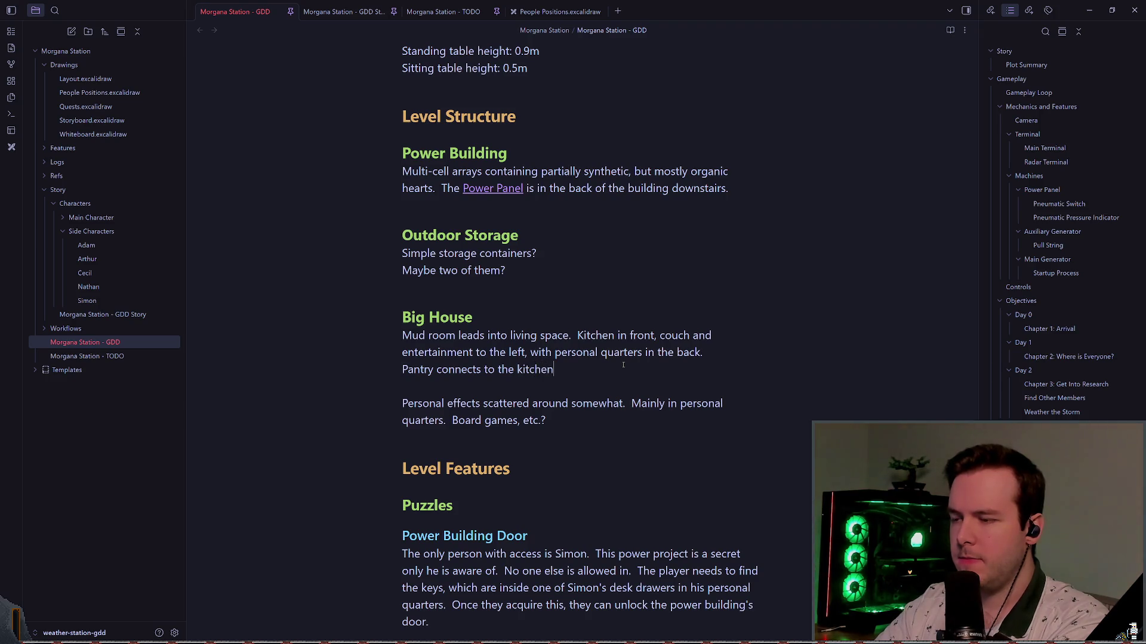
type(" close to its")
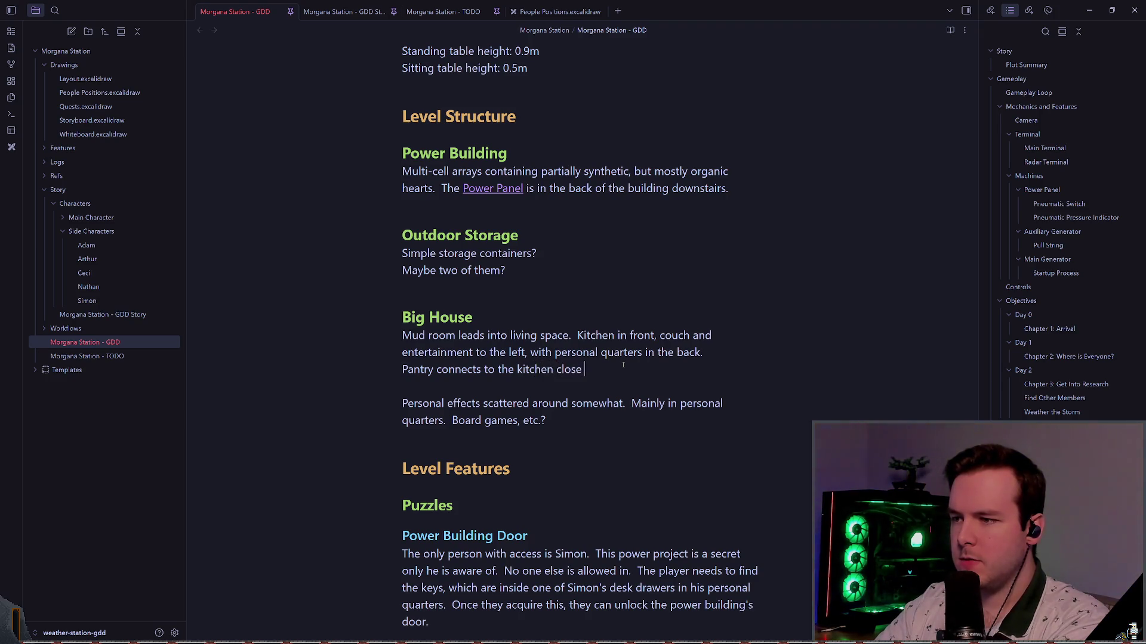
key("BackSpace")
key("BackSpace")
key("BackSpace")
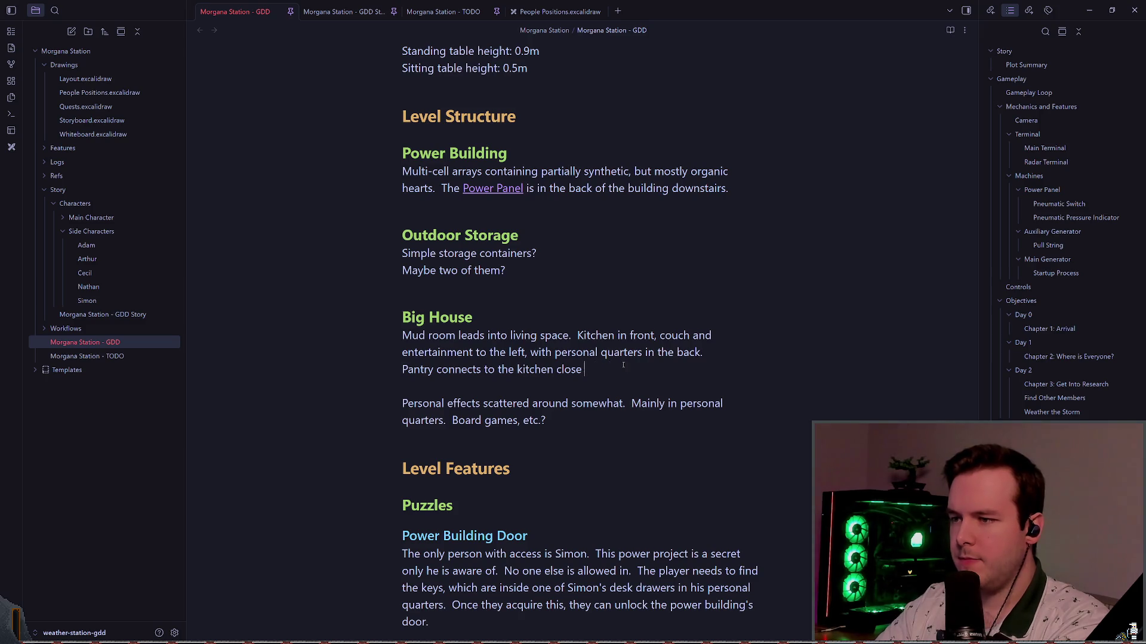
key("BackSpace")
key("BackSpace")
key("BackSpace")
type(".")
- Change the pantry line to 'Indoor pantry connects to the kitchen.'
key("ctrl+Left")
key("ctrl+Left")
key("ctrl+Left")
type("i")
key("BackSpace")
type("Indo")
key("BackSpace")
key("BackSpace")
key("BackSpace")
type("Indoor")
key("Delete")
type("p")
key("Escape")
key("w")
key("w")
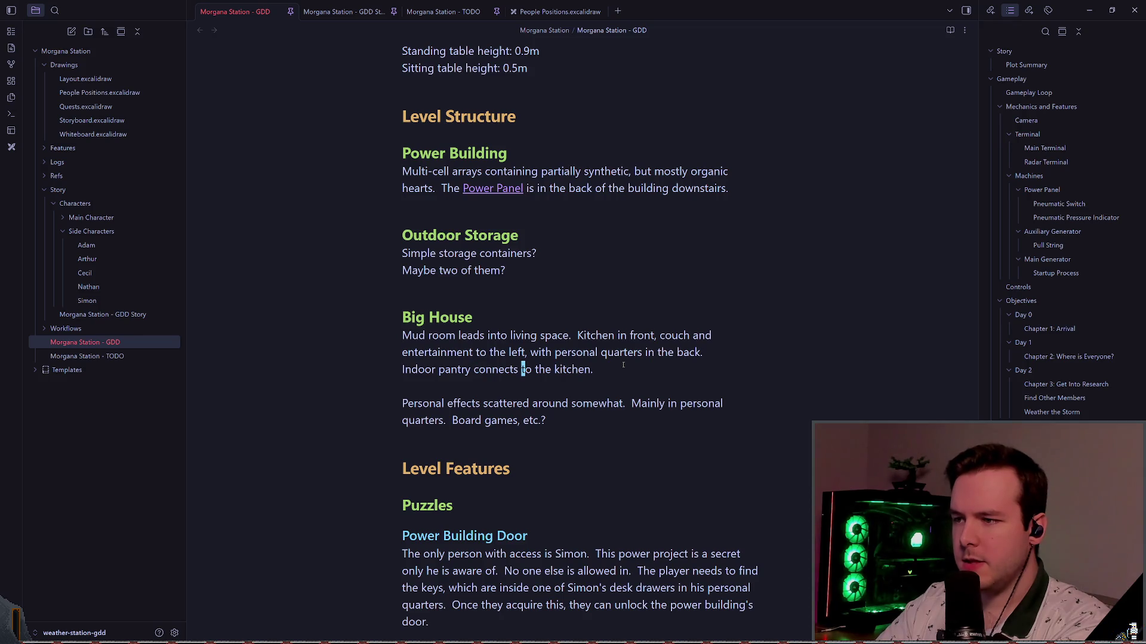
key("j")
key("j")
key("j")
key("j")
scroll(513, 392, "down", 2)
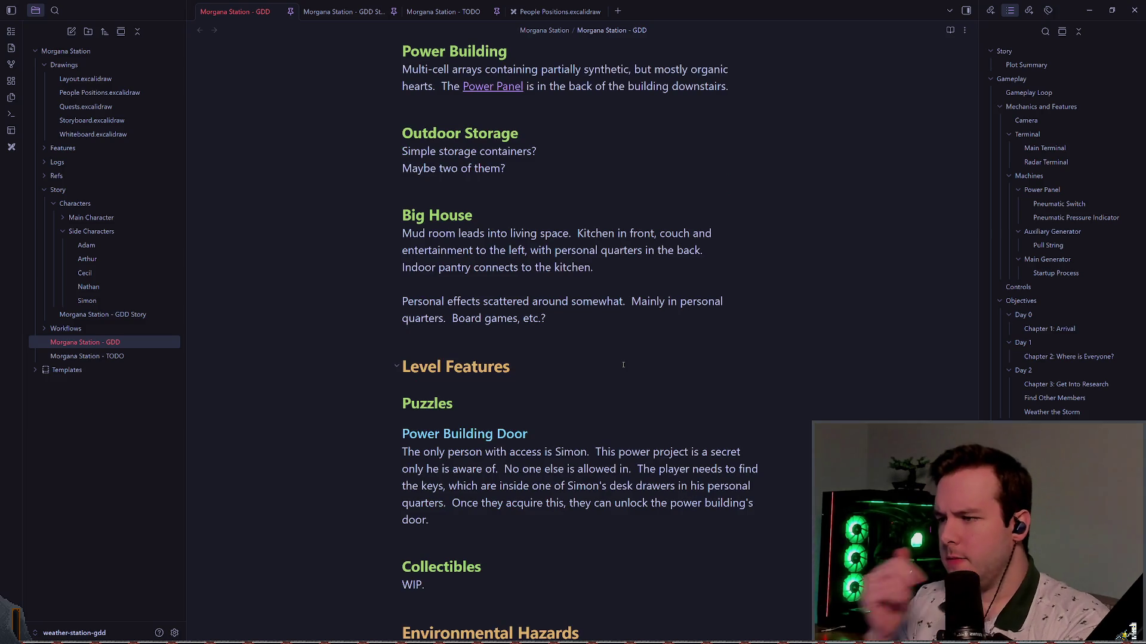
- Remove the extra blank lines after the Storm paragraph in the GDD note
scroll(514, 391, "down", 1)
scroll(476, 370, "down", 1)
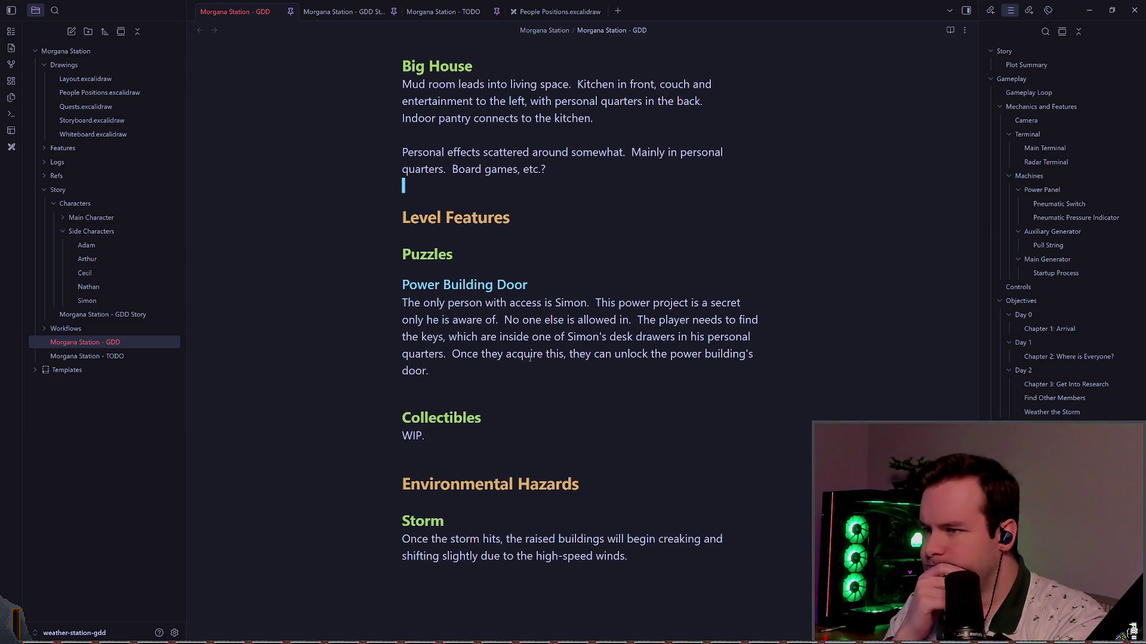
key("v")
key("i")
key("p")
key("Escape")
scroll(537, 367, "down", 1)
scroll(525, 358, "down", 4)
left_click(490, 298)
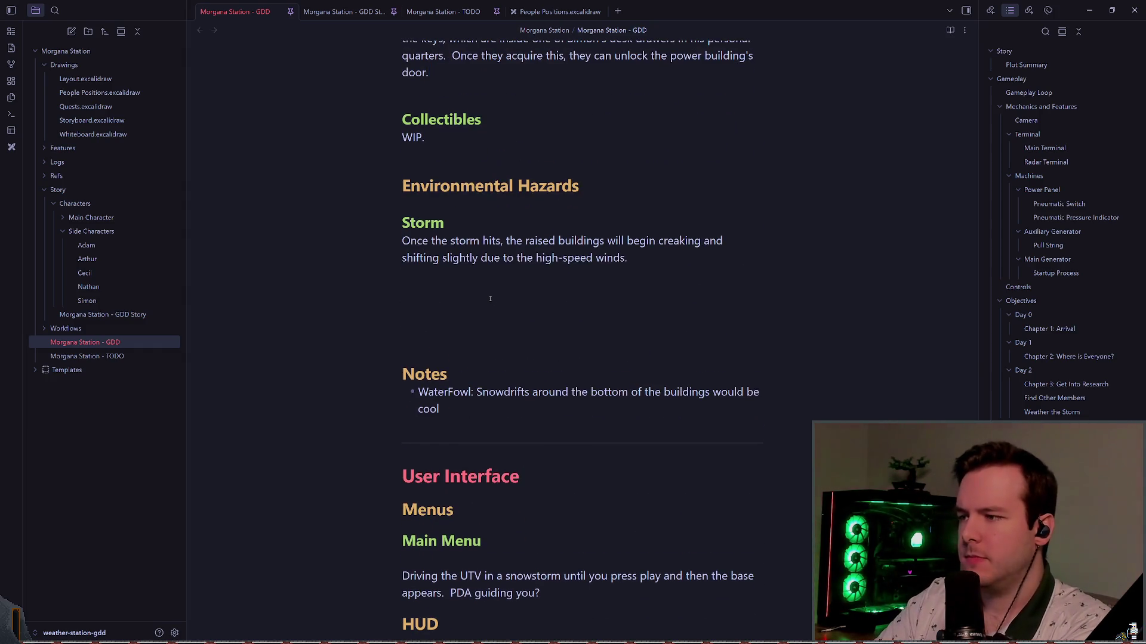
key("Delete")
key("Delete")
key("Delete")
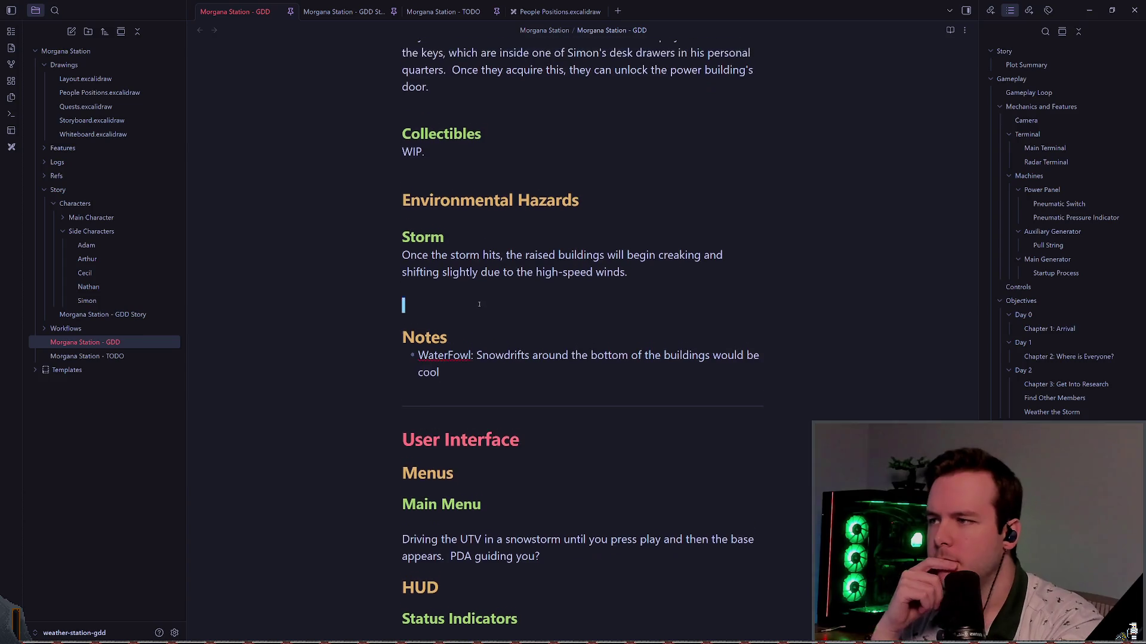
left_click_drag(478, 304, 411, 255)
left_click(621, 304)
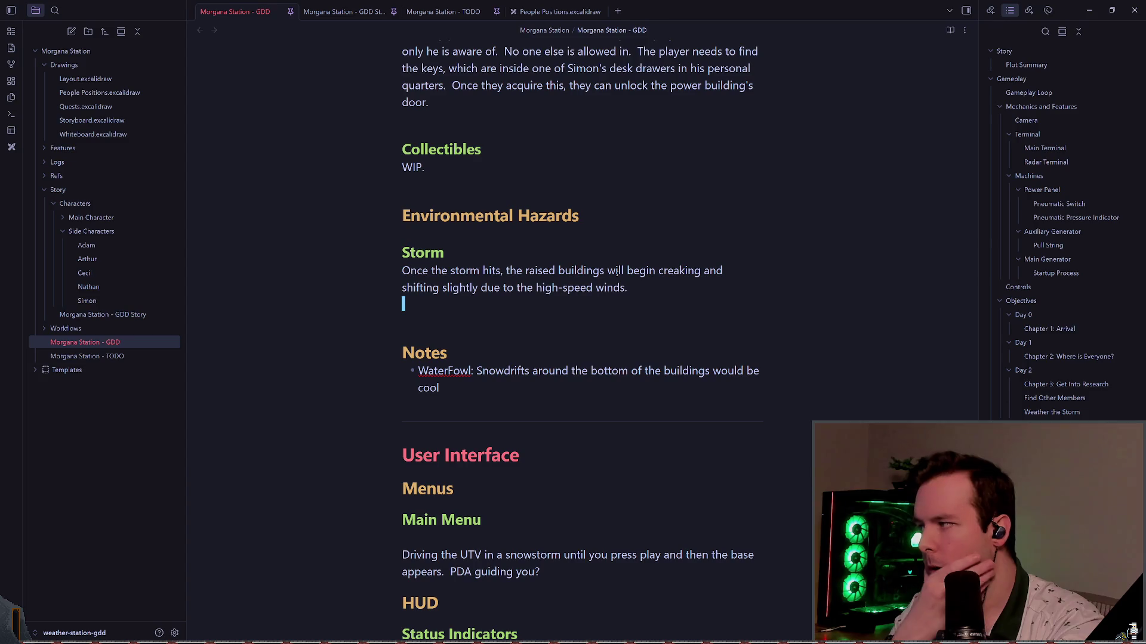
- Scroll back up through the GDD and switch to the Morgana Station - TODO note
scroll(597, 301, "down", 4)
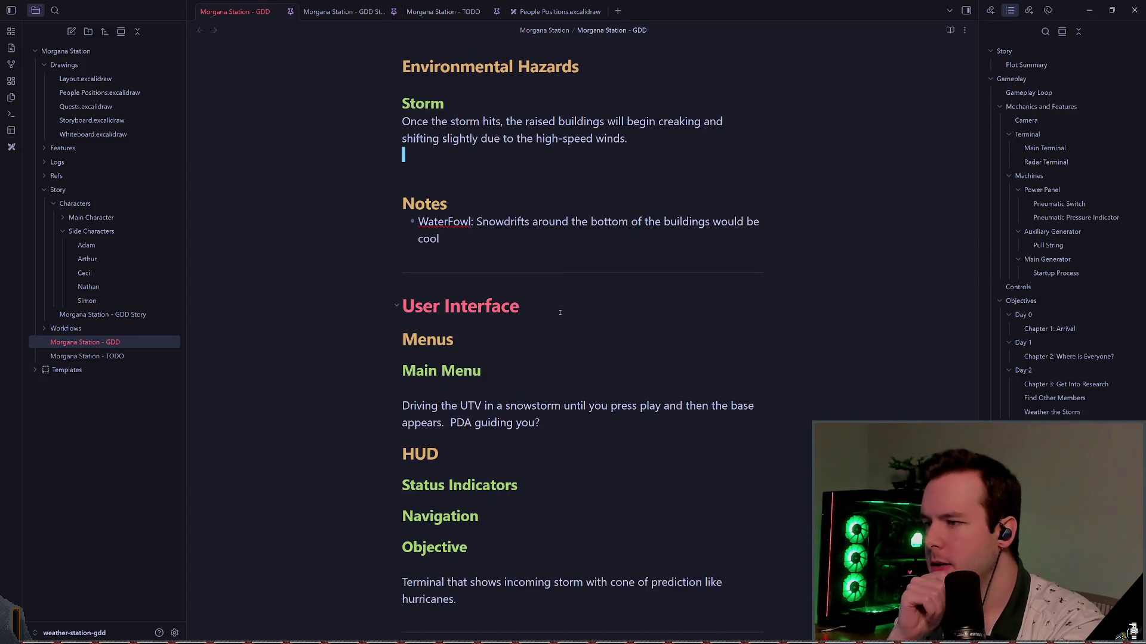
scroll(606, 285, "up", 6)
scroll(606, 284, "up", 15)
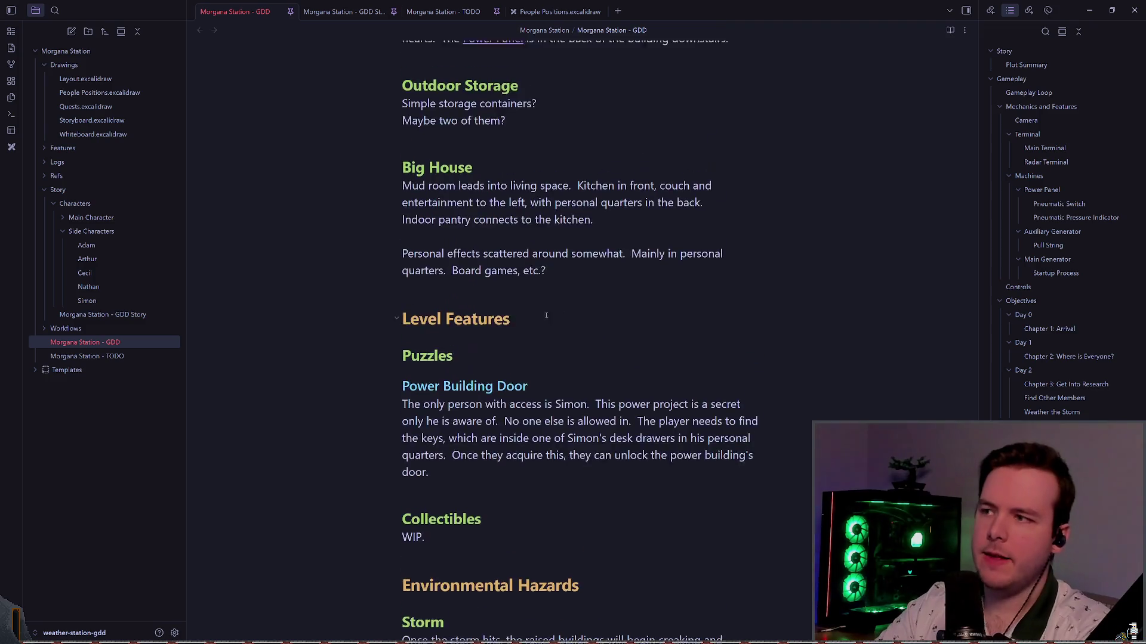
scroll(478, 355, "up", 4)
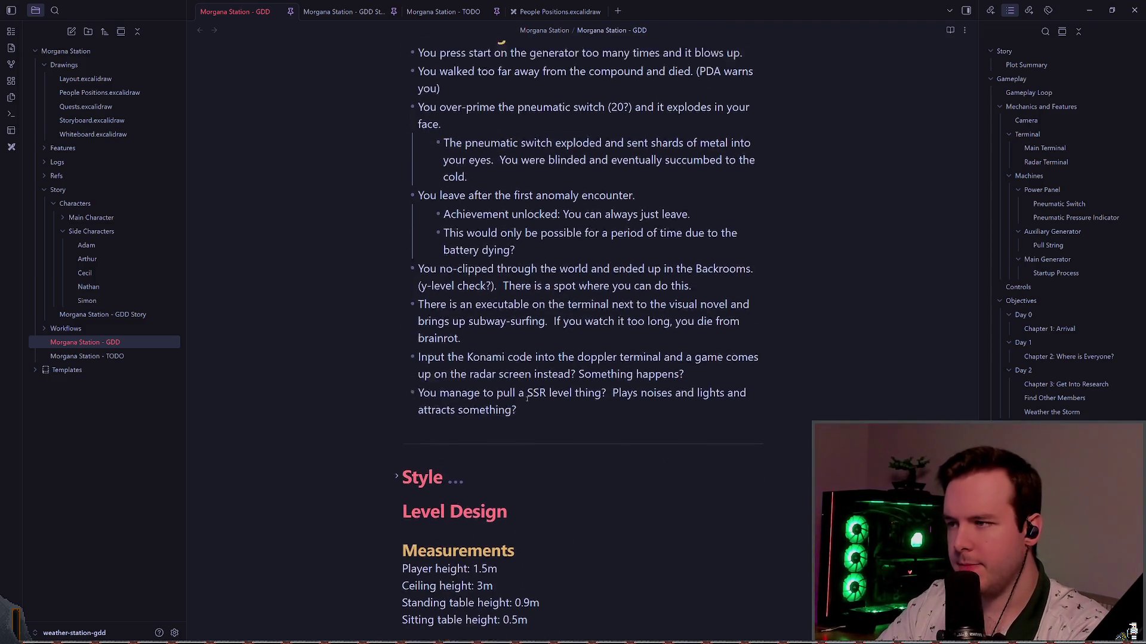
scroll(454, 308, "up", 5)
scroll(455, 308, "down", 4)
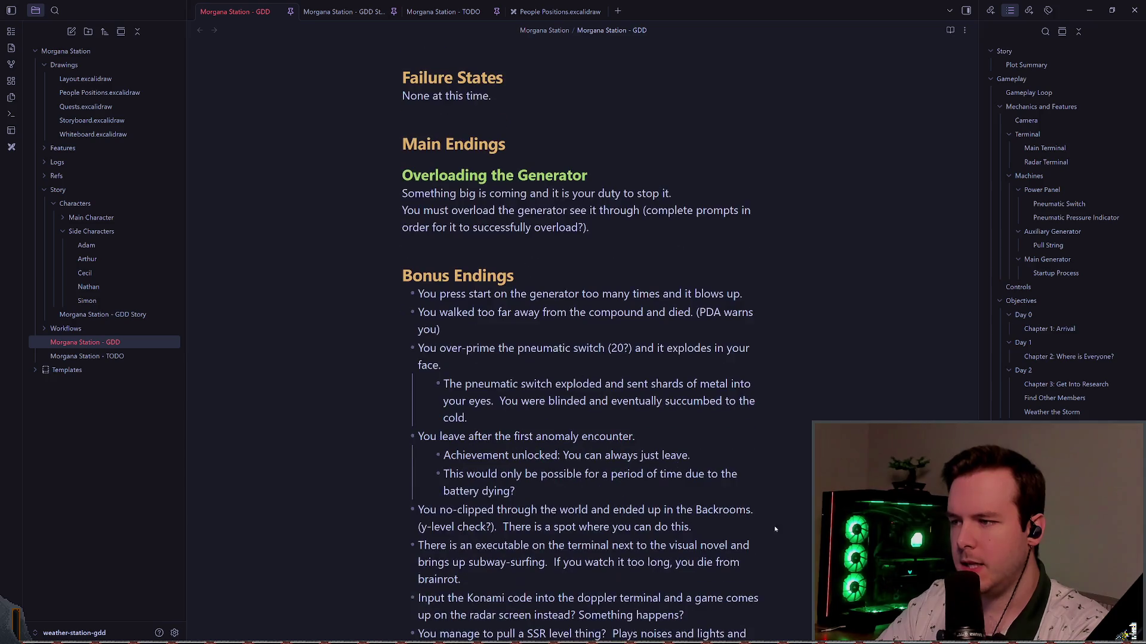
left_click_drag(753, 545, 468, 348)
left_click(639, 275)
scroll(597, 359, "up", 10)
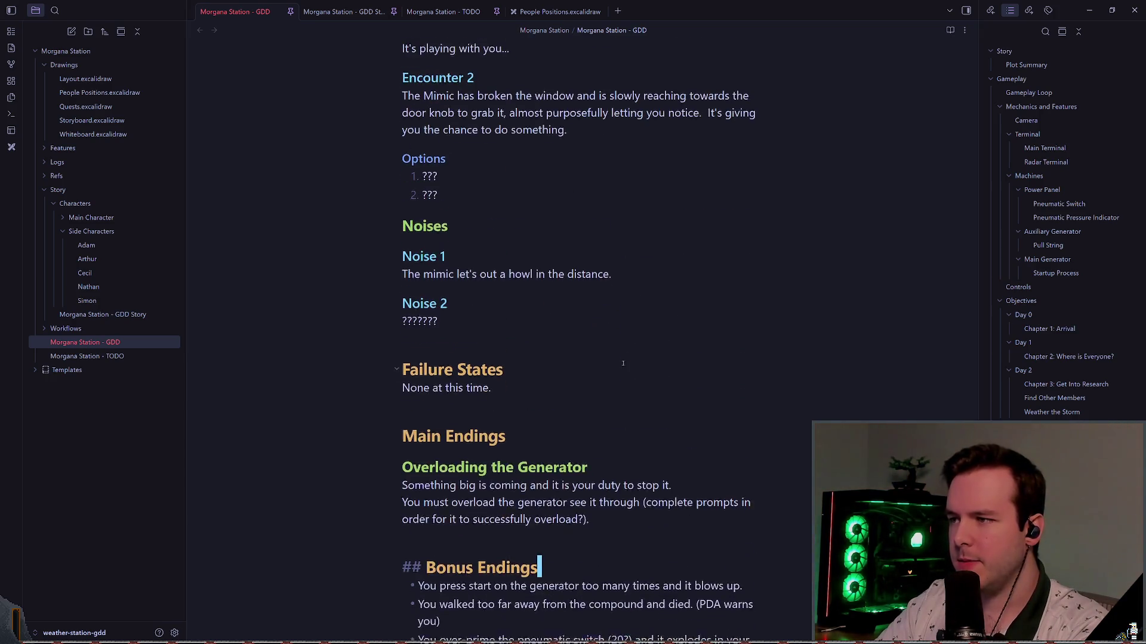
scroll(590, 414, "up", 15)
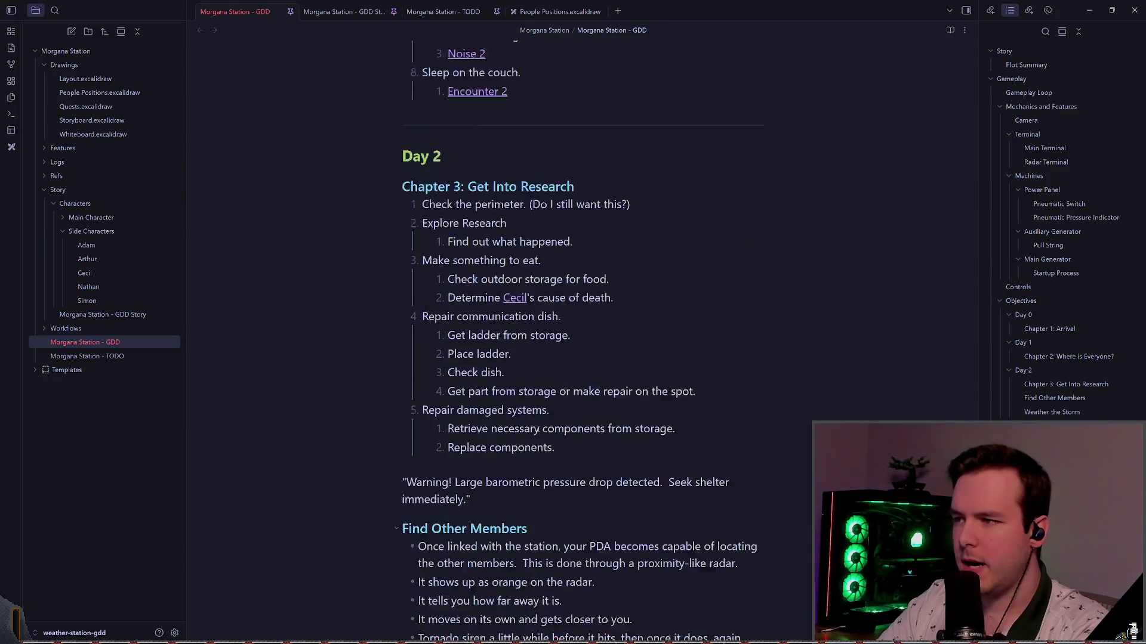
scroll(527, 460, "up", 15)
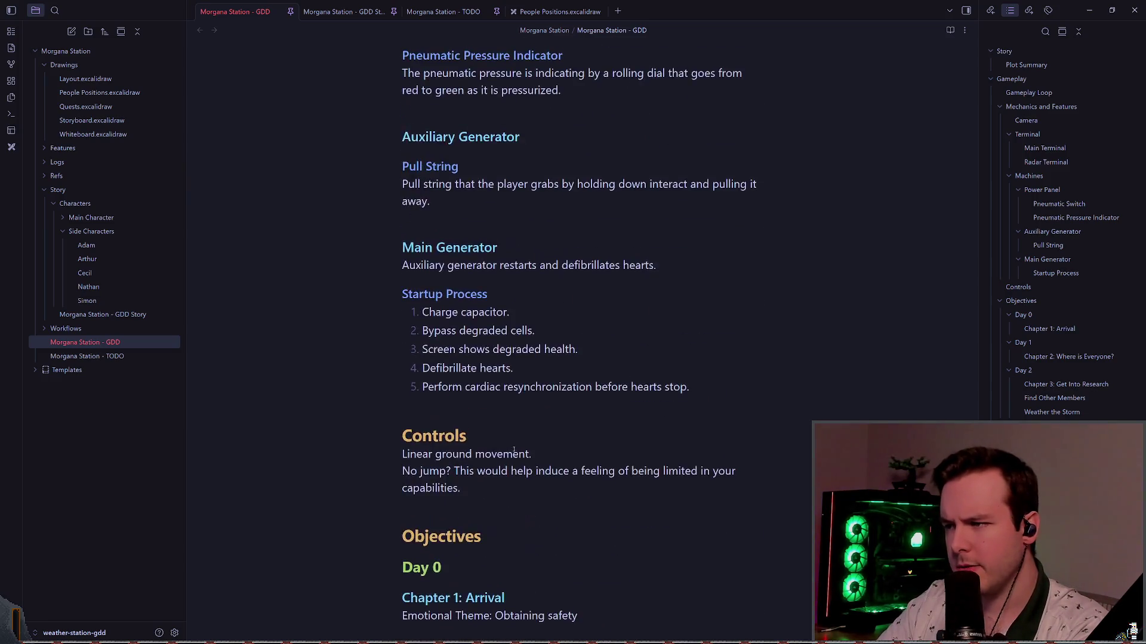
scroll(529, 418, "up", 5)
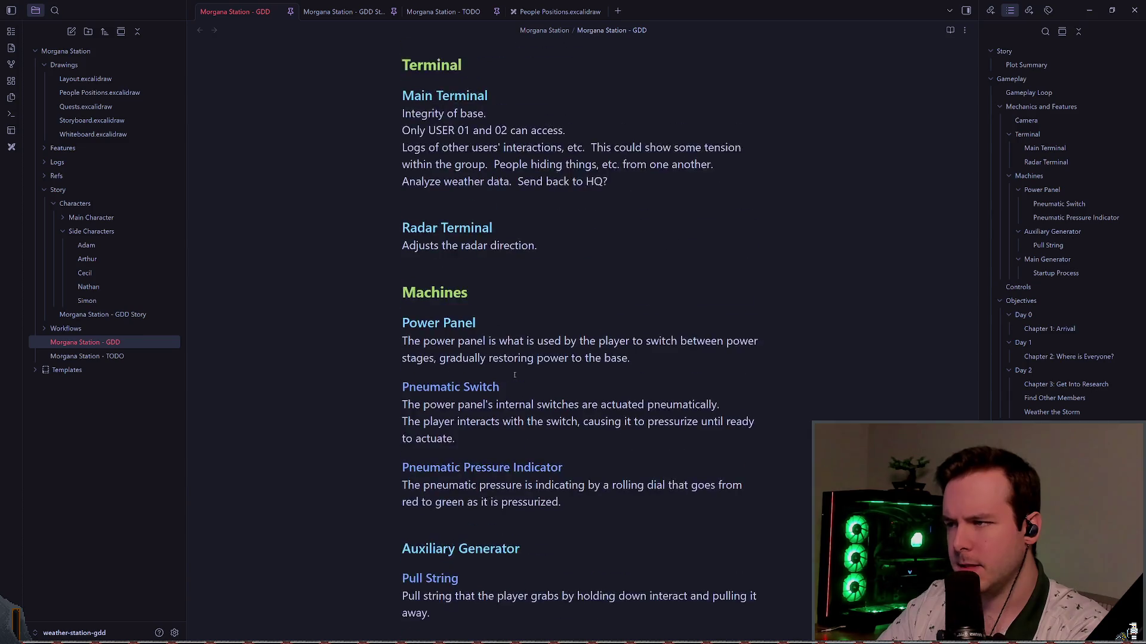
left_click(448, 12)
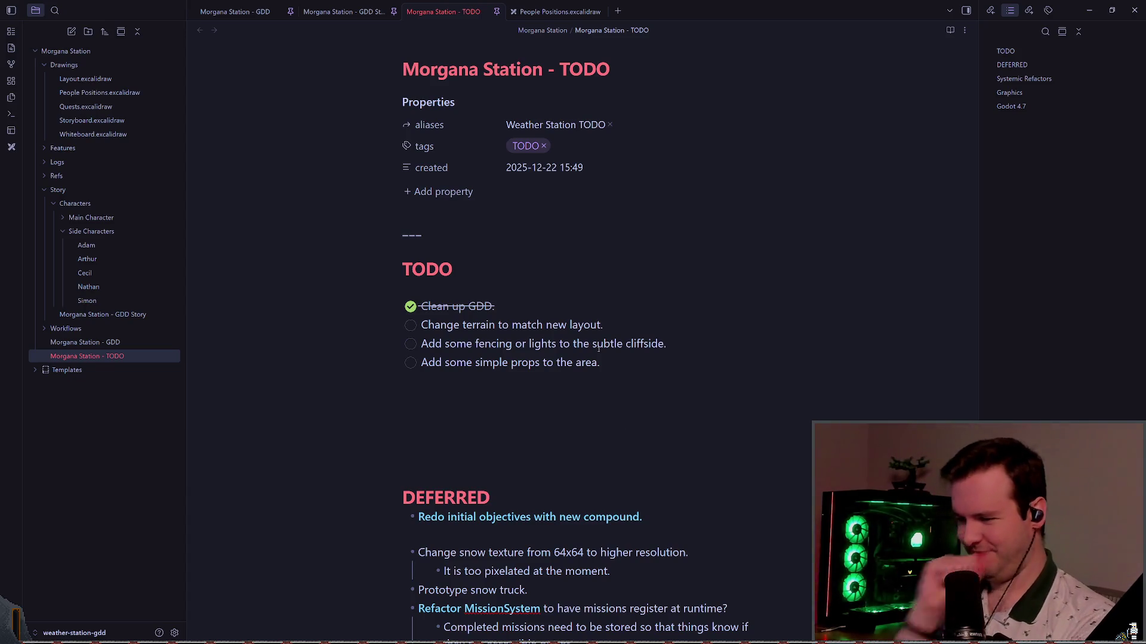
left_click(422, 322)
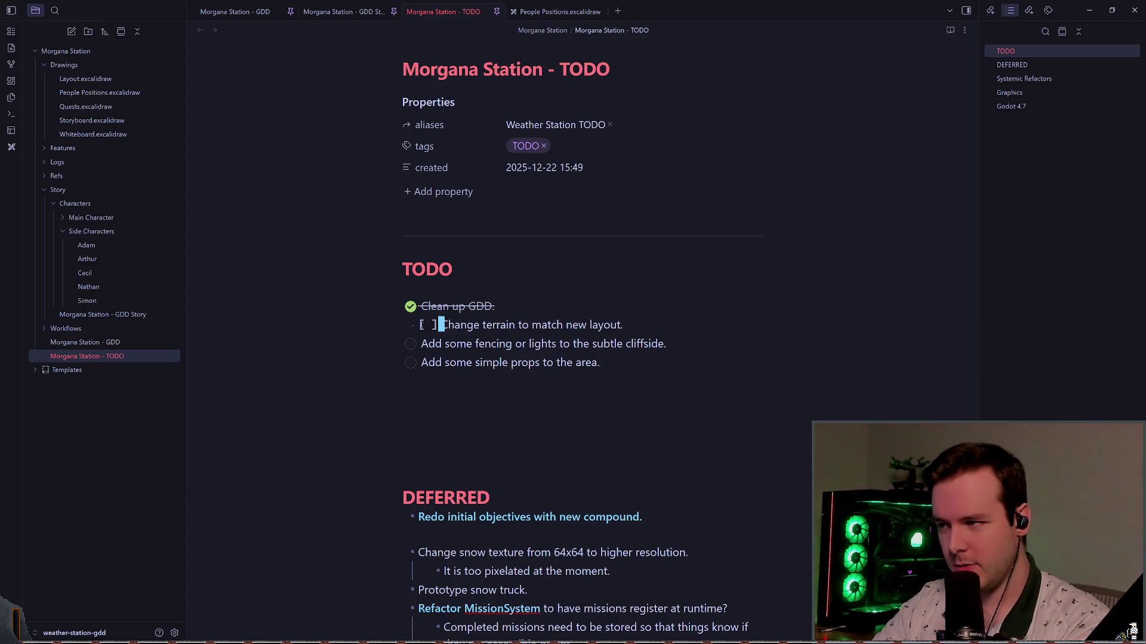
left_click_drag(431, 325, 649, 331)
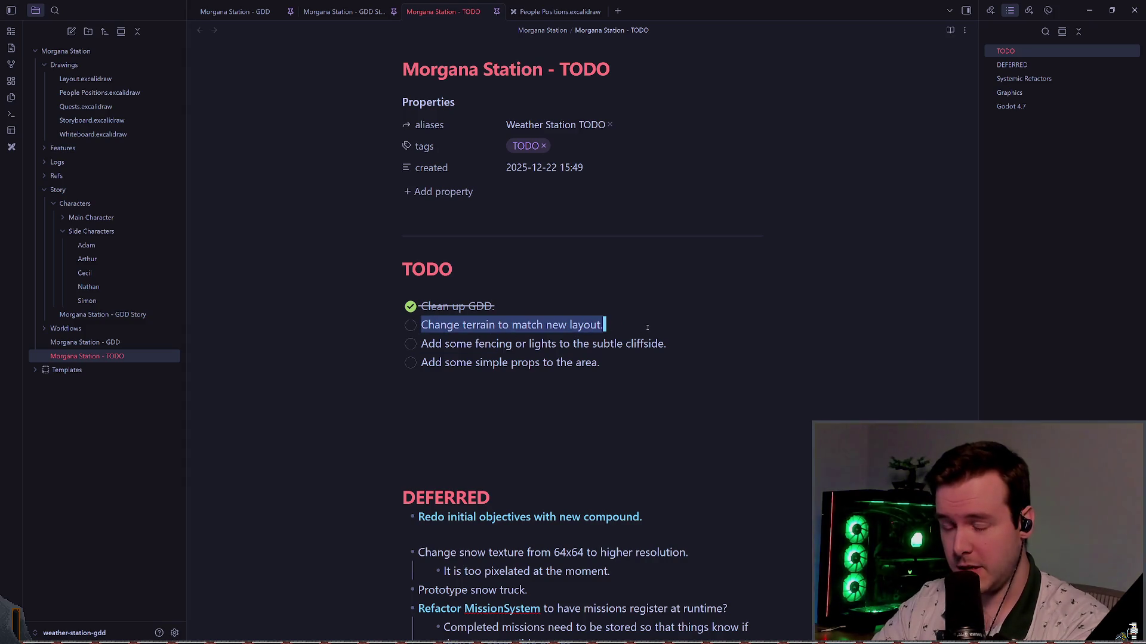
left_click(647, 328)
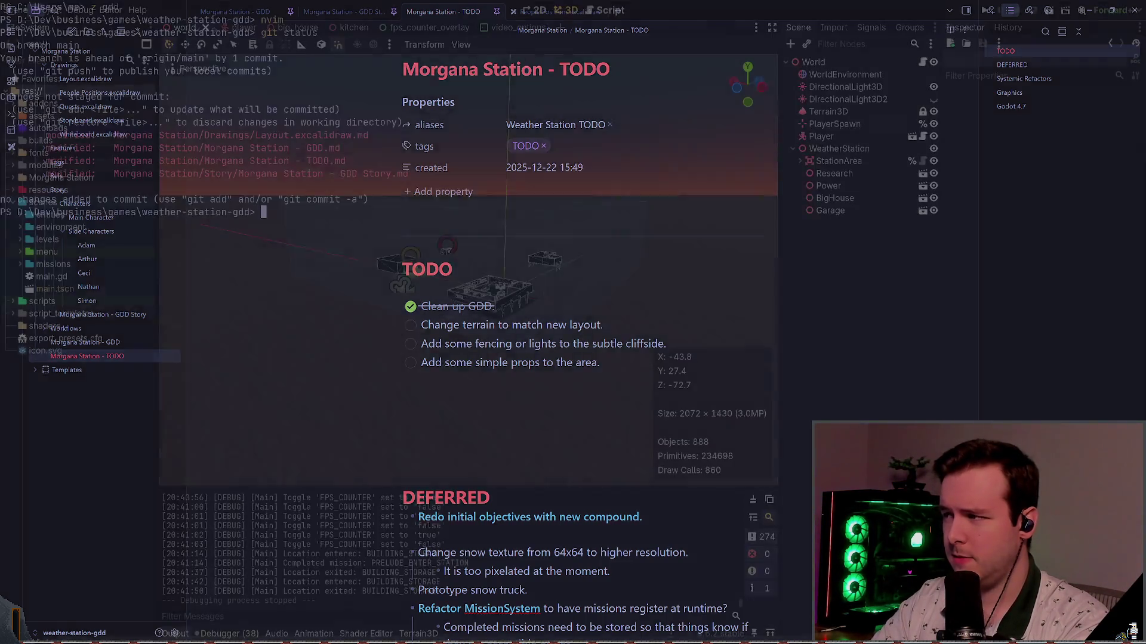
- Check git status, stage all note changes and commit them as "Clean up GDD."
type("cd")
key("BackSpace")
key("BackSpace")
key("BackSpace")
type("git ")
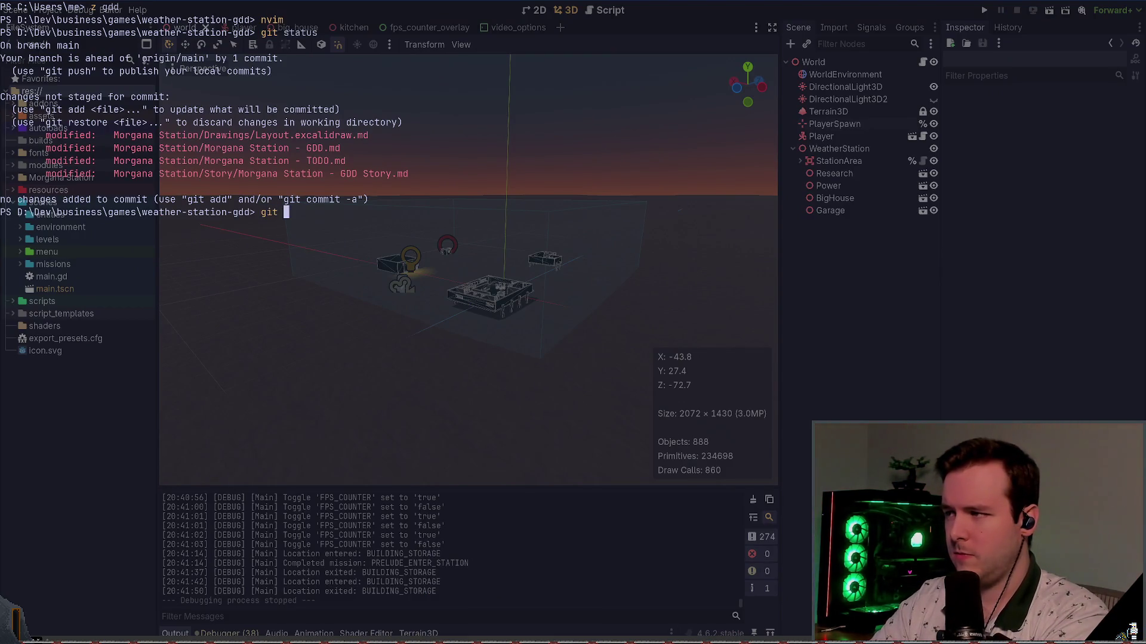
type("status")
key("Return")
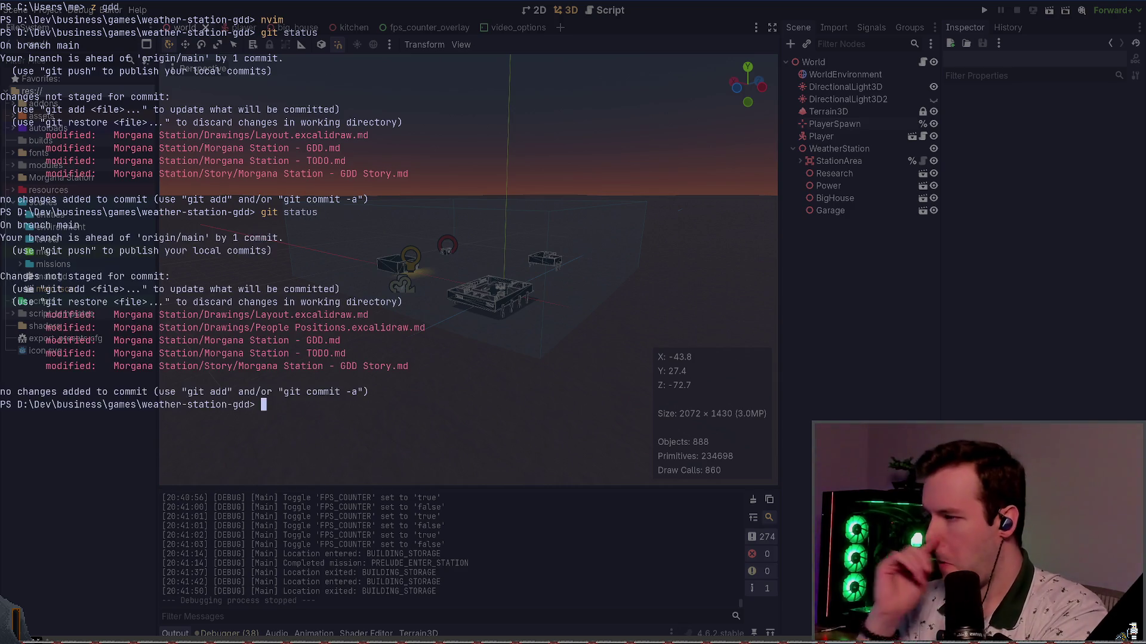
type("git add .")
key("Return")
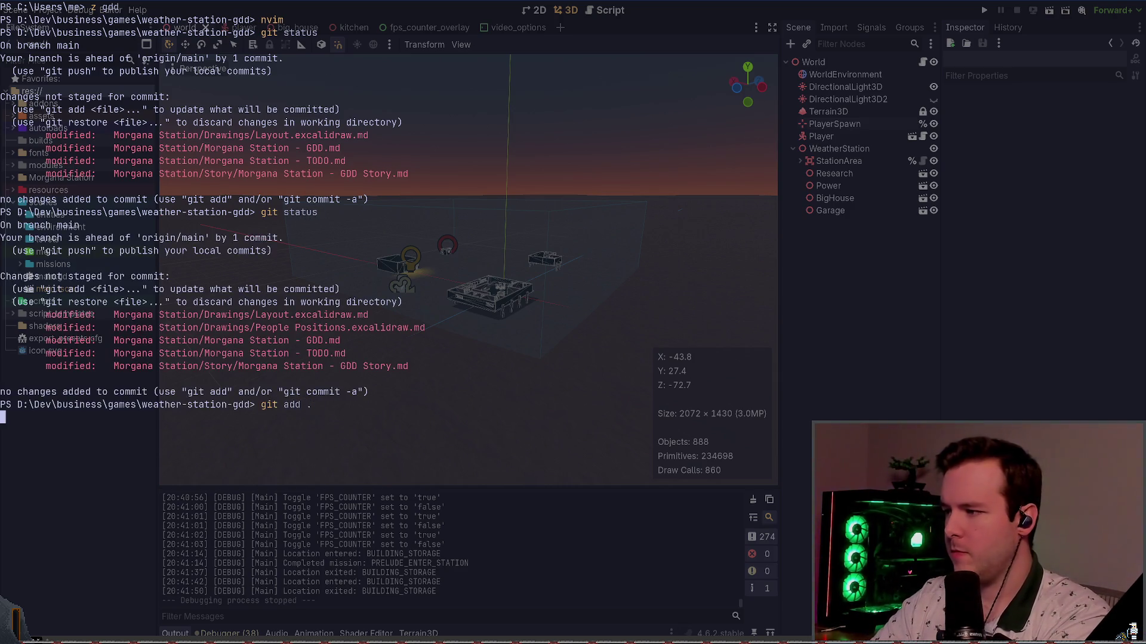
type("git ocmmit -")
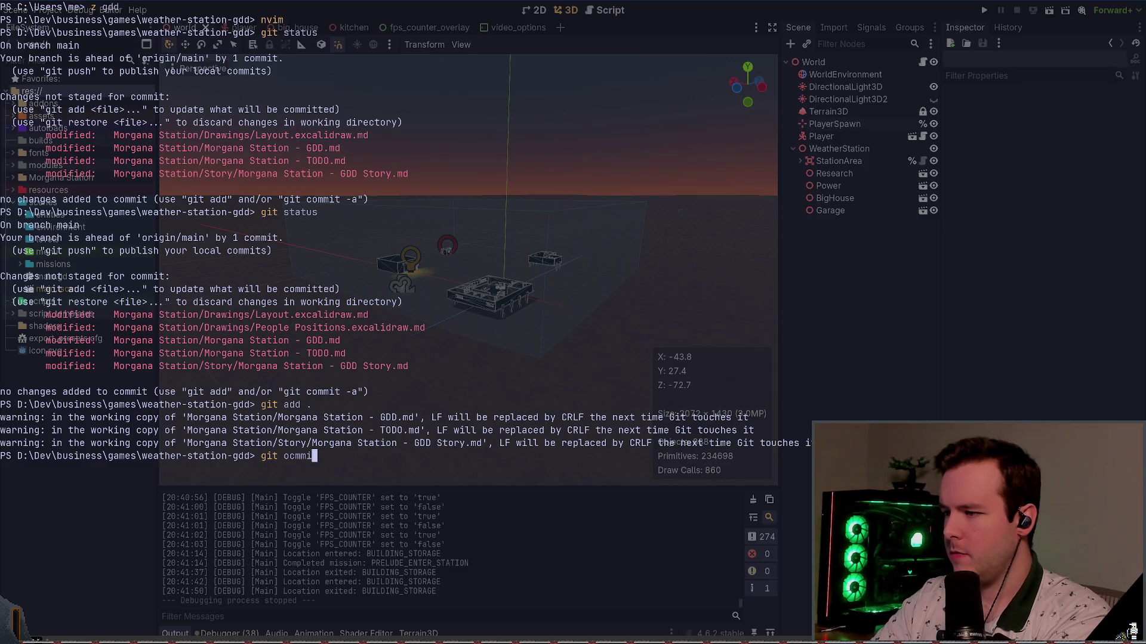
key("BackSpace")
key("BackSpace")
key("BackSpace")
type("c")
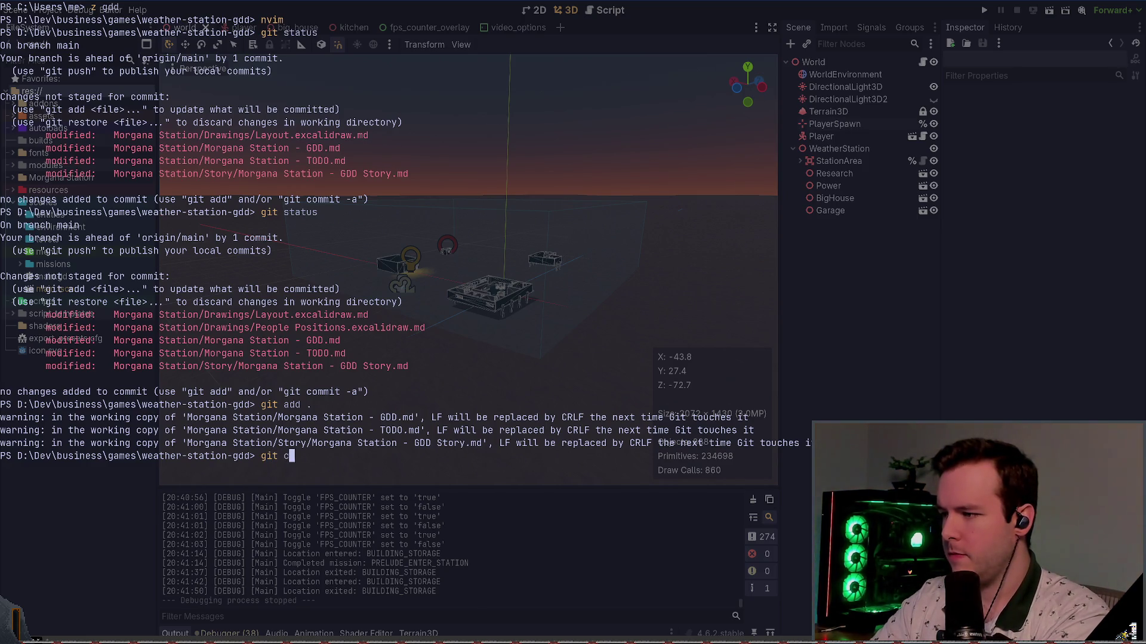
type("ommit -m \"")
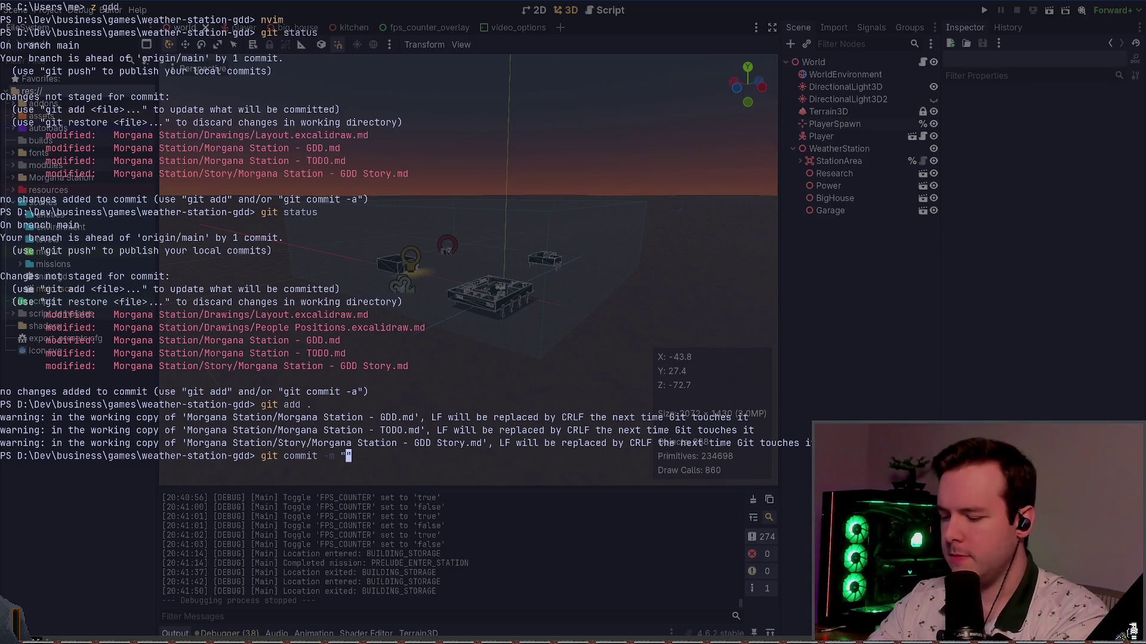
type("Clean up GDD and ")
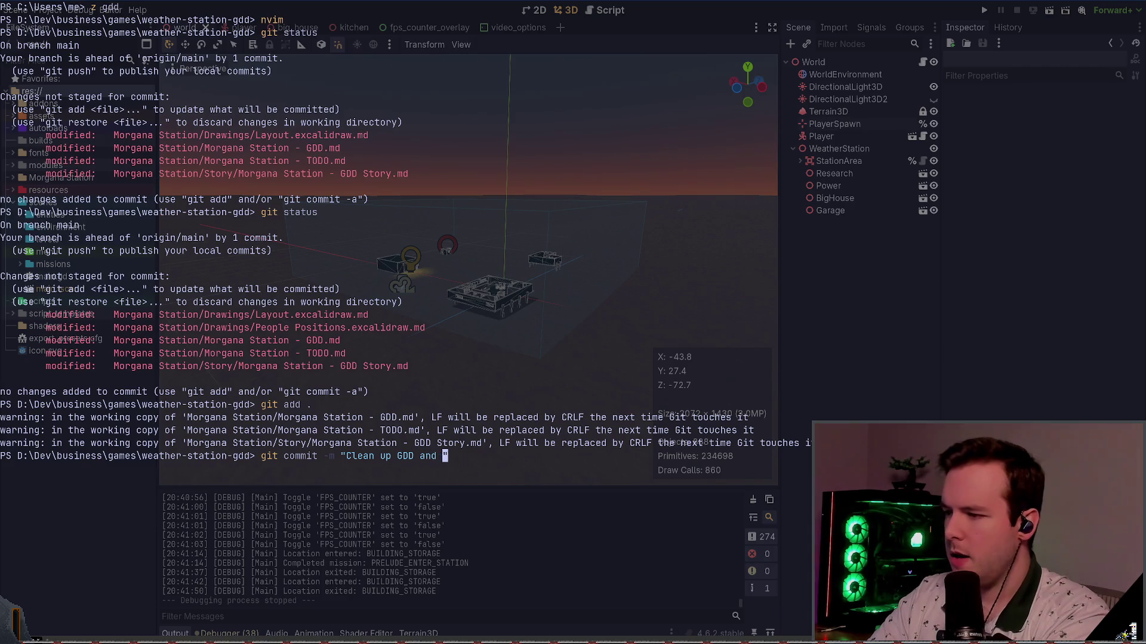
type("beging")
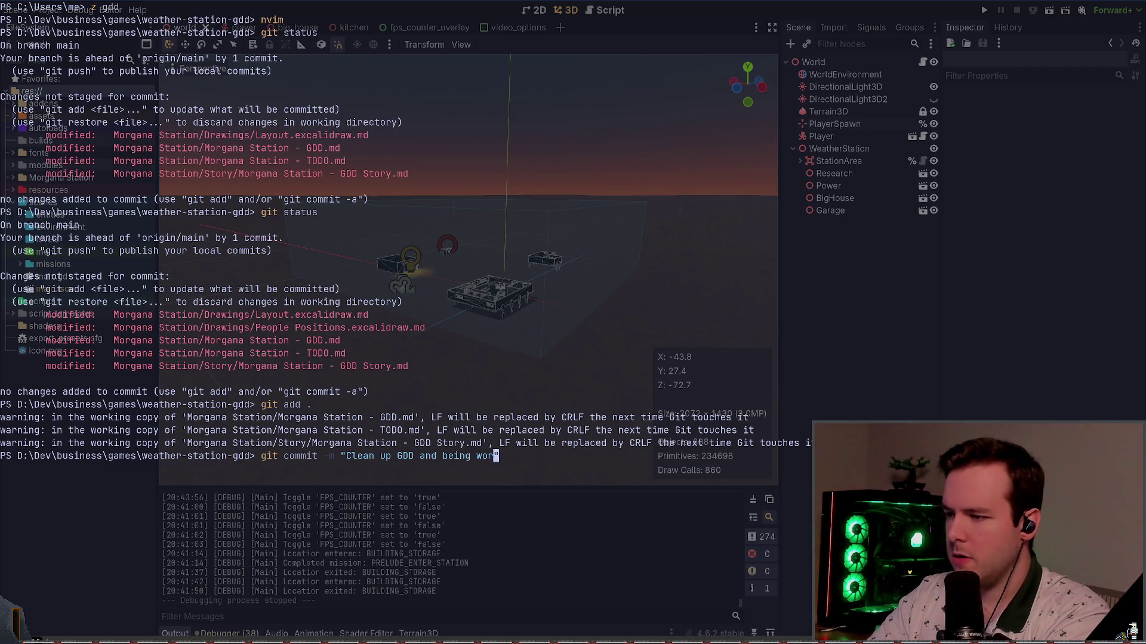
type(" working on")
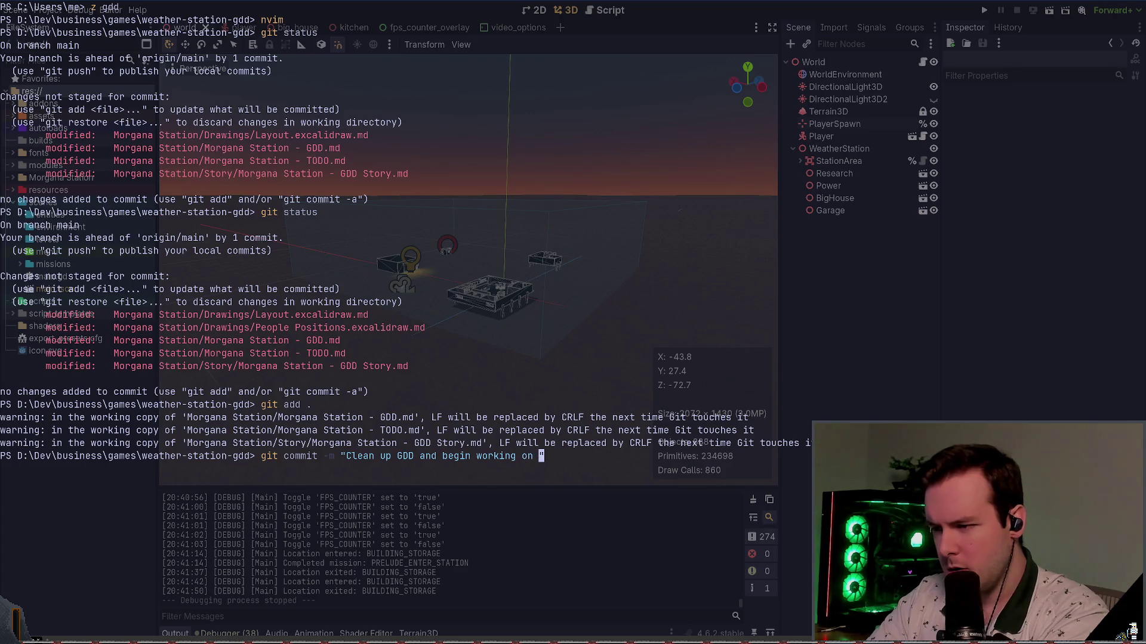
key("BackSpace")
key("BackSpace")
key("BackSpace")
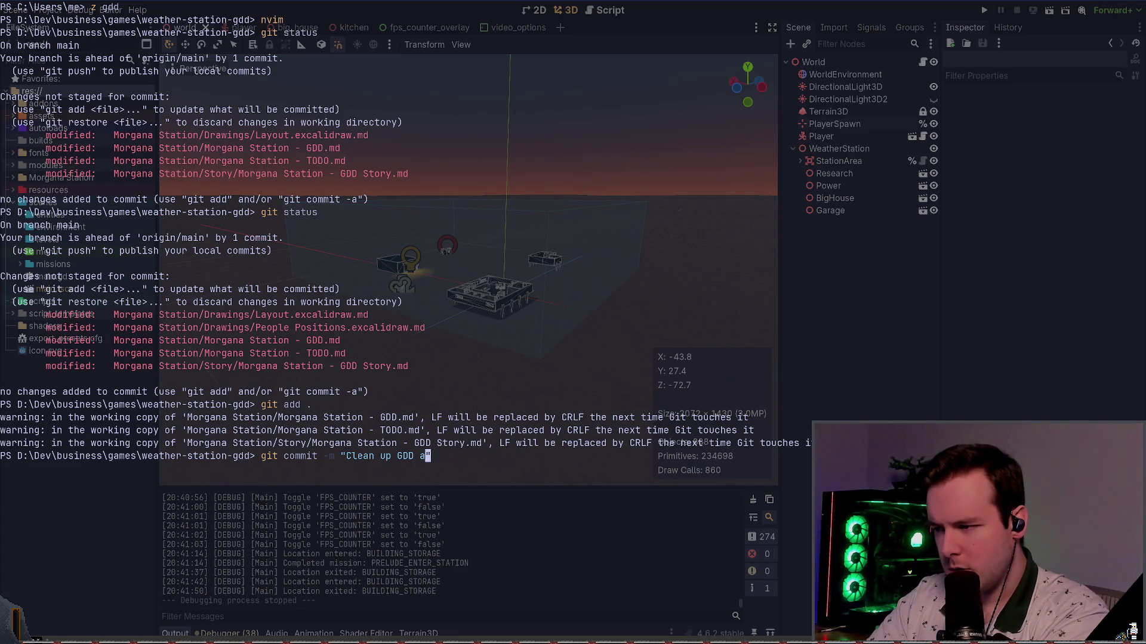
type(".")
key("Return")
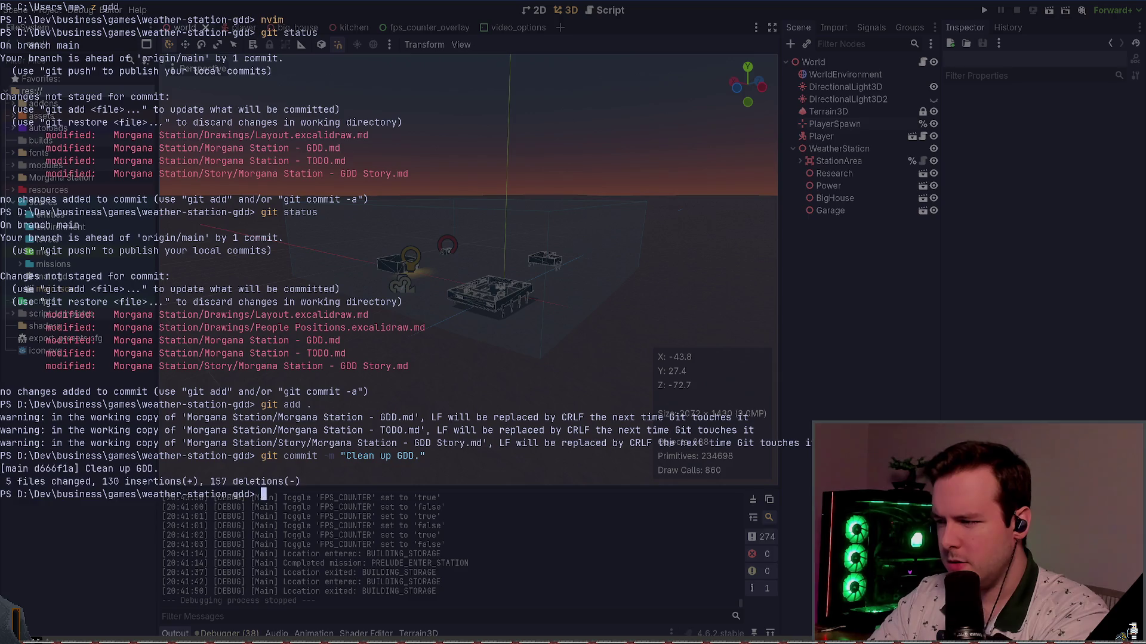
- Move into the weather-station project, check its git status and launch Neovim there
type("git")
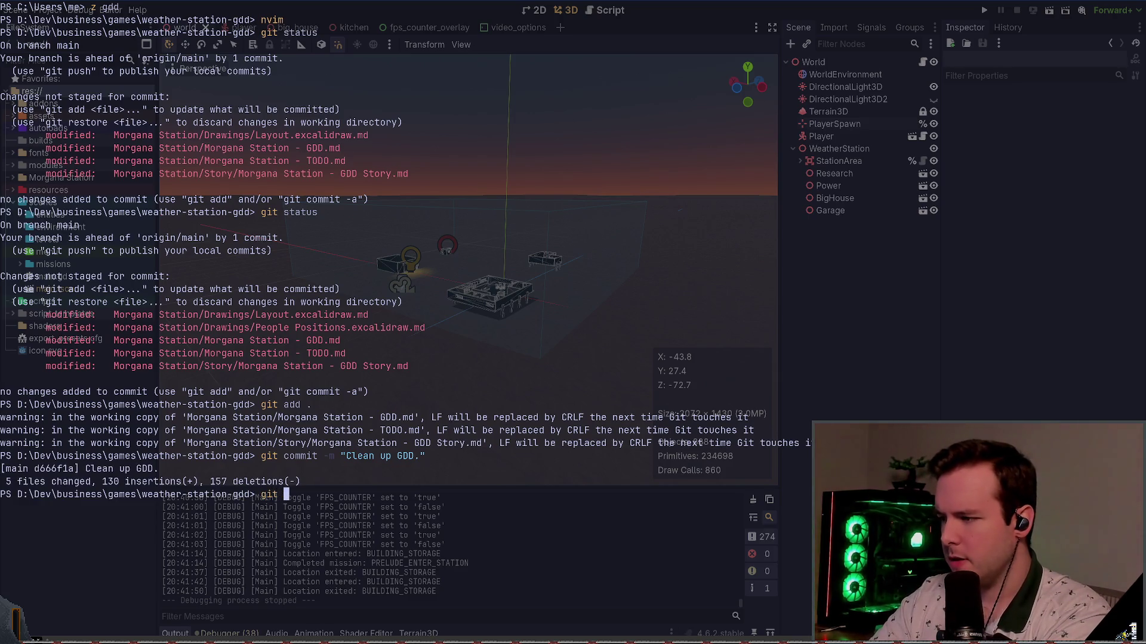
key("ctrl+c")
type("cd ../we")
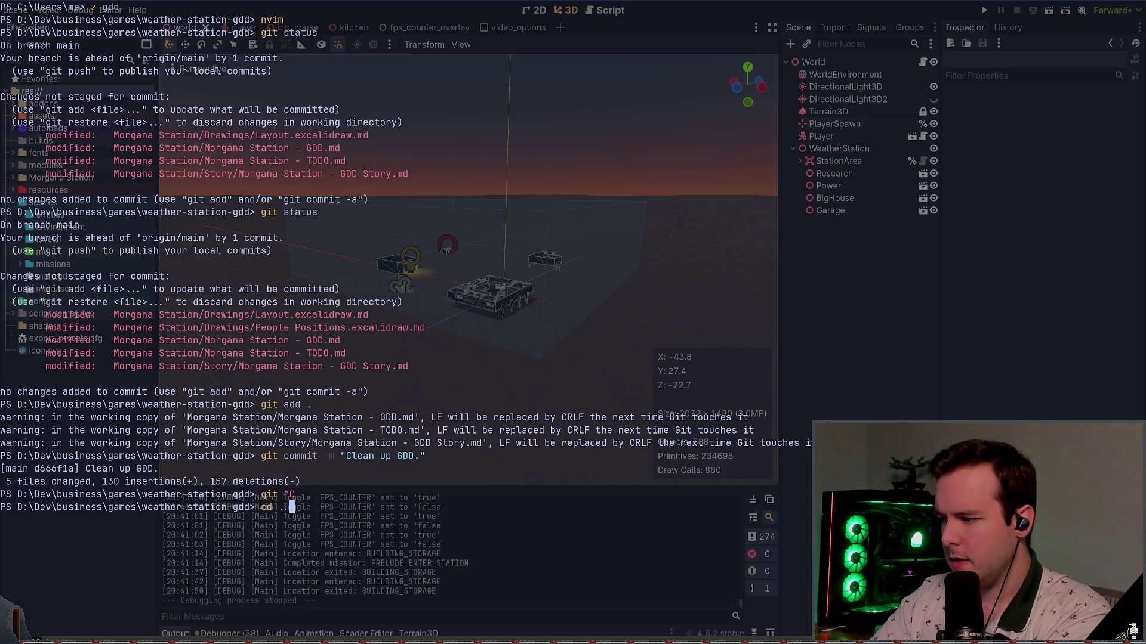
key("Tab")
key("Return")
type("nvim")
key("Return")
type("q")
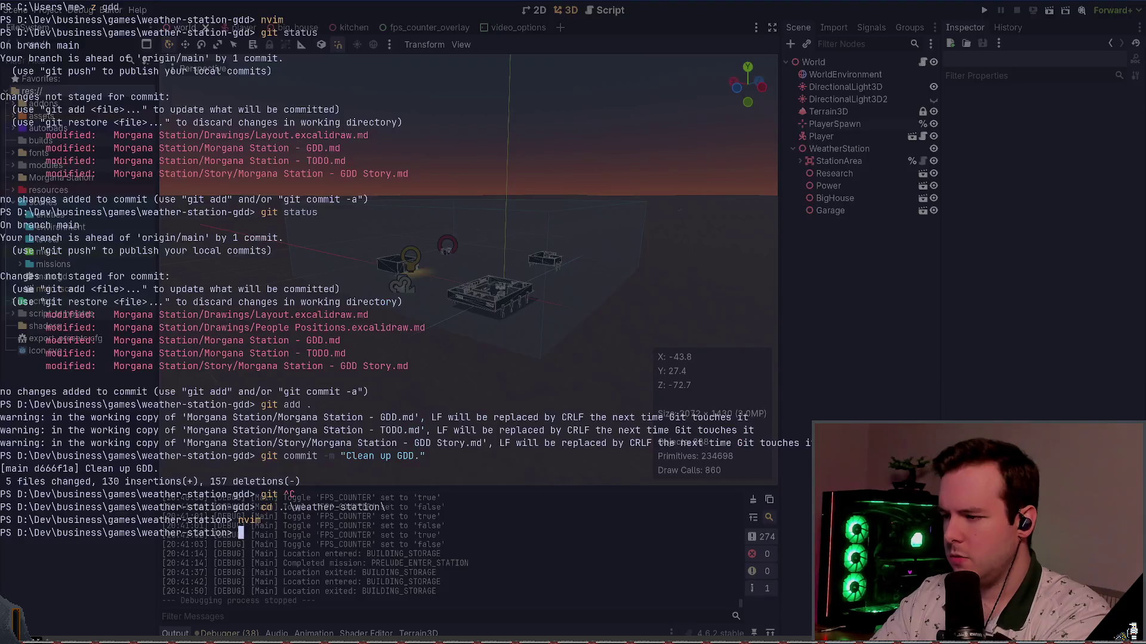
type("git status")
key("Return")
type("nvim")
key("Return")
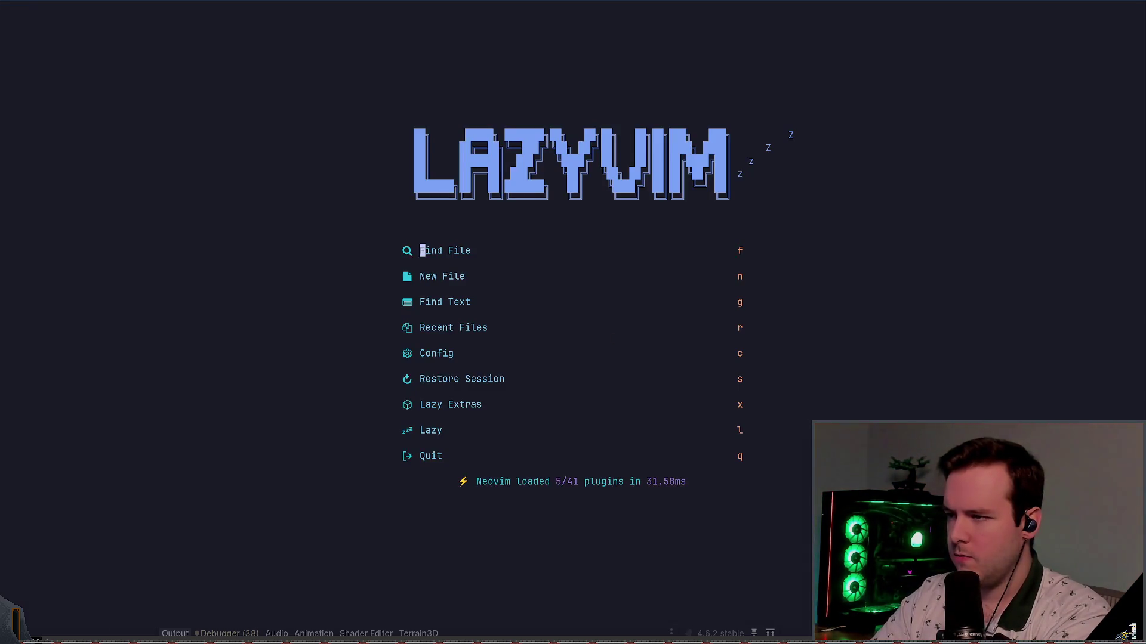
- Restore the previous LazyVim session in weather-station, then return to Godot's levels folder
key("s")
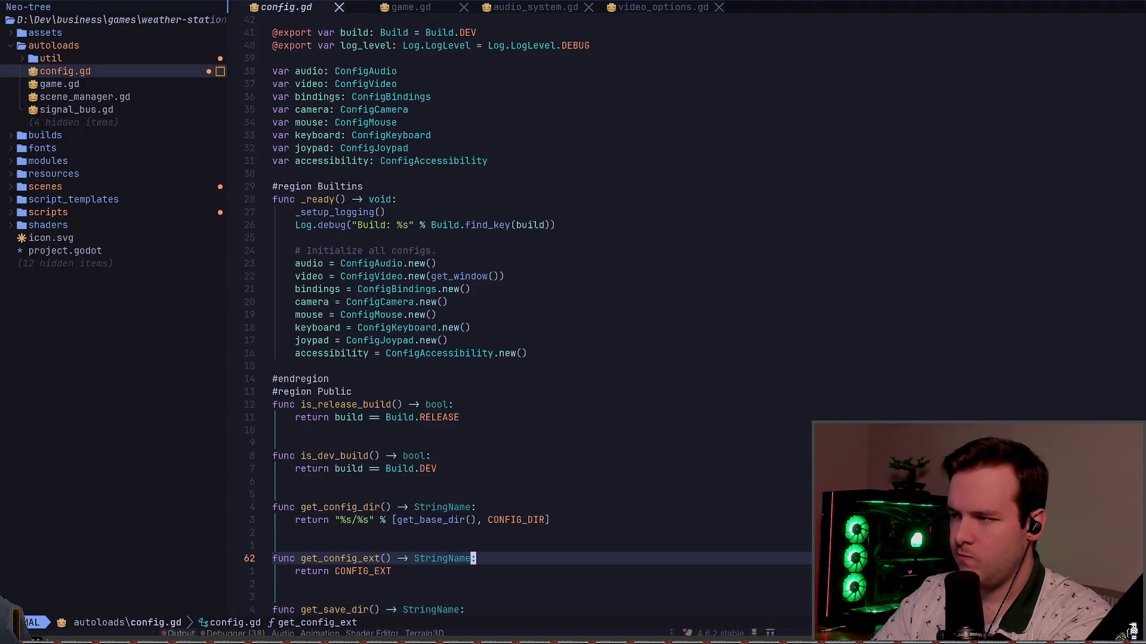
key("ctrl+h")
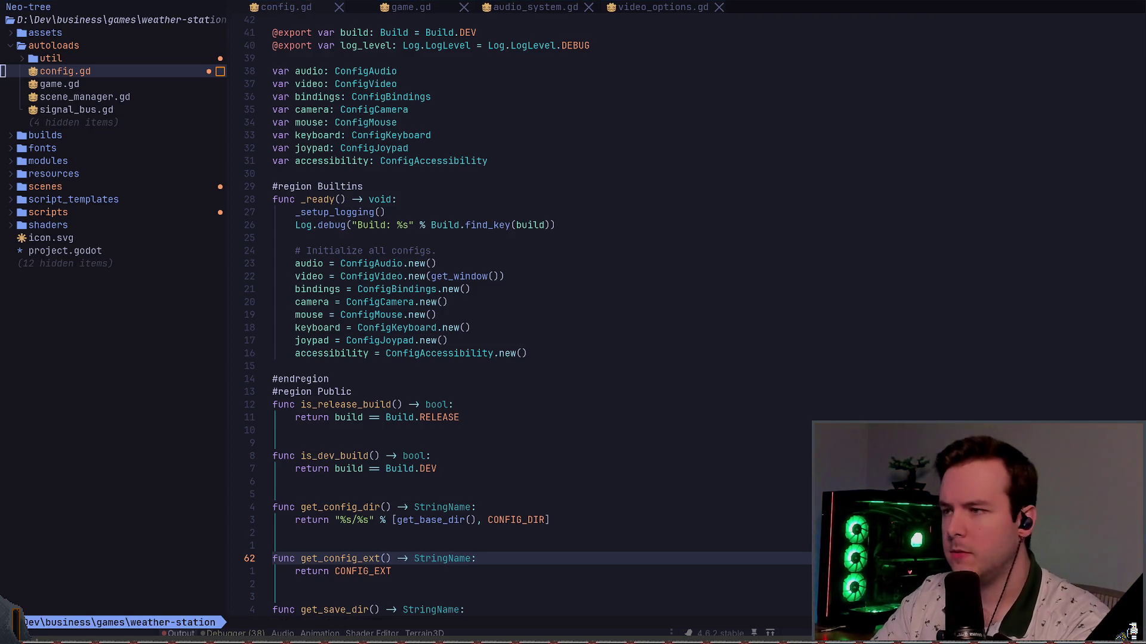
key("alt+Tab")
left_click(18, 239)
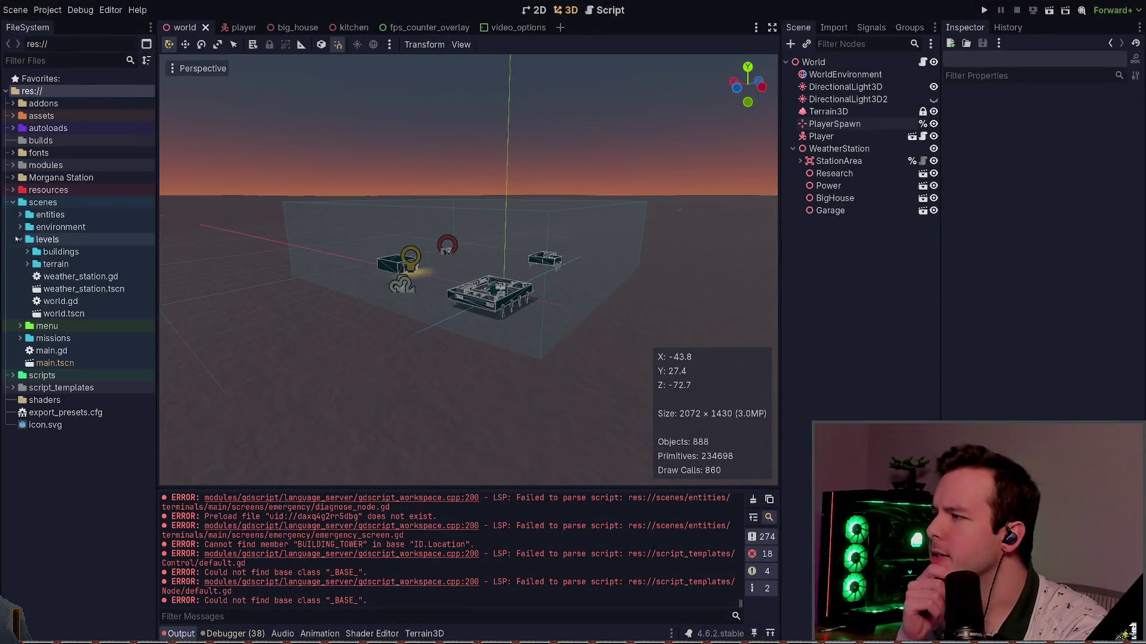
- Expand the terrain folder and select base.tscn in the FileSystem dock
left_click(13, 267)
left_click_drag(69, 277, 287, 294)
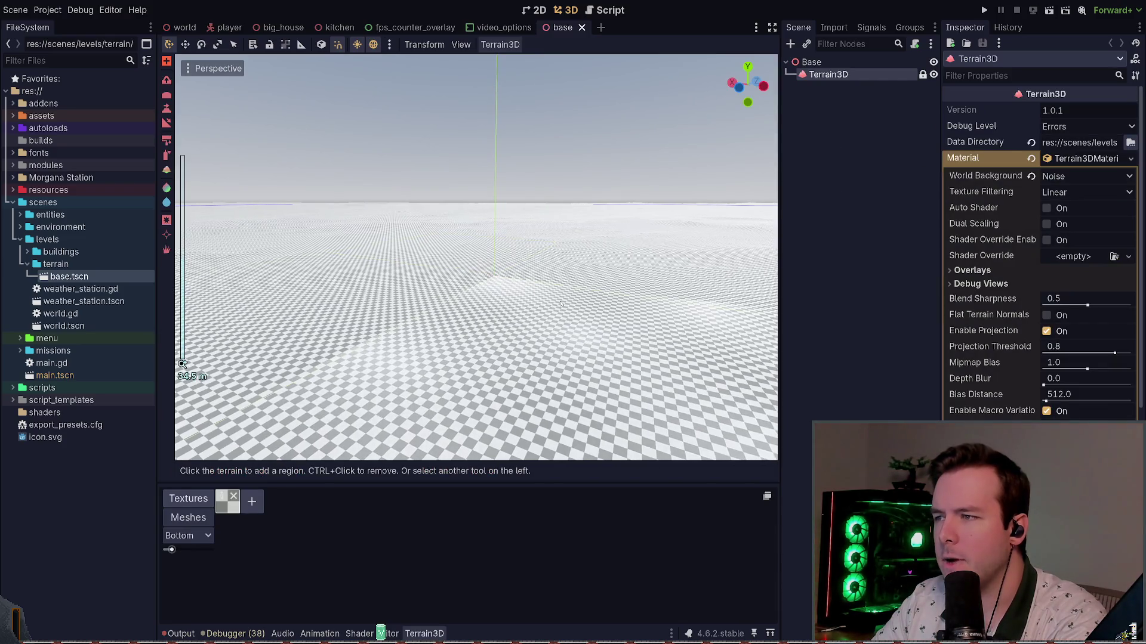
- Inspect the checkerboard terrain and locate the Snow010A texture files under assets/textures
left_click_drag(561, 304, 561, 352)
left_click_drag(456, 429, 456, 403)
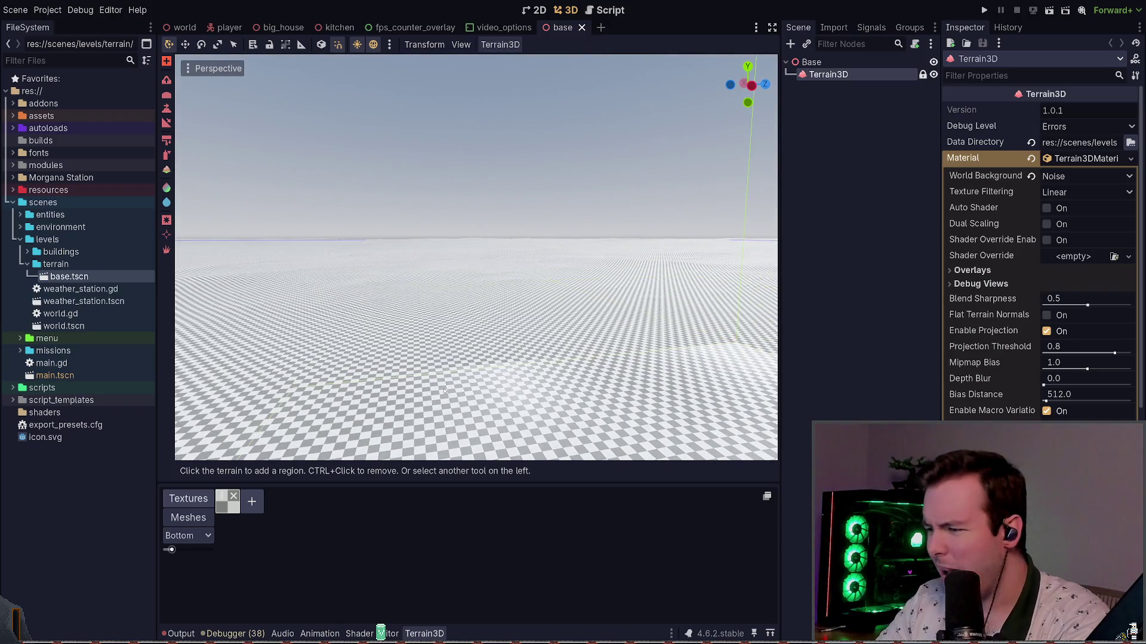
left_click(13, 116)
left_click(26, 167)
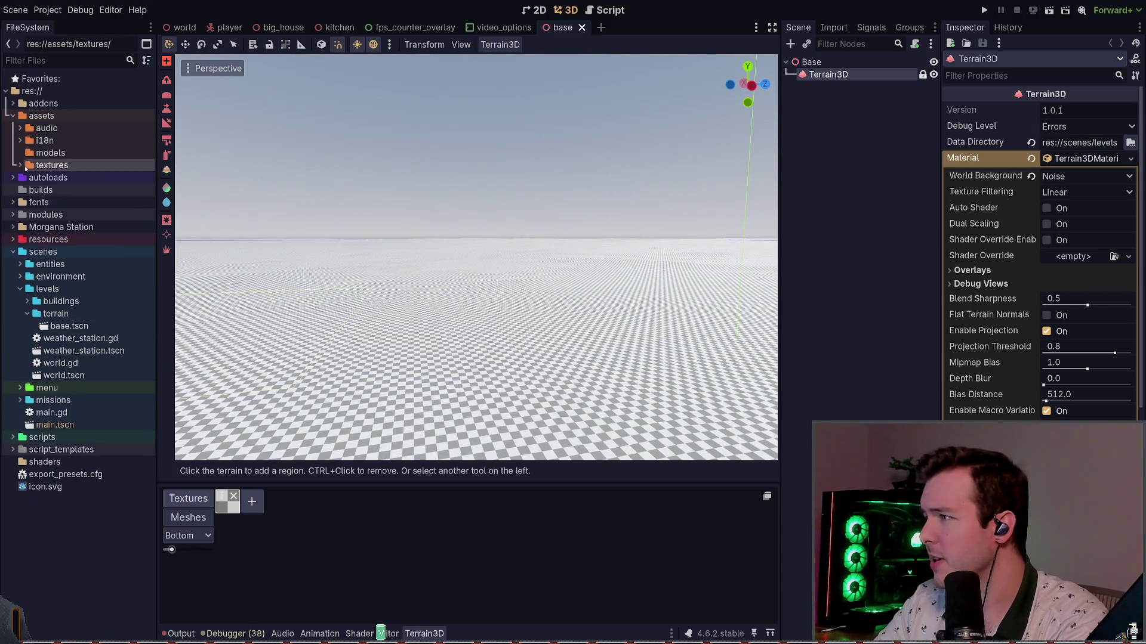
left_click(21, 165)
left_click(28, 189)
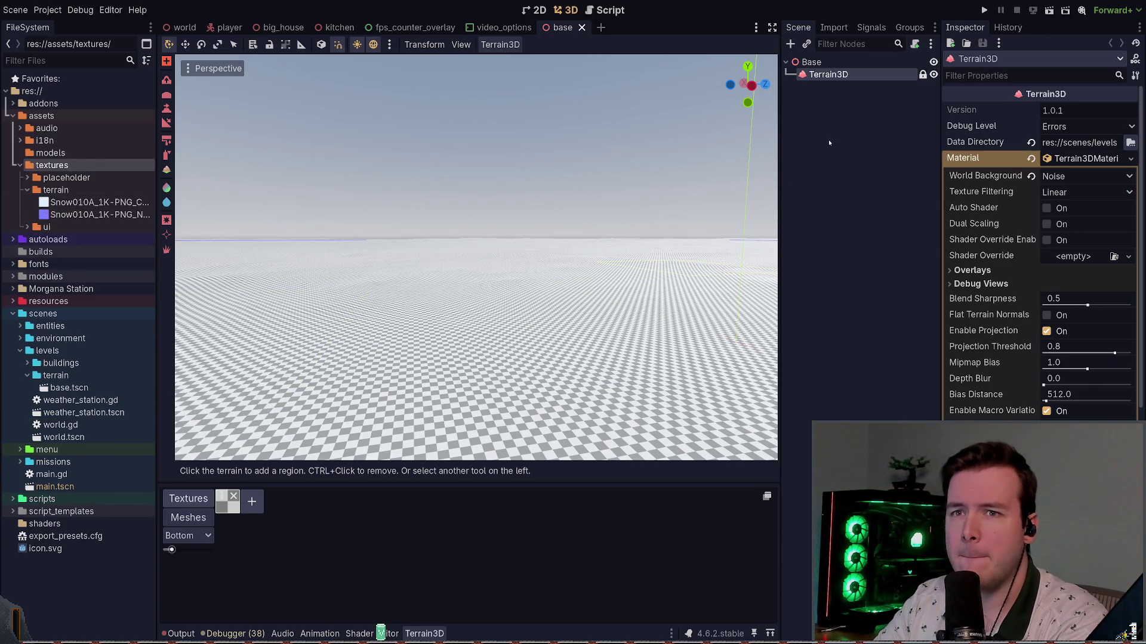
- Close the base terrain scene, reselect base.tscn, and return to the world scene
left_click(582, 27)
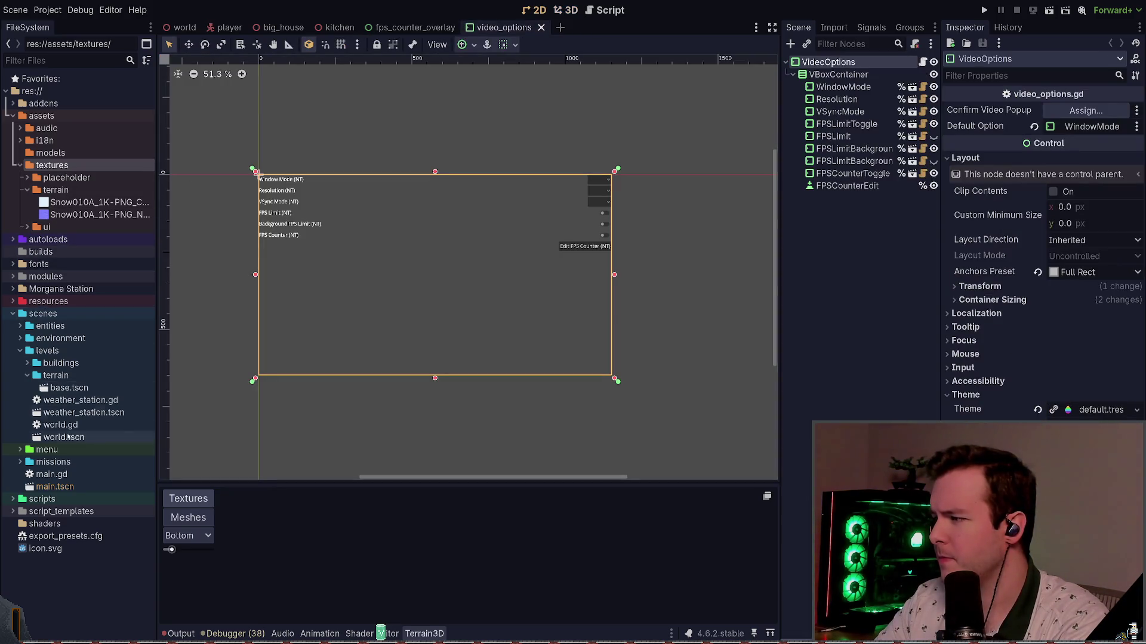
left_click(69, 388)
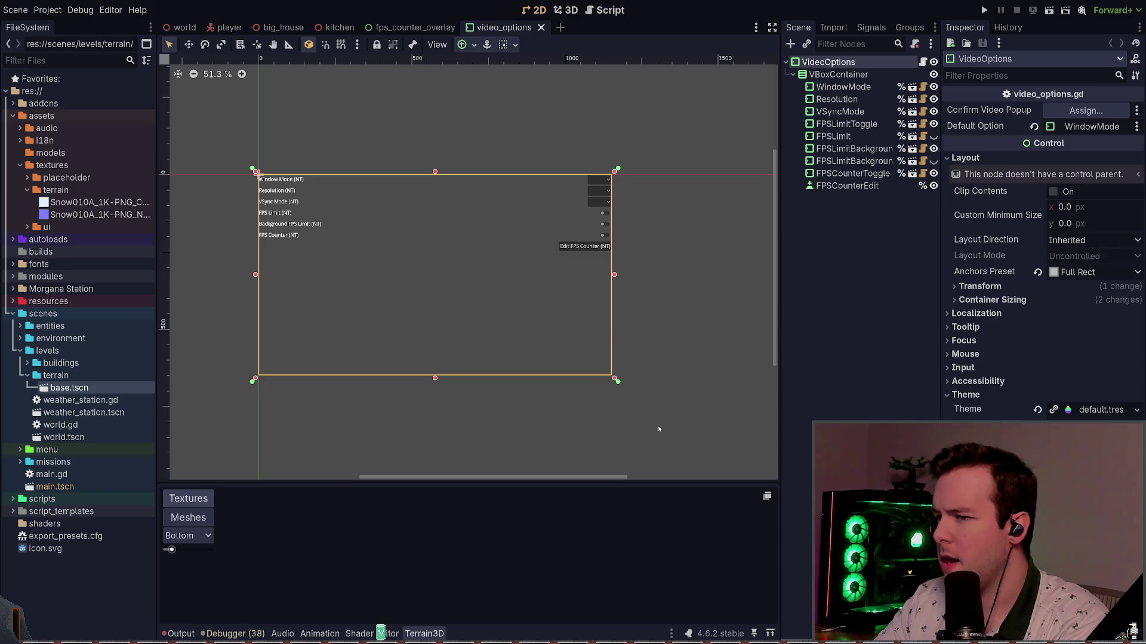
left_click(27, 178)
left_click(27, 178)
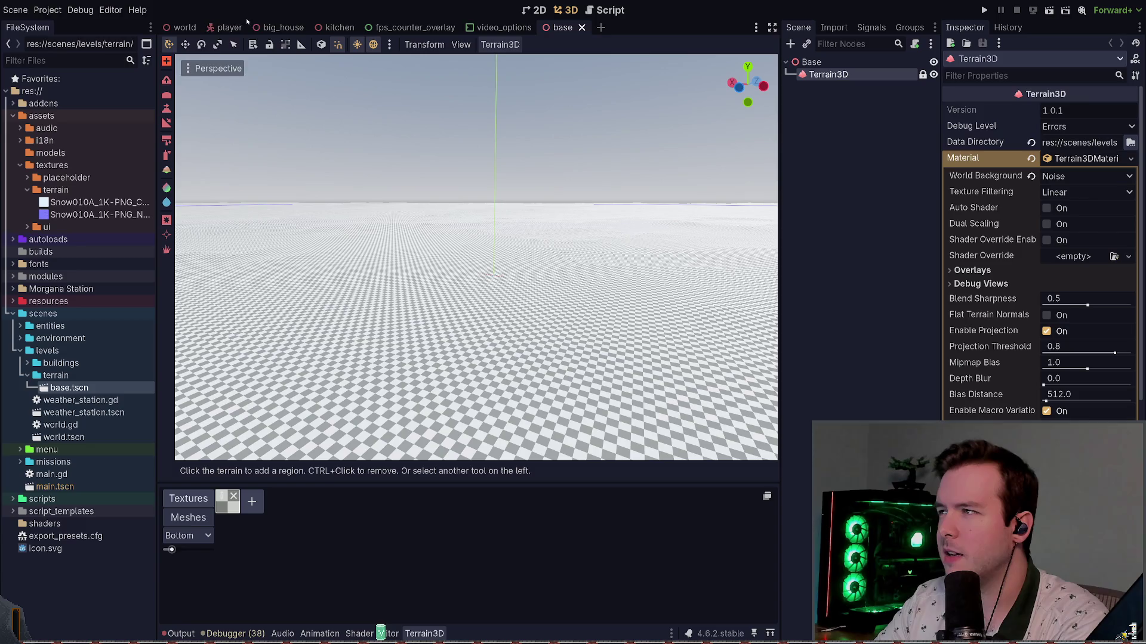
left_click(182, 27)
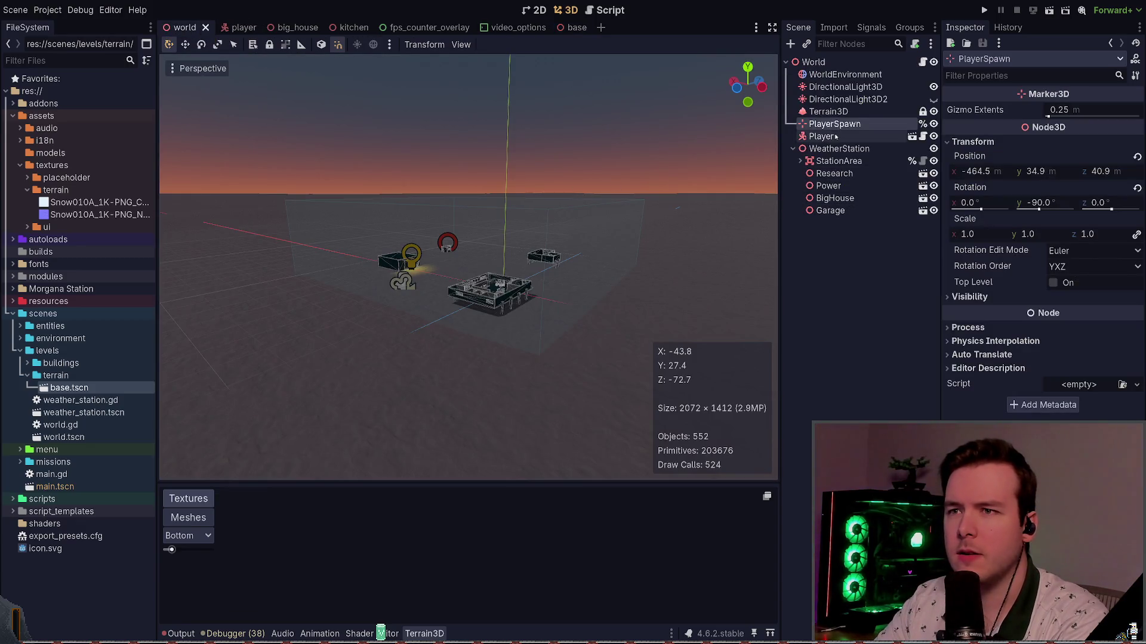
- Inspect the World's Terrain3D Regions, Collision and Transform settings
left_click(827, 112)
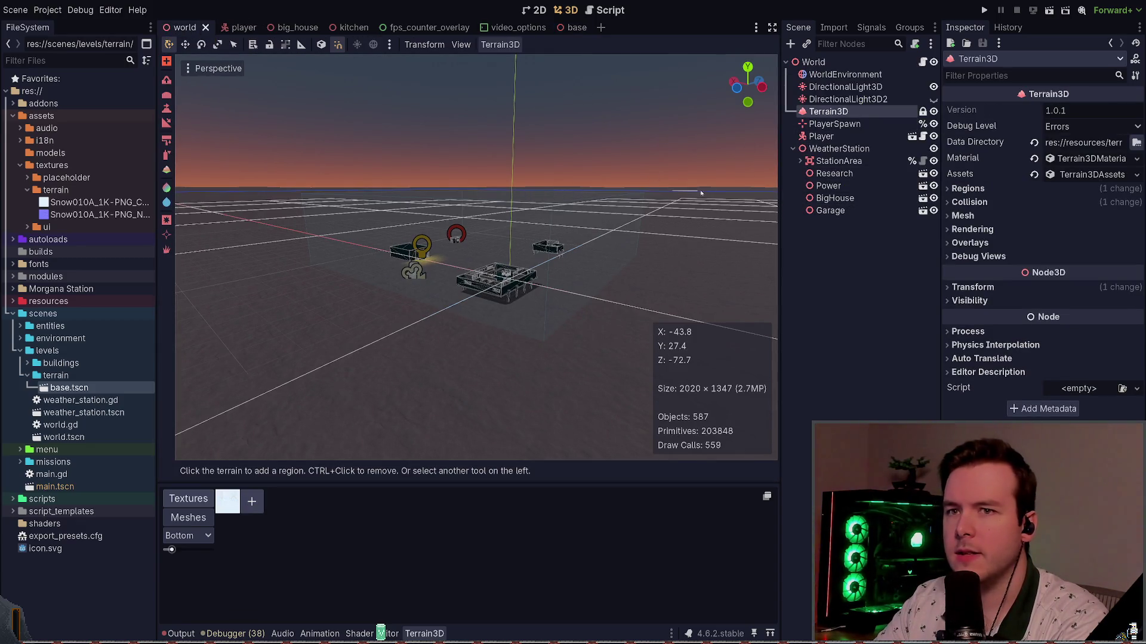
left_click(1021, 186)
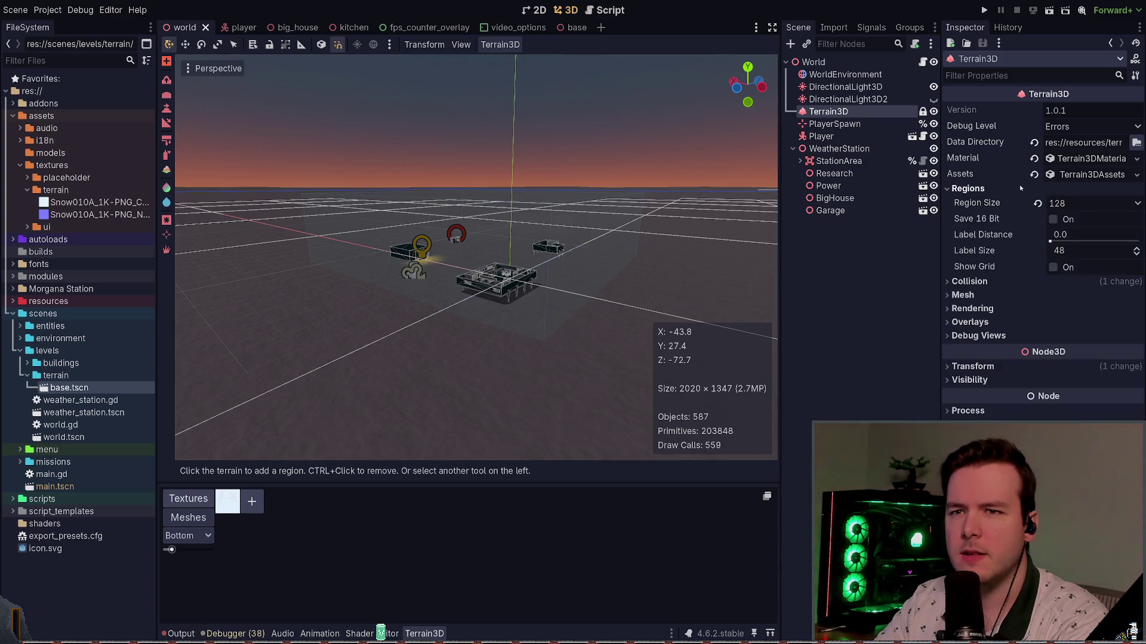
left_click(1019, 187)
left_click(1022, 201)
left_click(1021, 200)
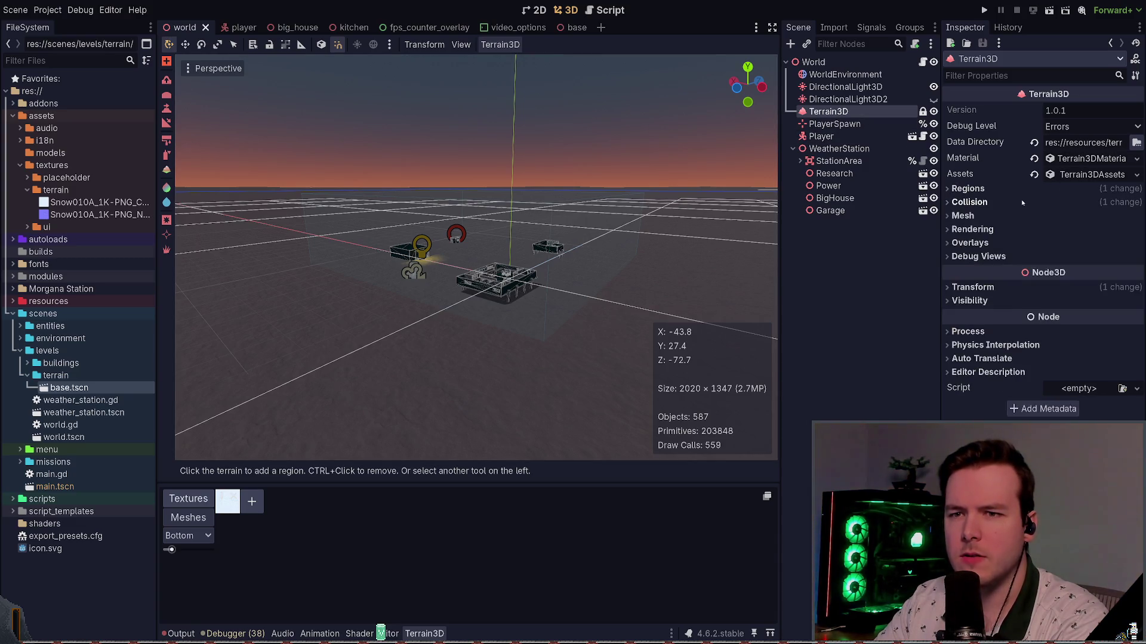
left_click(989, 287)
left_click(989, 287)
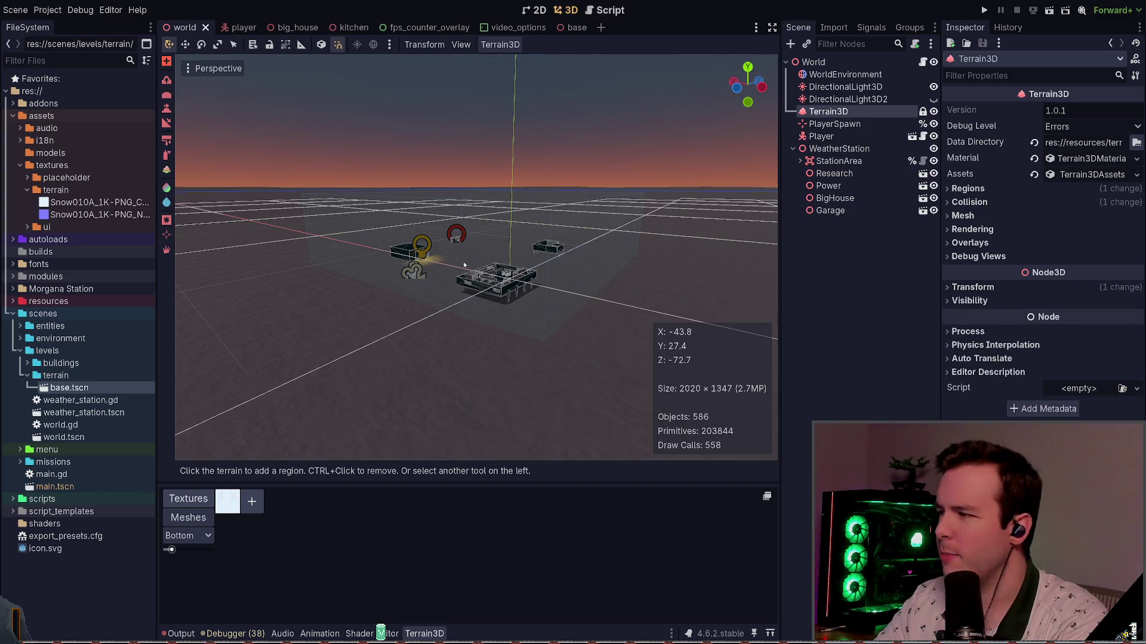
- Collapse the textures folder, deselect Terrain3D, and reopen the old base terrain scene
left_click(27, 190)
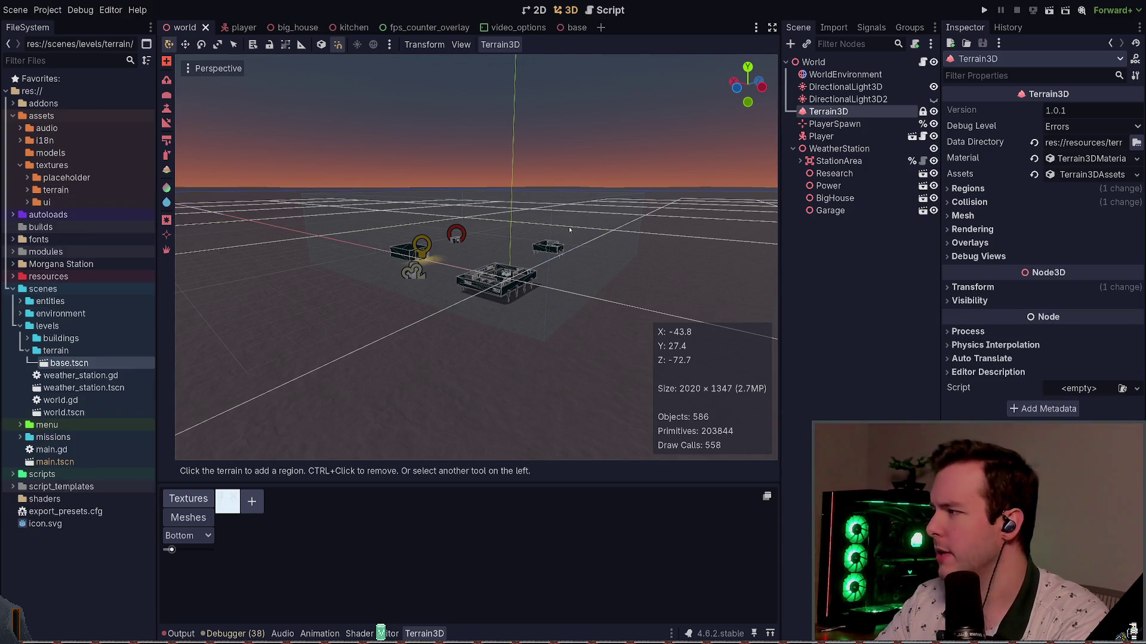
left_click(861, 256)
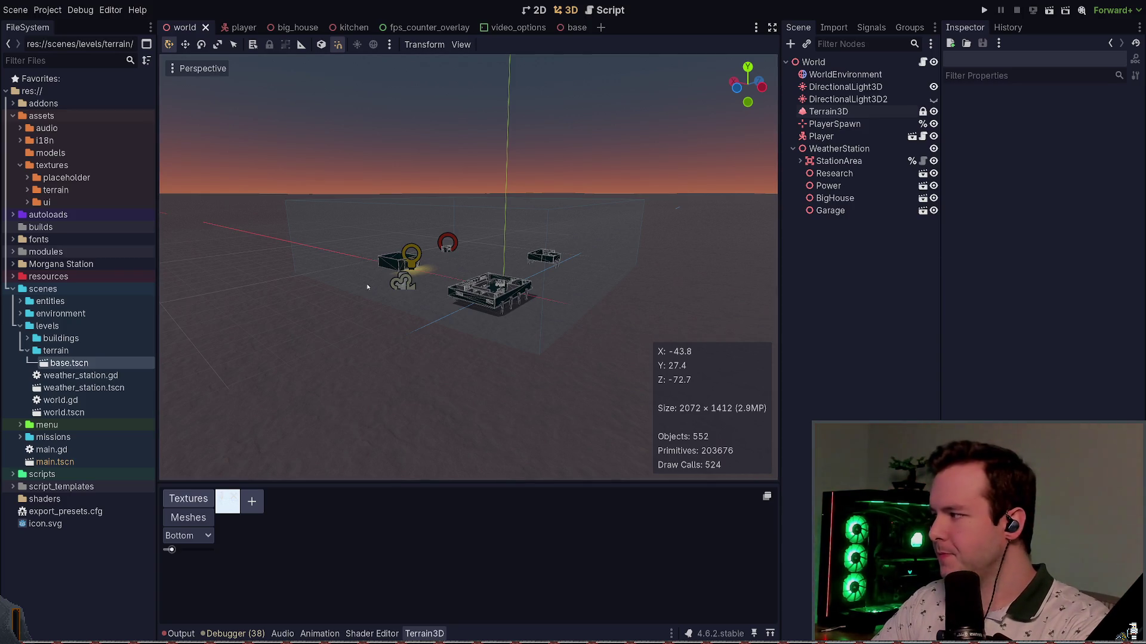
right_click(553, 278)
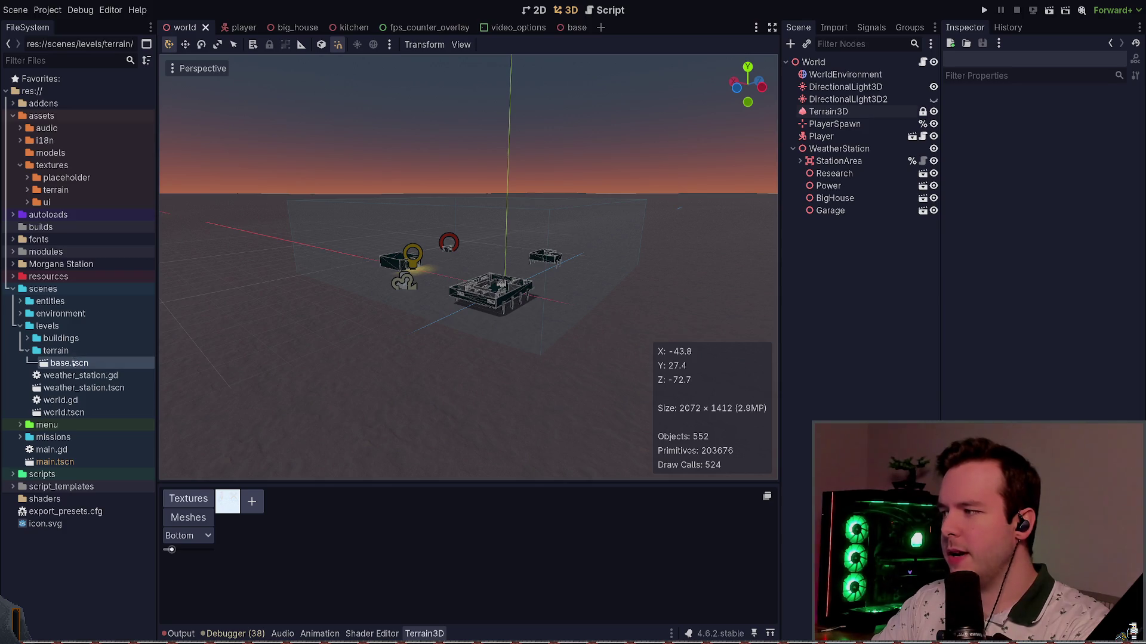
double_click(69, 363)
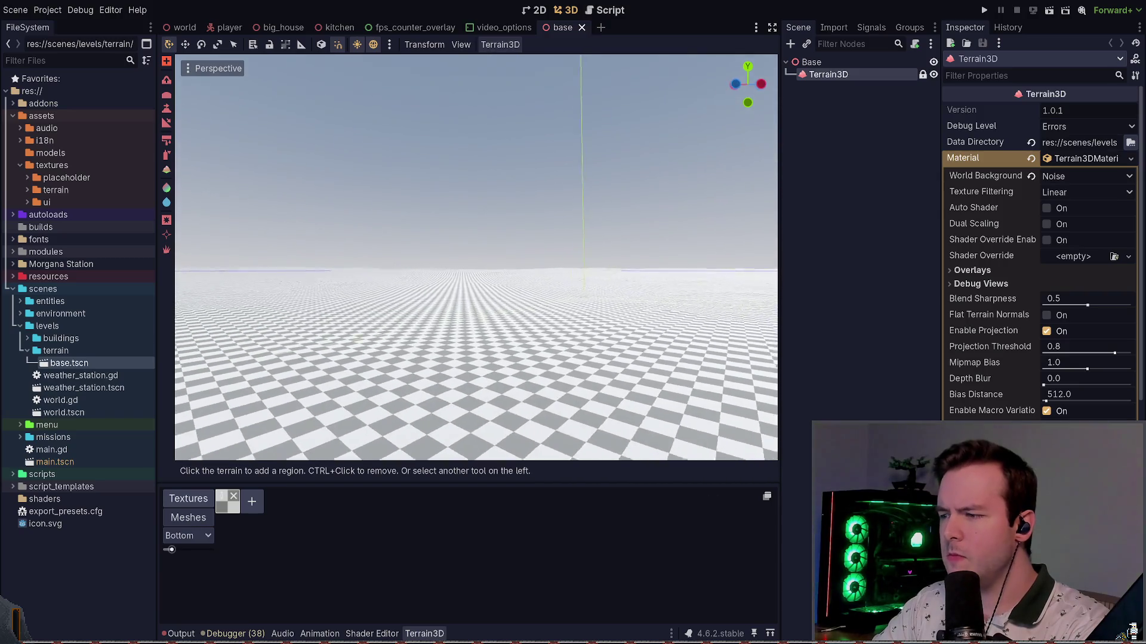
- Inspect the base scene's Terrain3D node and read its full data directory path
left_click(811, 62)
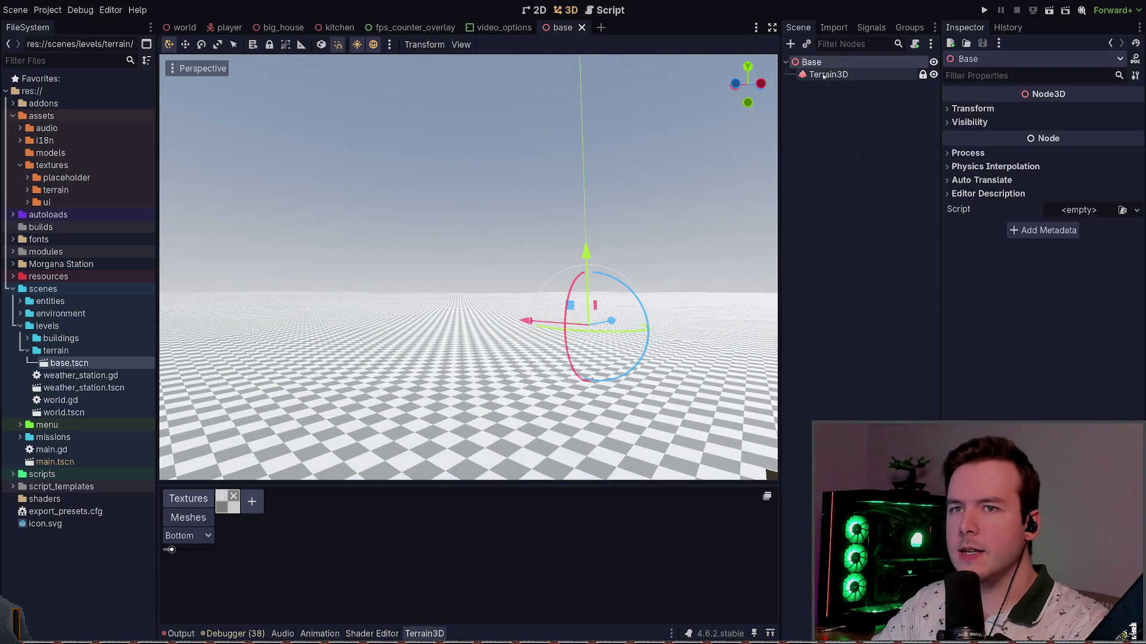
left_click(829, 75)
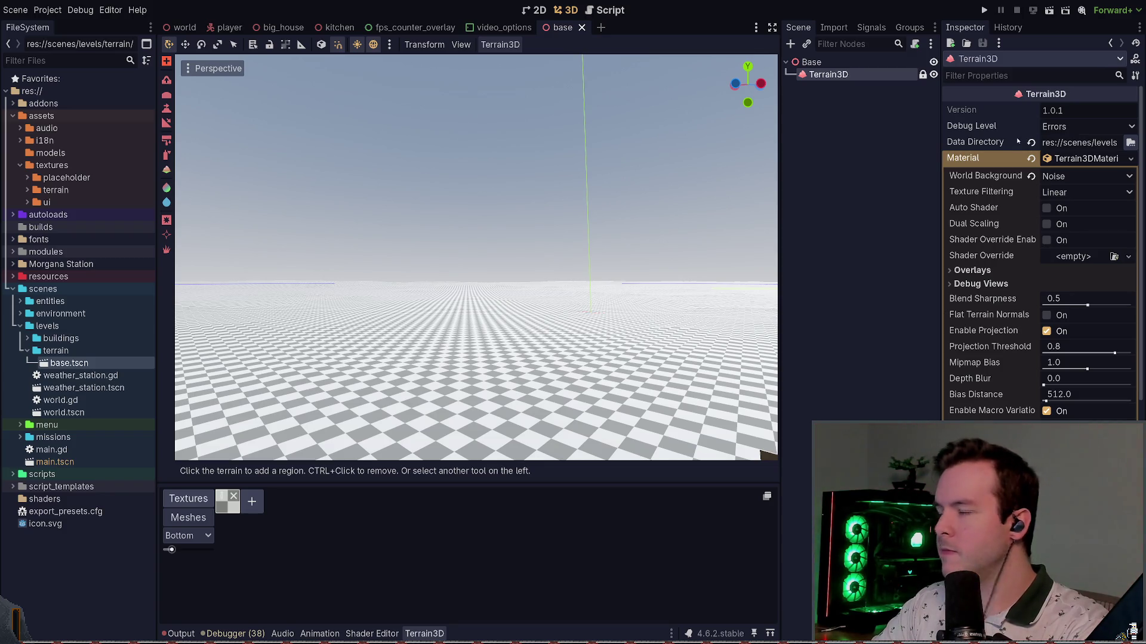
left_click_drag(1103, 142, 1138, 140)
left_click(836, 176)
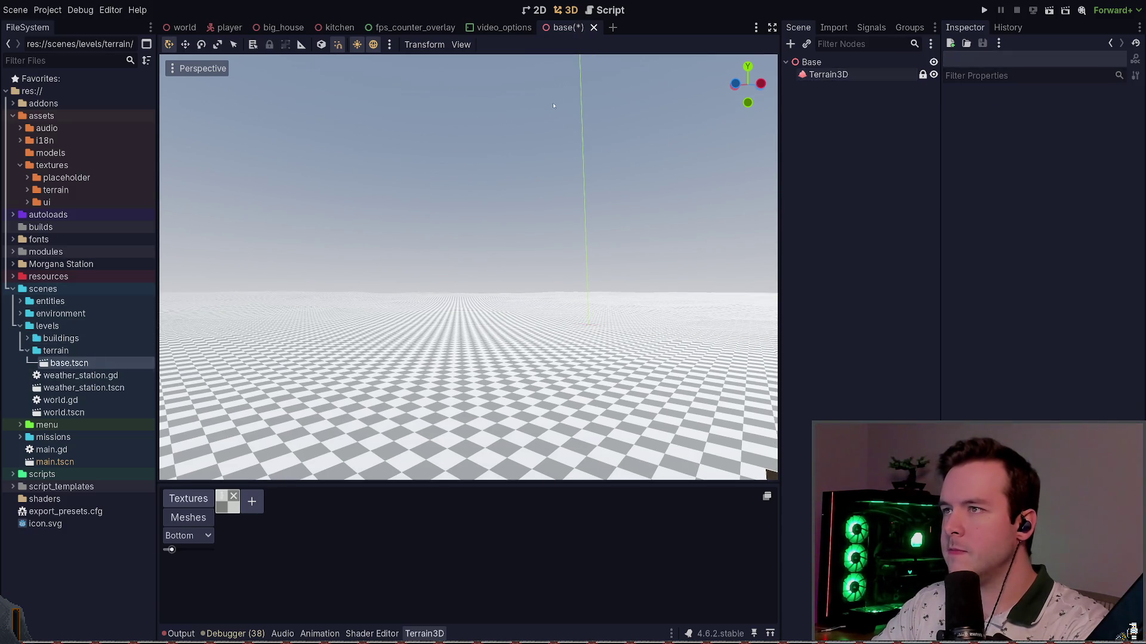
- Close the base, video_options, fps_counter_overlay, kitchen and big_house tabs, then reopen world.tscn
key("ctrl+shift+w")
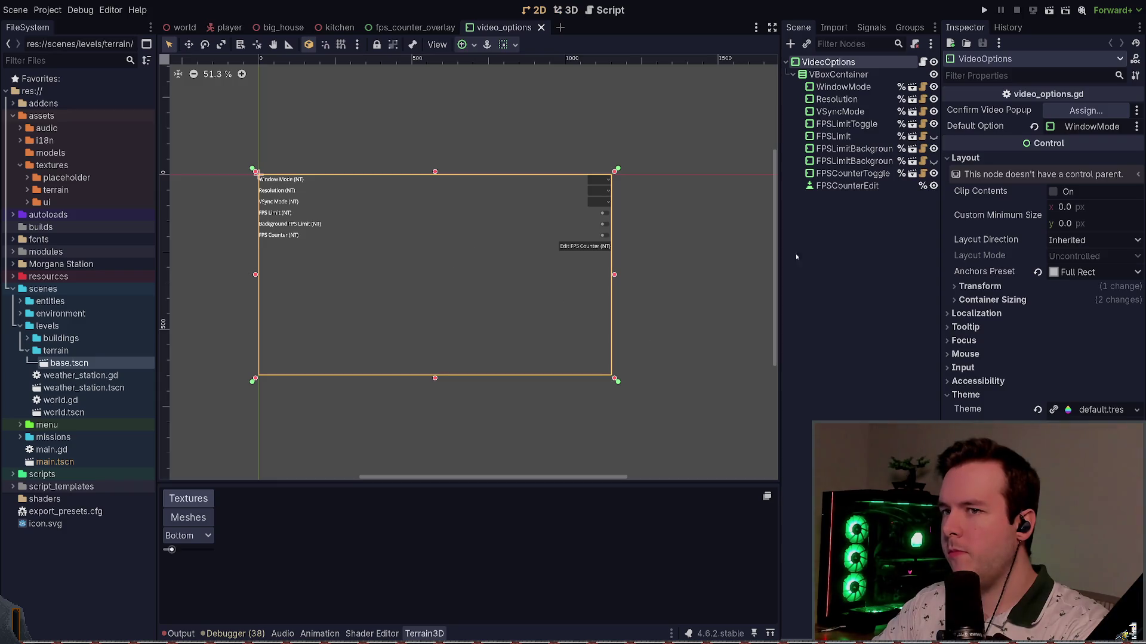
left_click(541, 27)
left_click(472, 28)
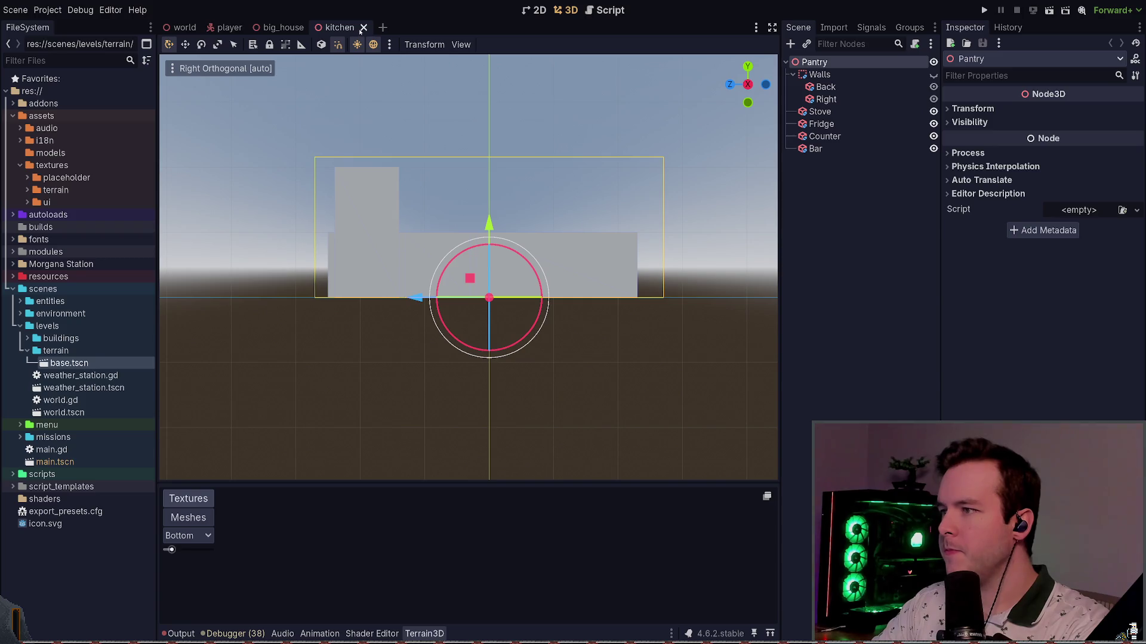
left_click(364, 28)
left_click(310, 28)
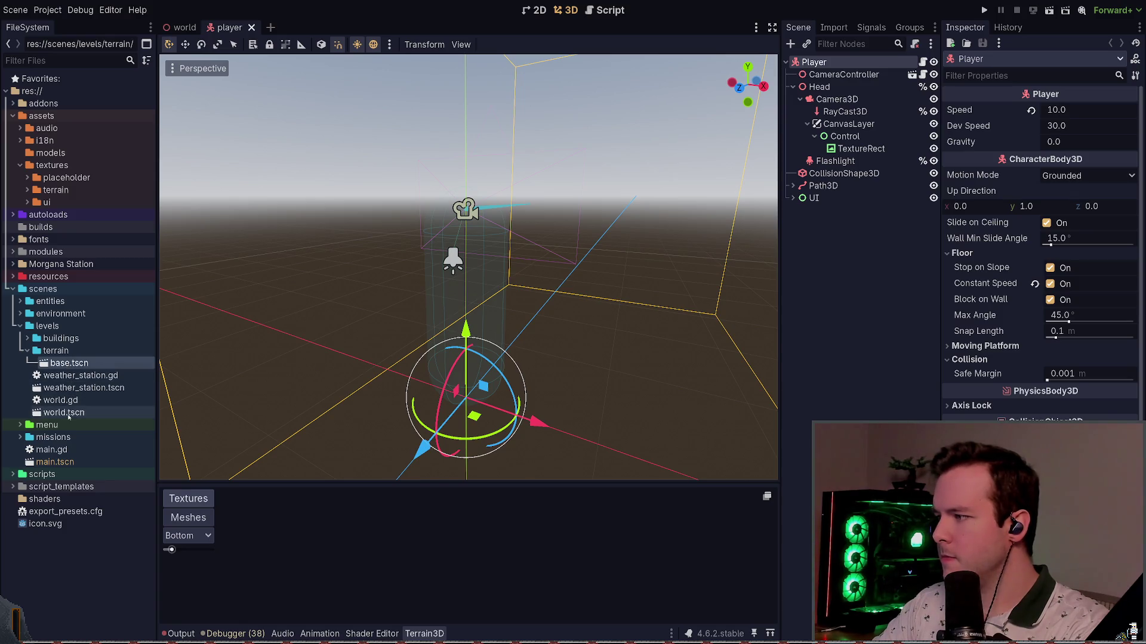
double_click(64, 412)
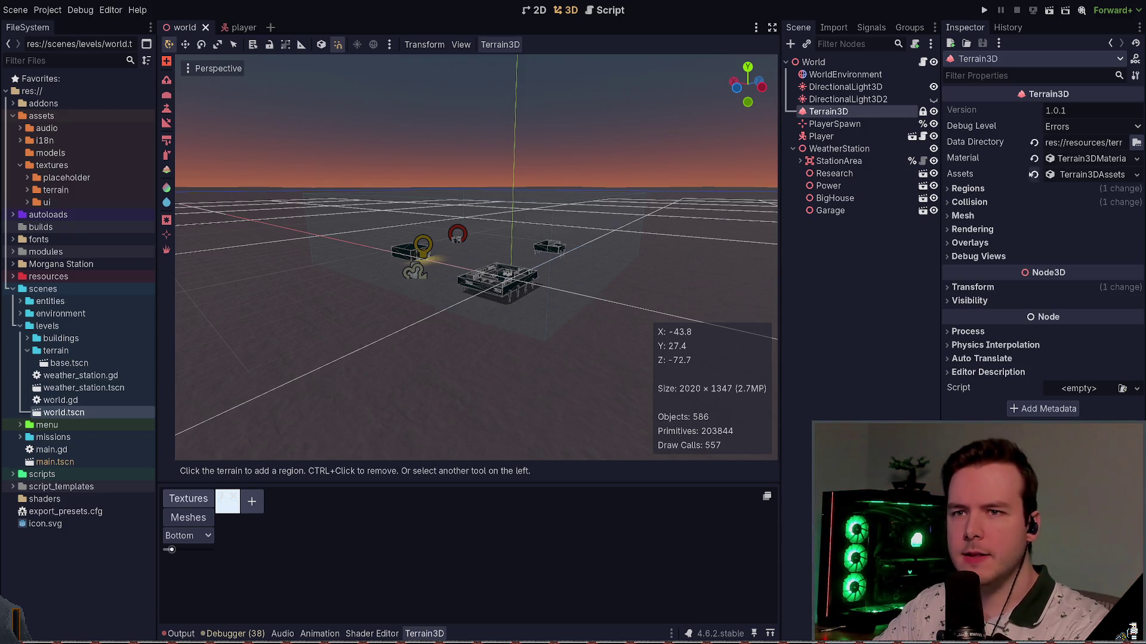
triple_click(1083, 142)
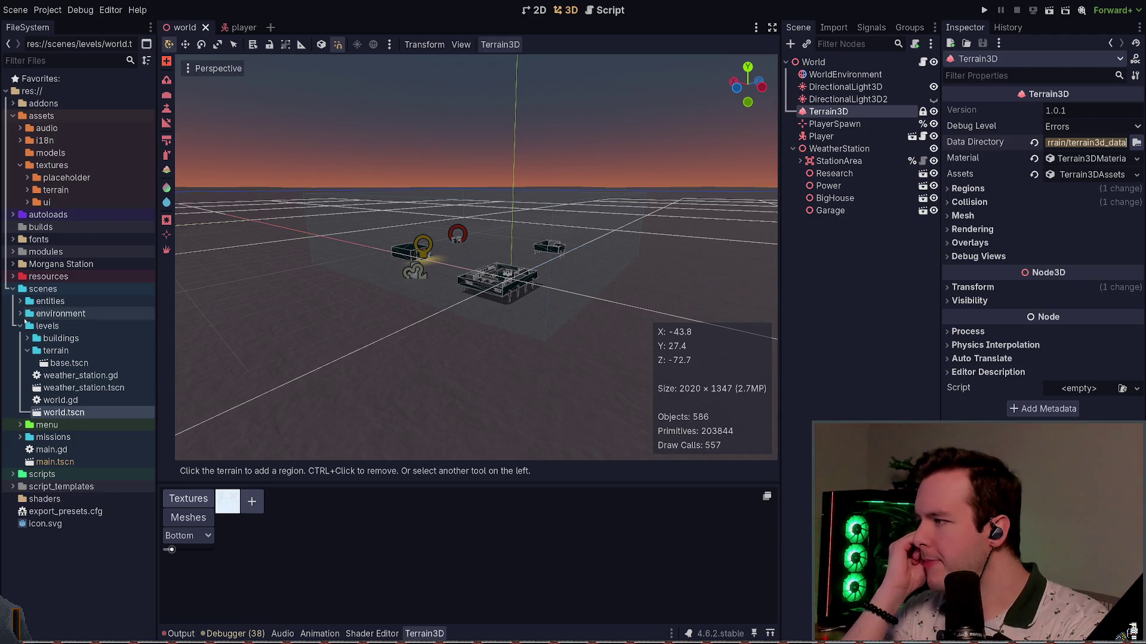
left_click(61, 290)
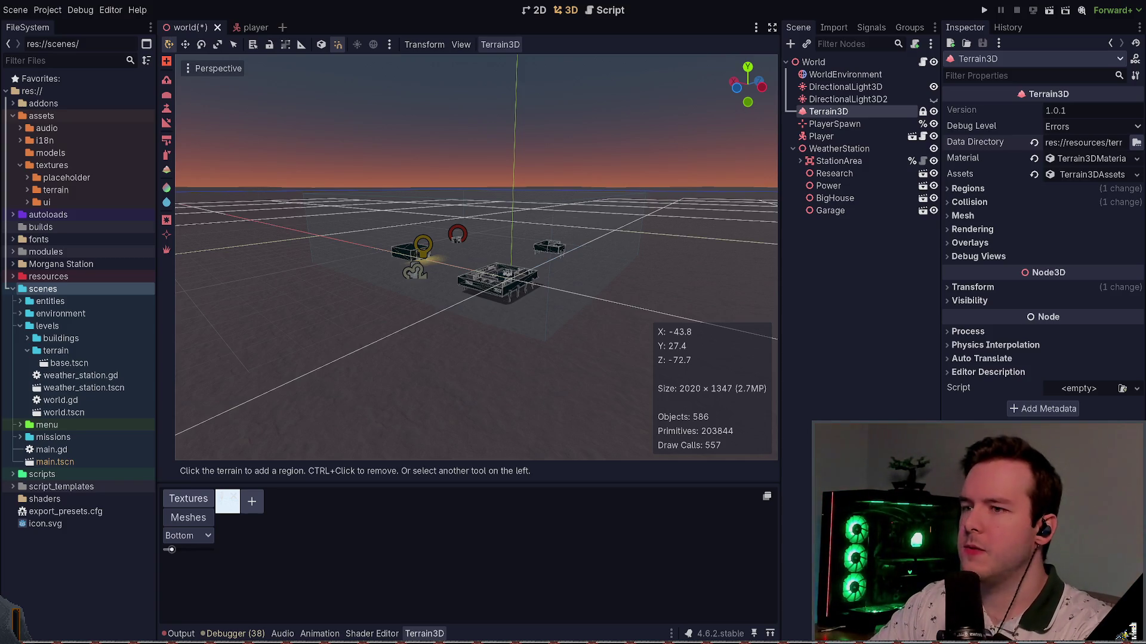
- Delete the terrain folder, including base.tscn, from scenes/levels
left_click(334, 120)
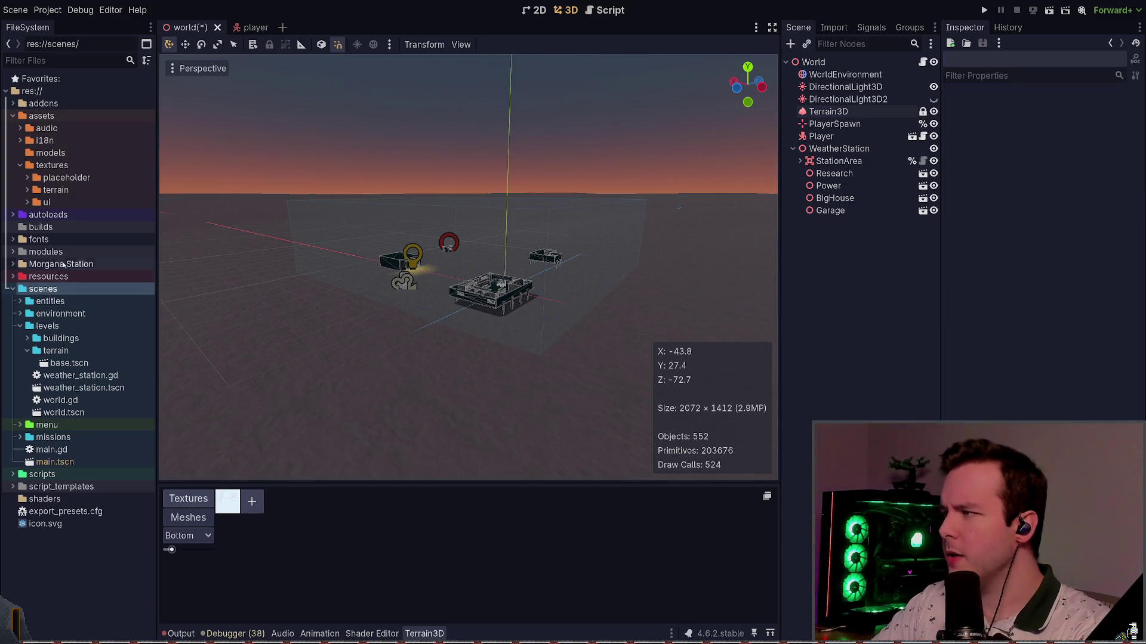
left_click(84, 352)
left_click_drag(84, 351, 53, 339)
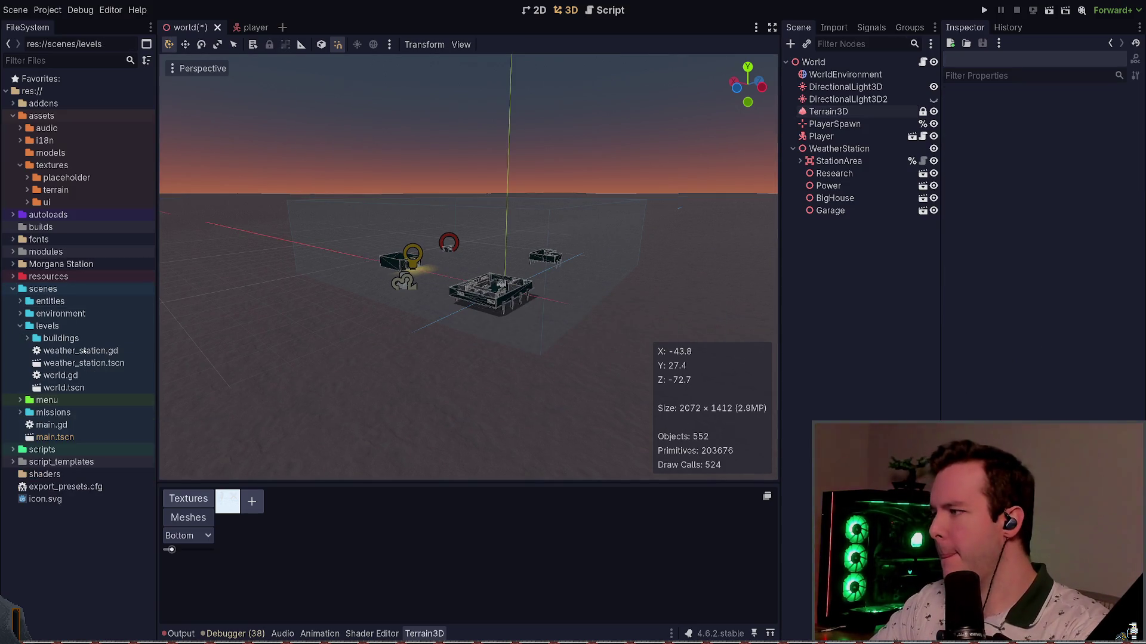
left_click(29, 339)
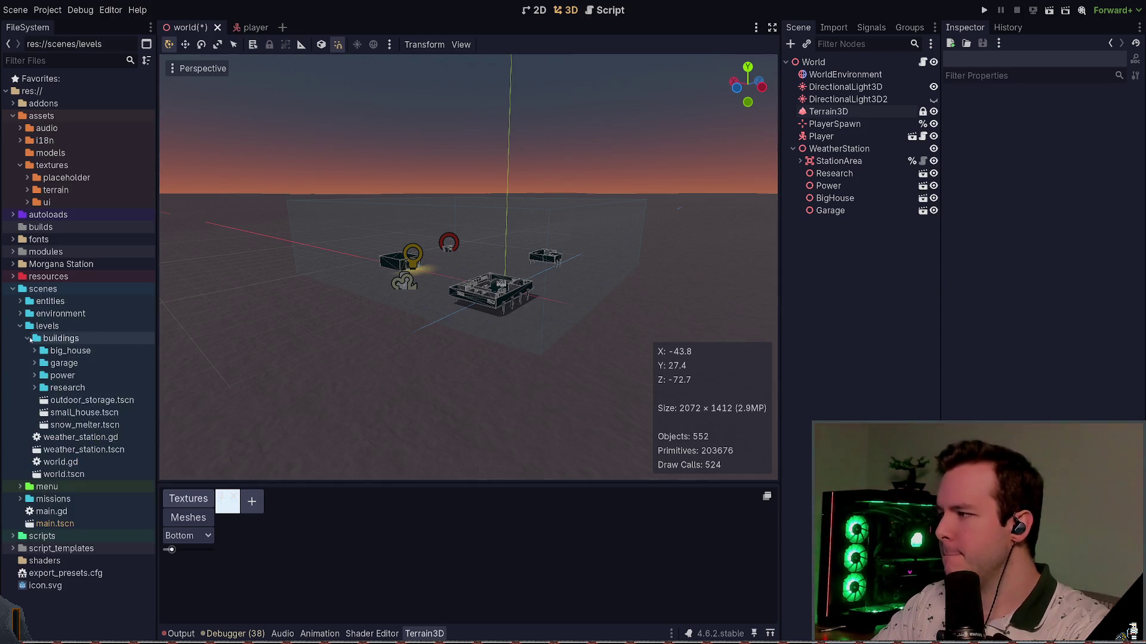
left_click(28, 339)
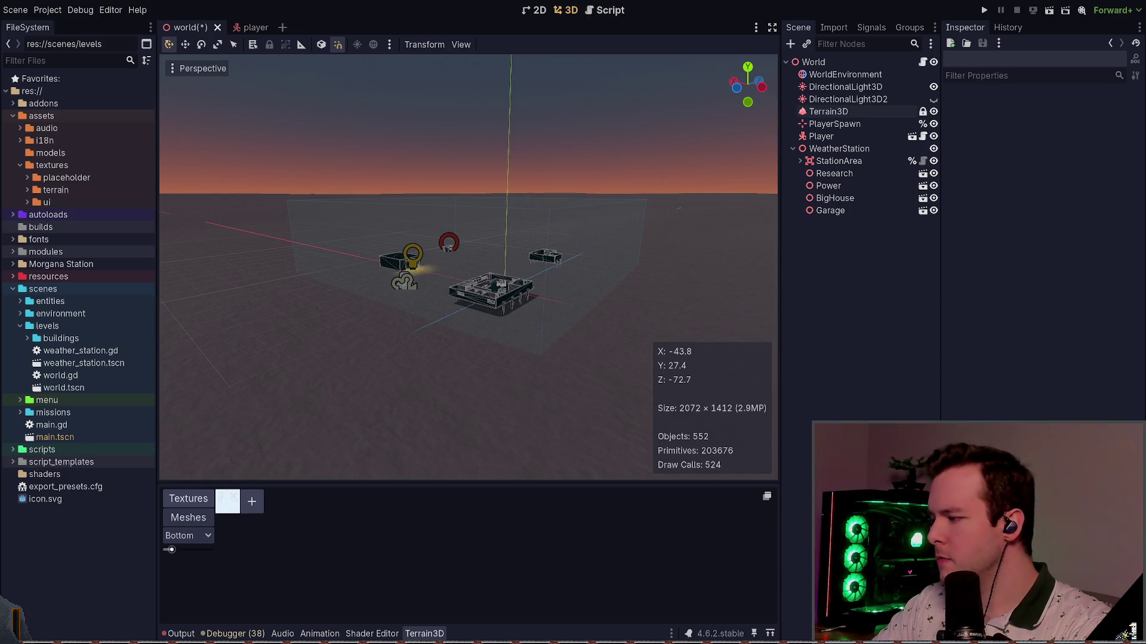
- Test-run the game with F5, then quit from the pause menu
key("F5")
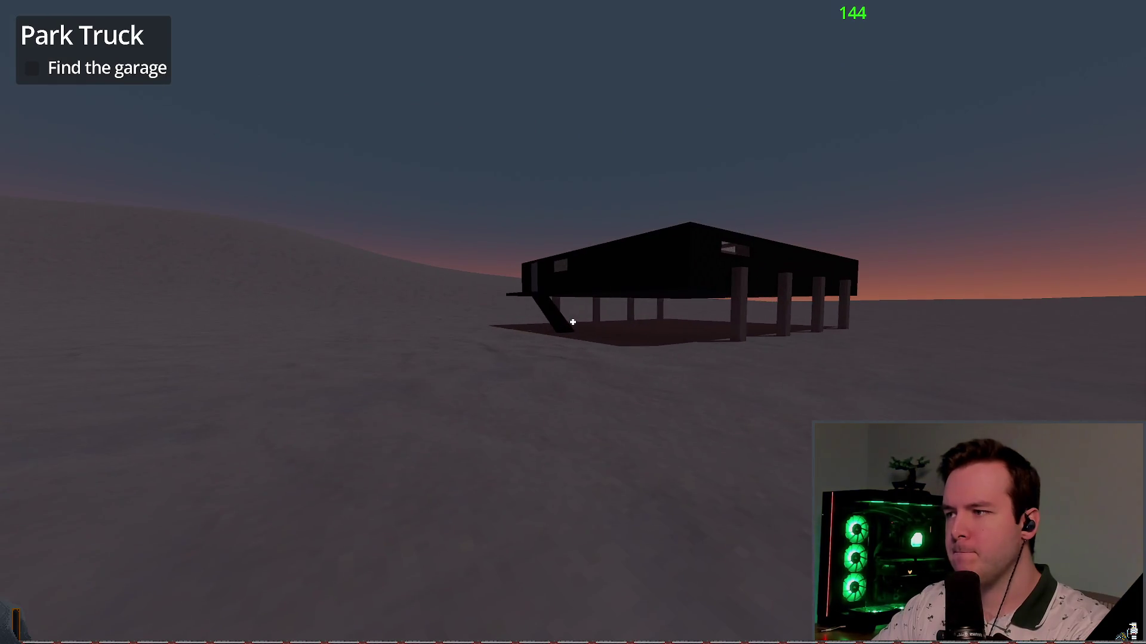
key("Escape")
left_click(57, 411)
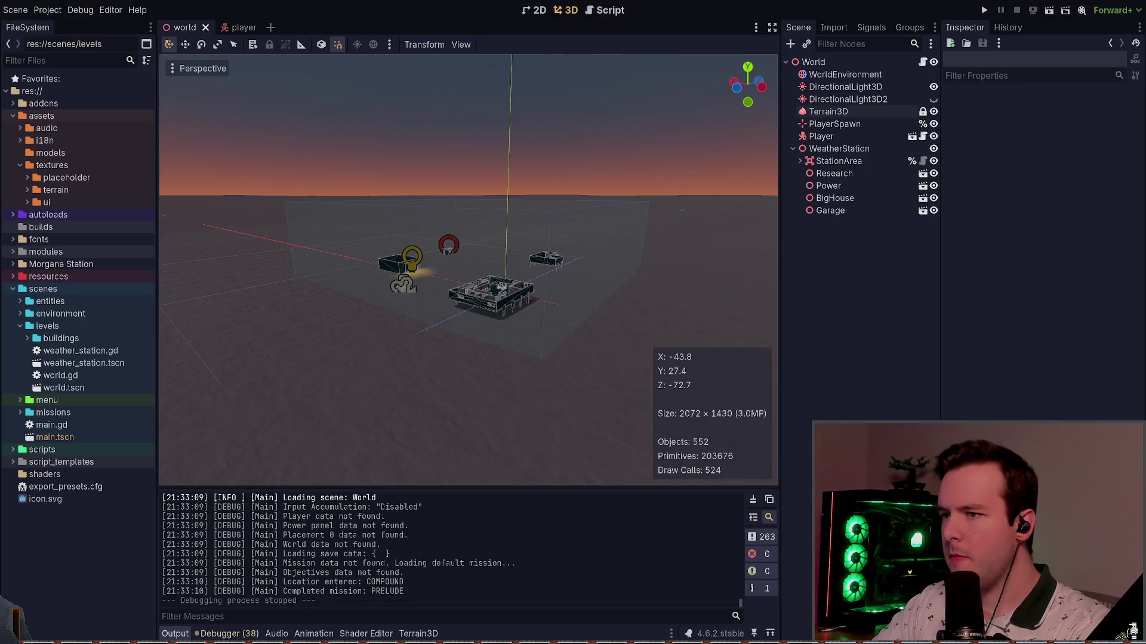
- Open Lazygit and stage the util folder and config.gd changes
key("alt+Tab")
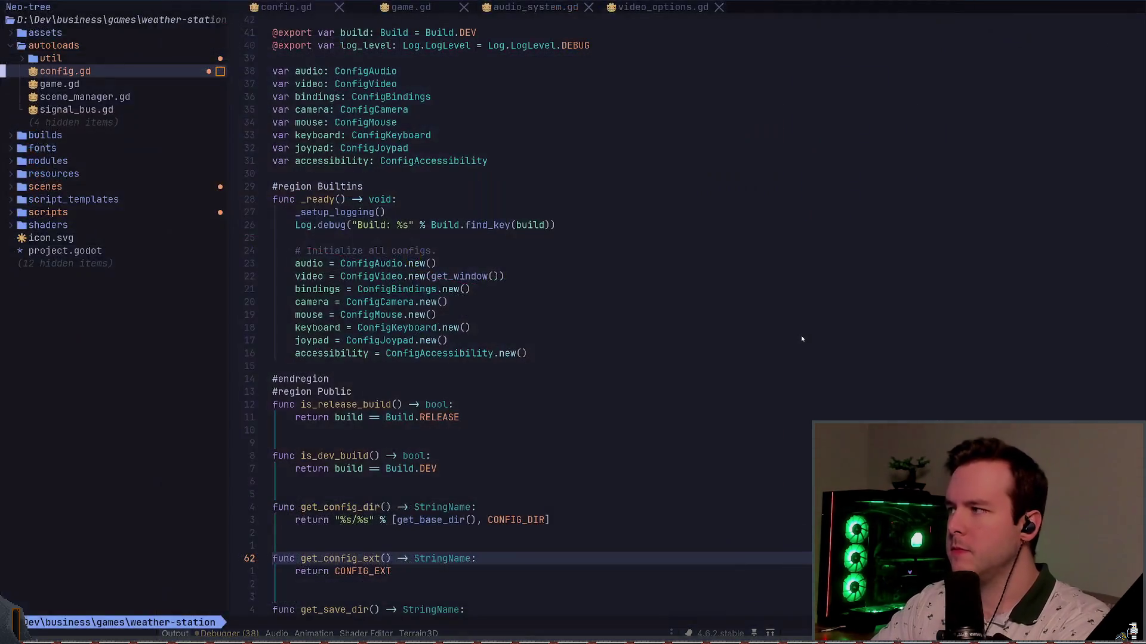
key("space")
key("g")
key("g")
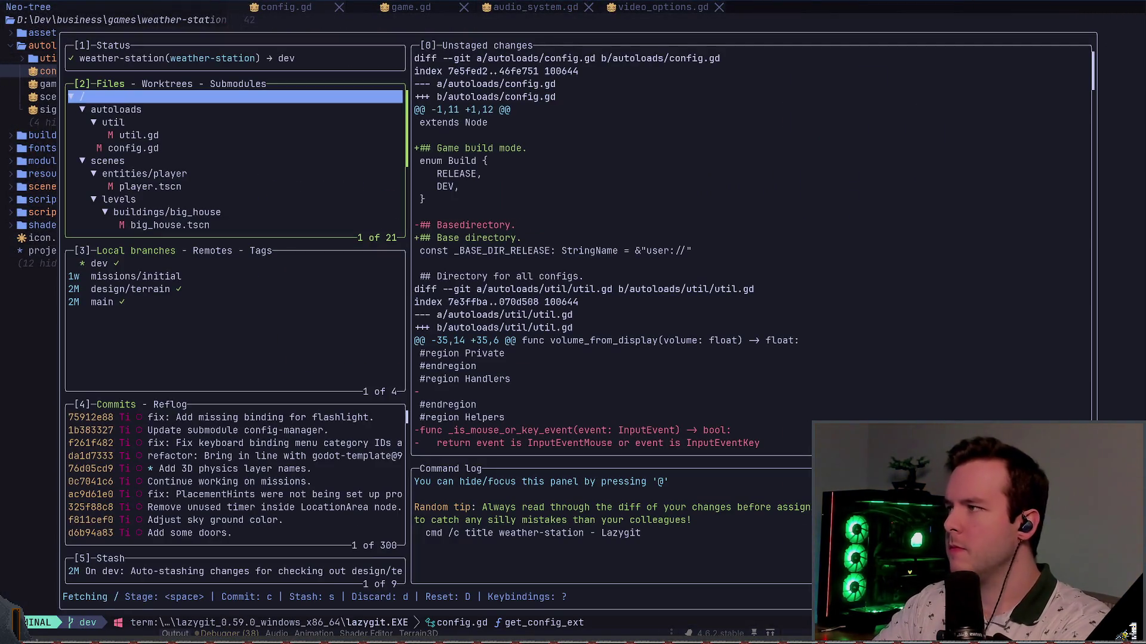
key("Down")
key("Down")
key("Down")
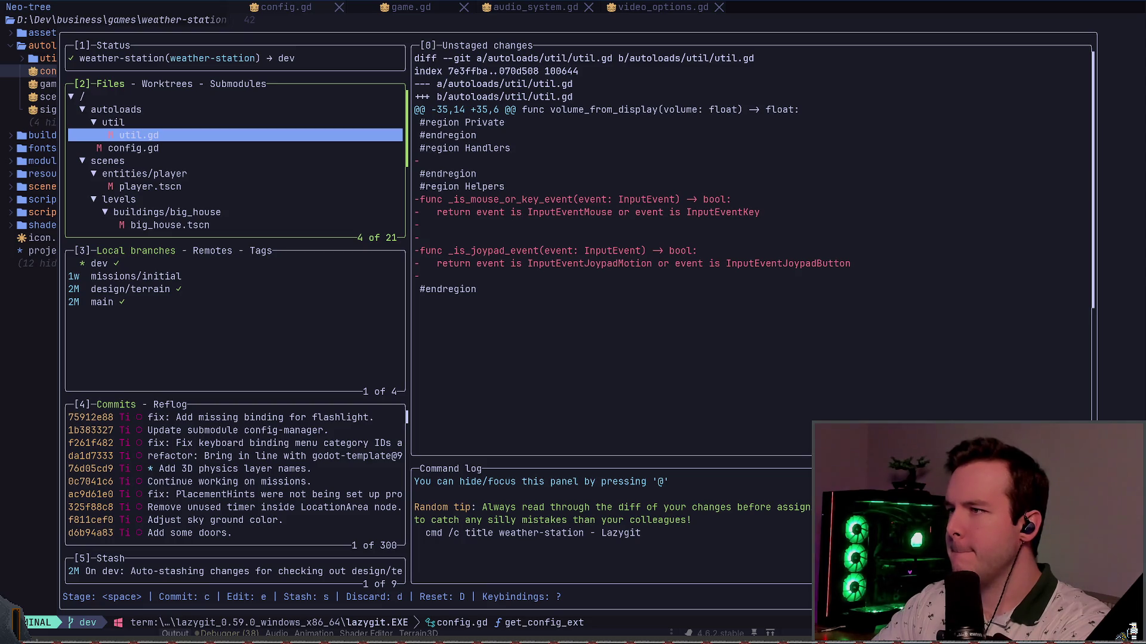
key("Down")
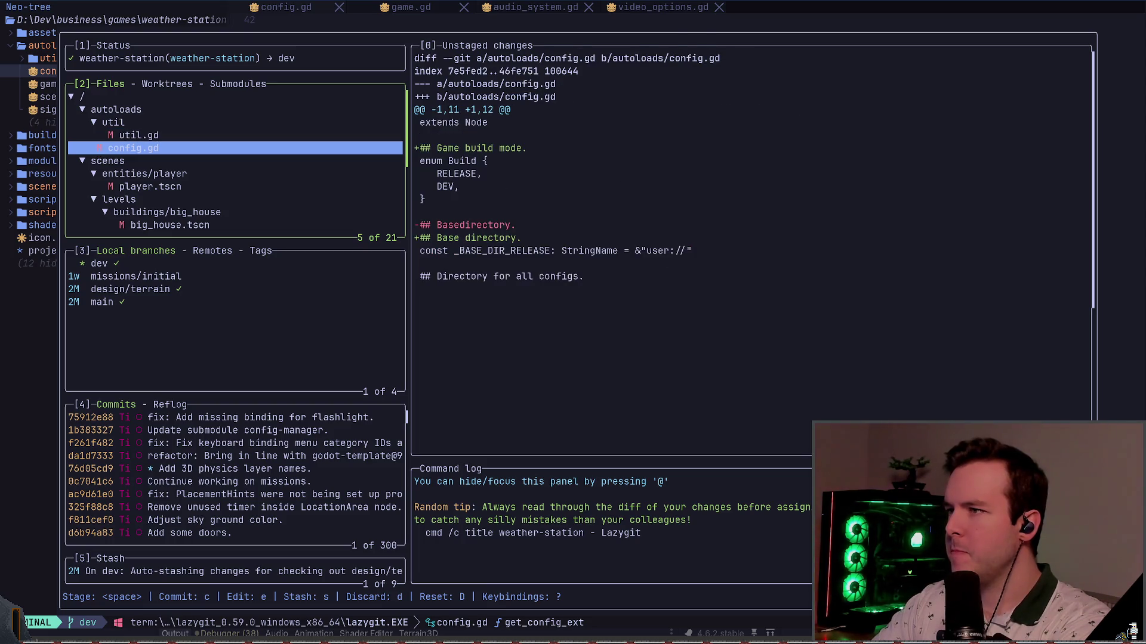
key("Up")
key("Up")
key("space")
key("Down")
key("Down")
key("space")
key("Up")
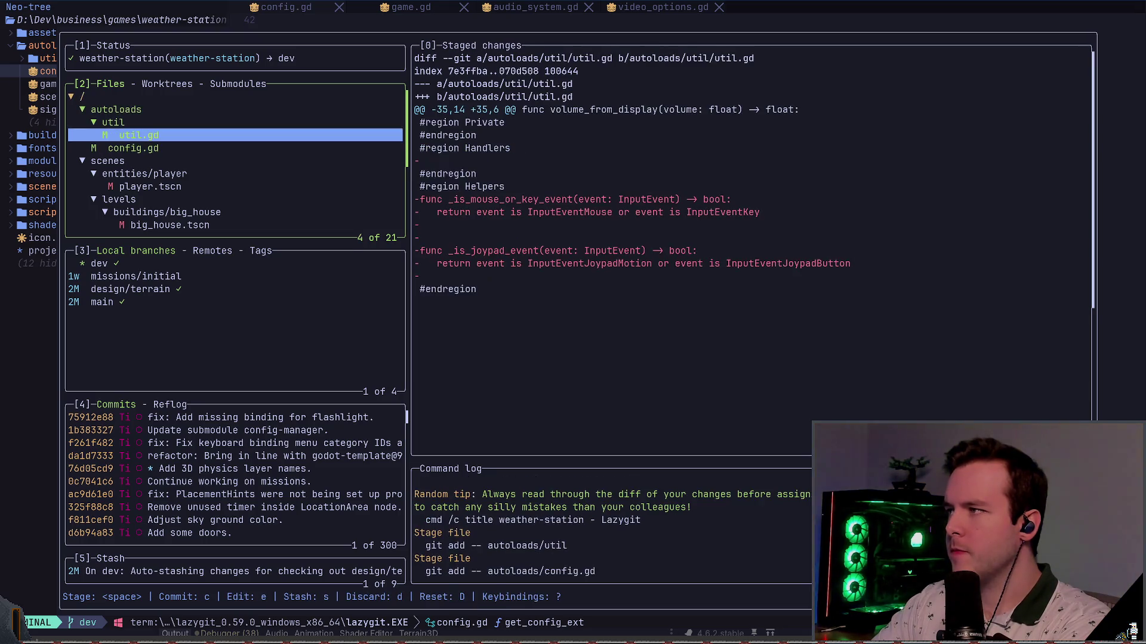
- Commit to dev as "refactor: Remove redundant helpers inside Util and update comments in Config…"
type("c")
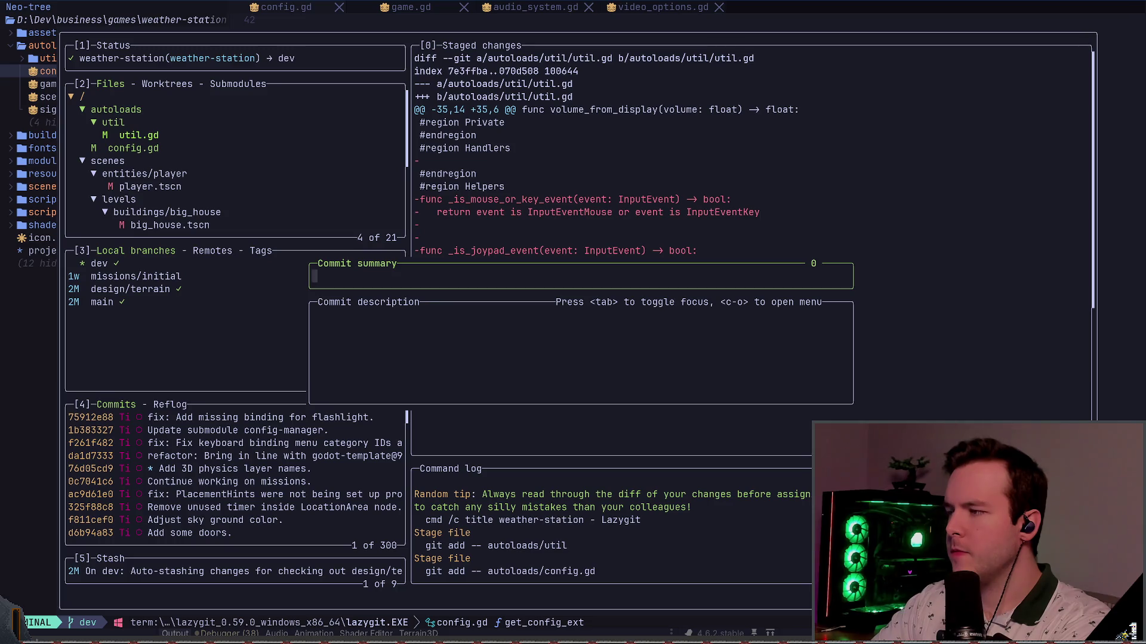
type("Cleanup")
key("BackSpace")
key("BackSpace")
key("BackSpace")
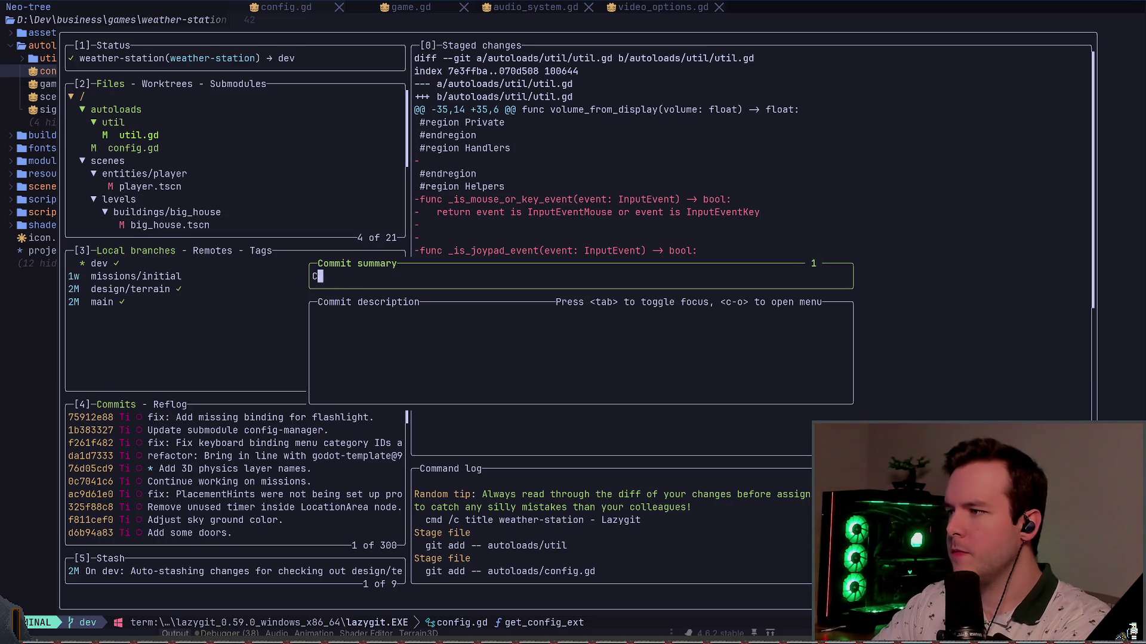
type("ref")
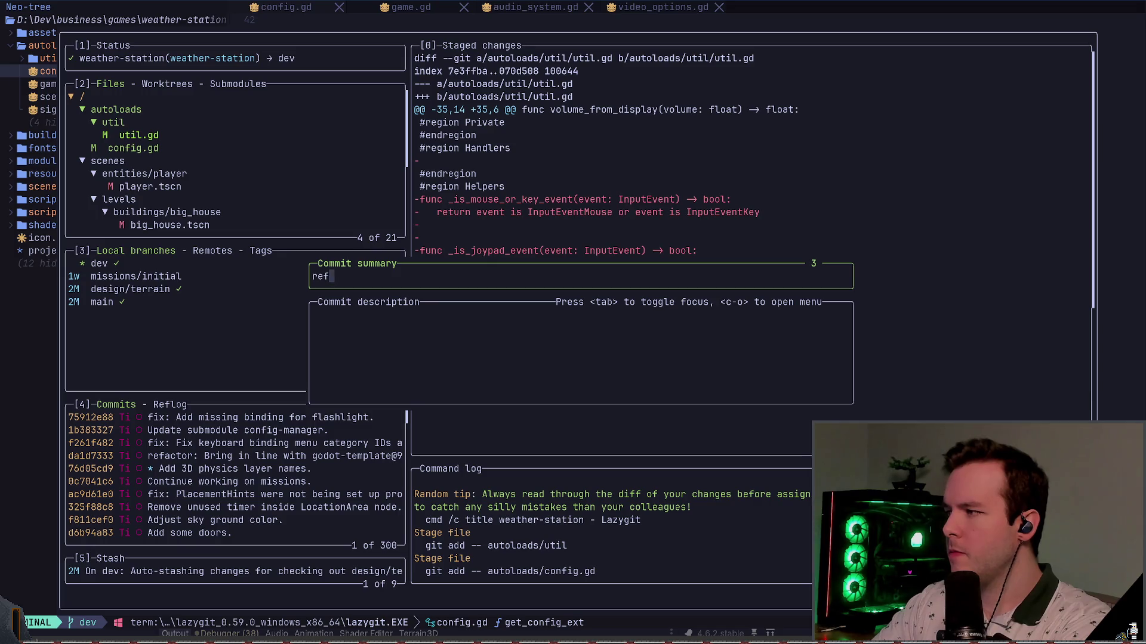
type("actor: Remo")
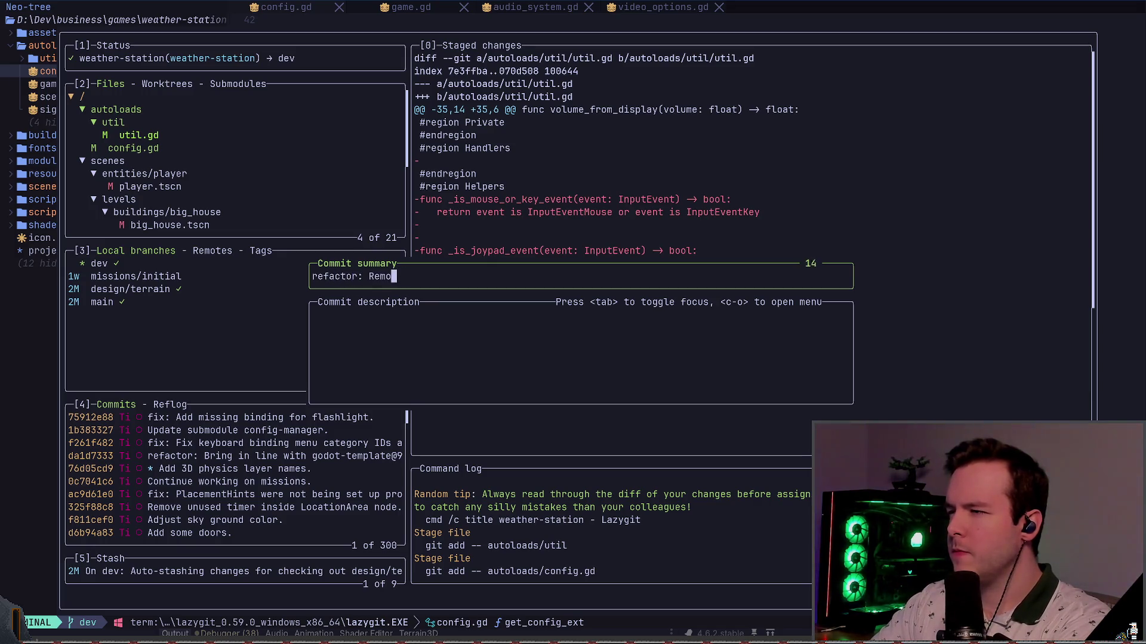
type("ve redundant ")
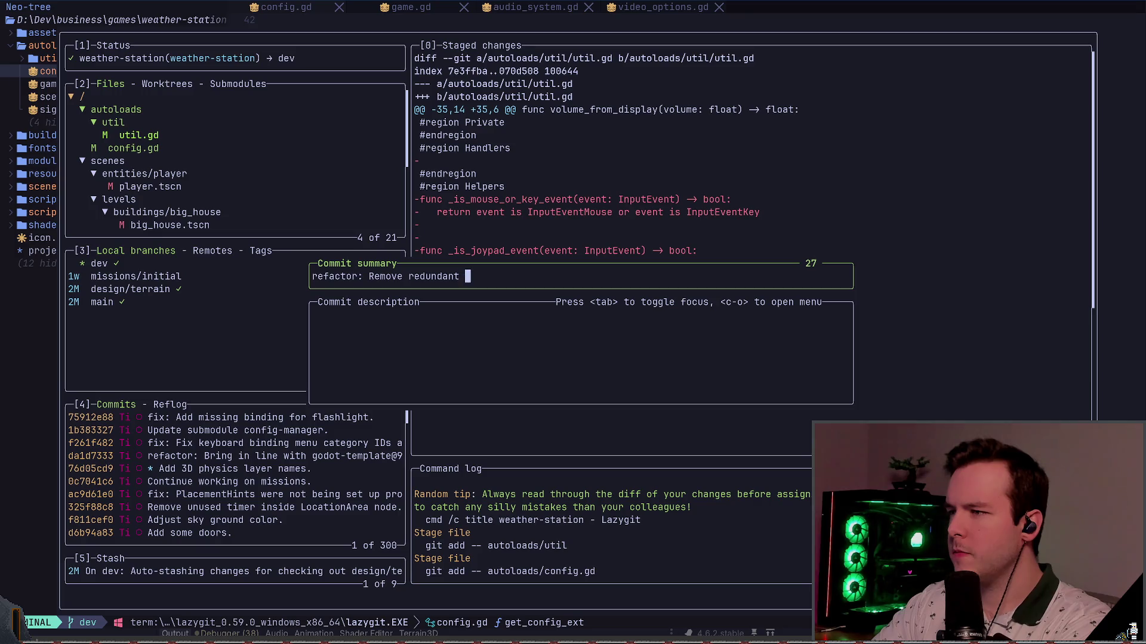
type("helpers ")
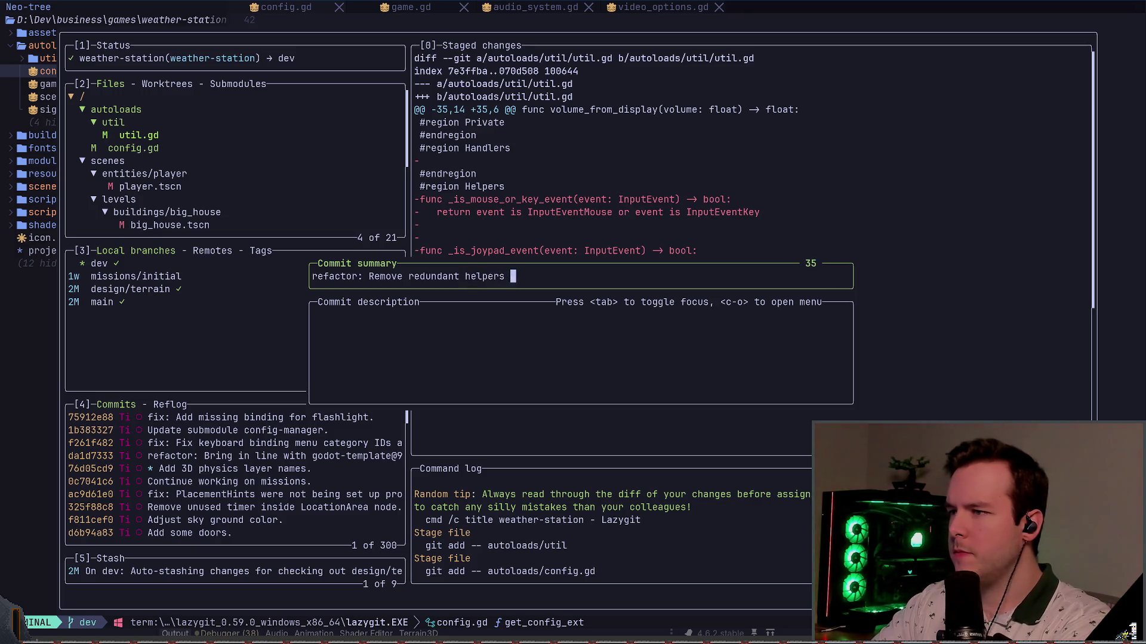
type("inside Util and ")
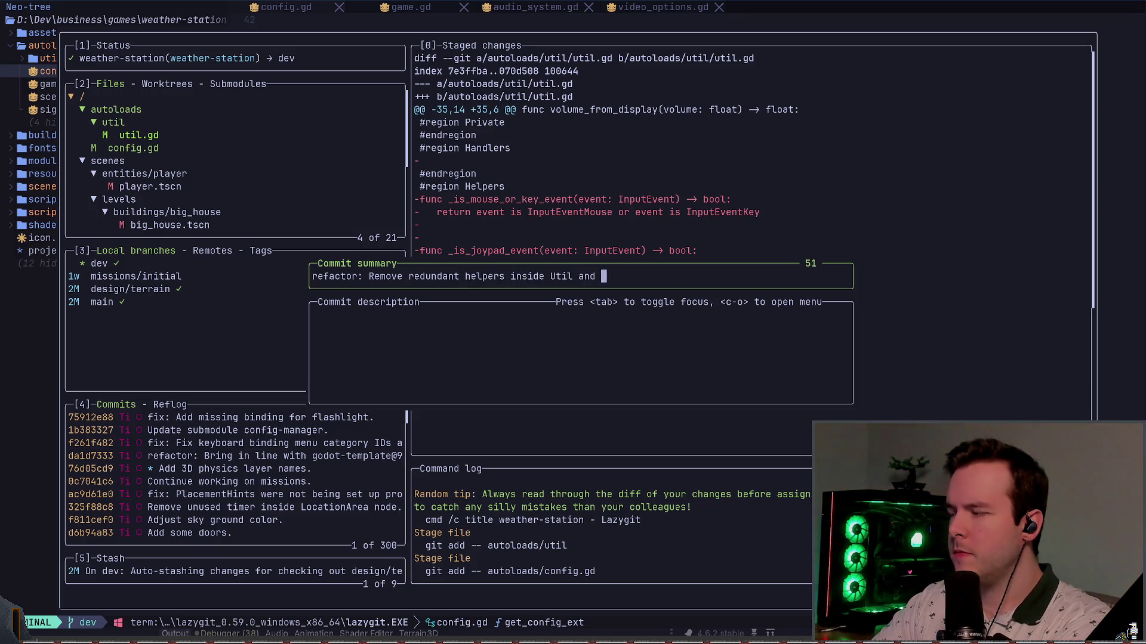
type("update comme")
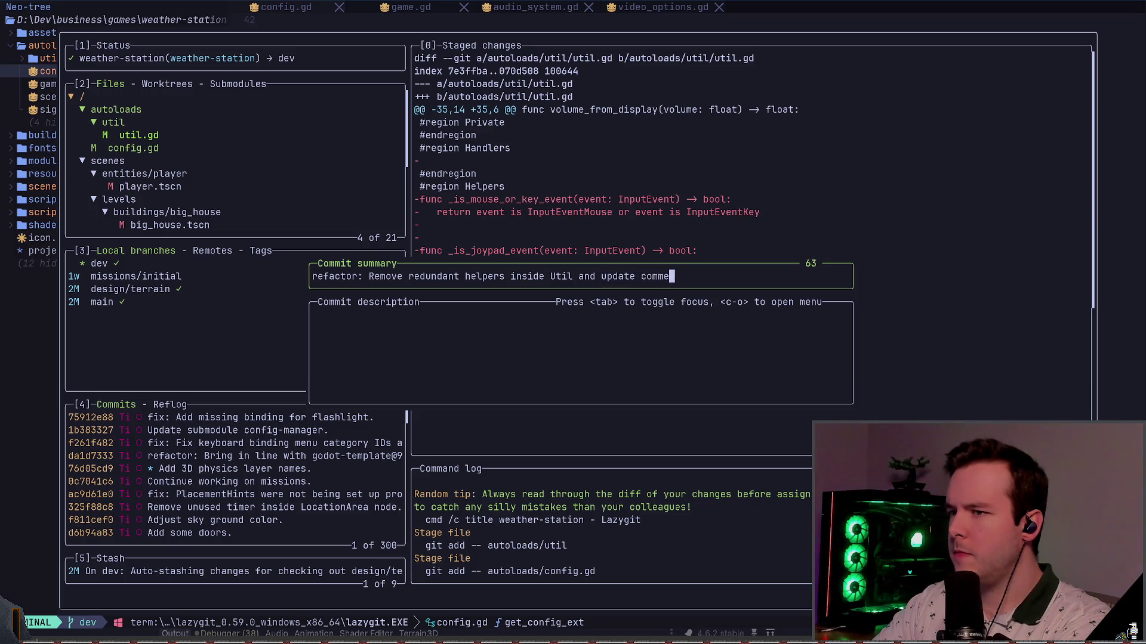
type("nts in config")
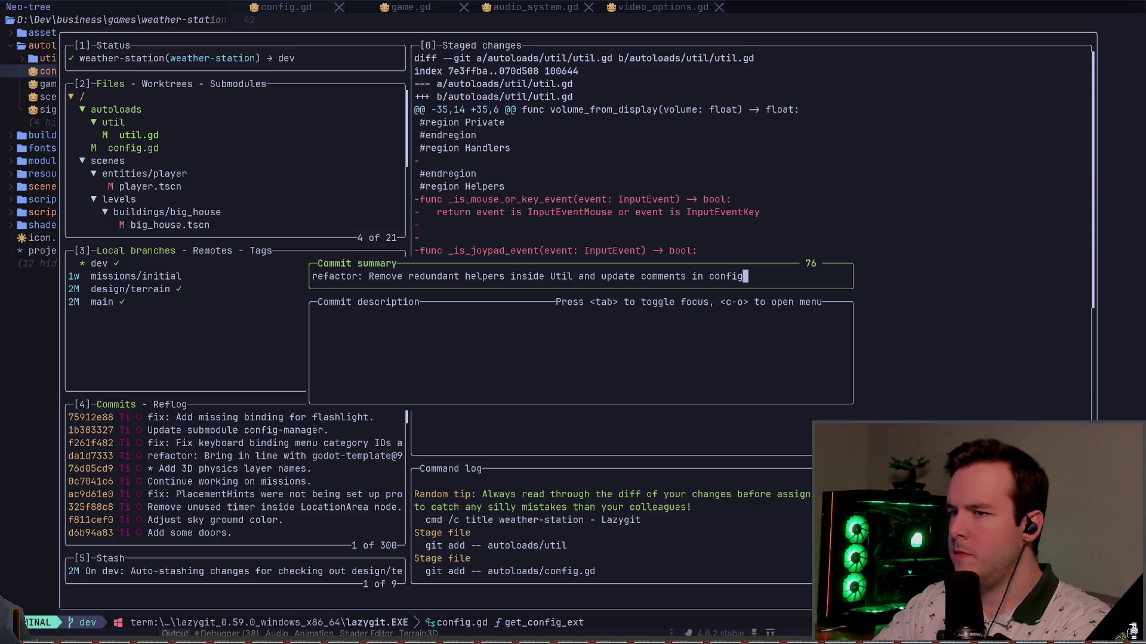
key("BackSpace")
key("BackSpace")
key("BackSpace")
type("Config ")
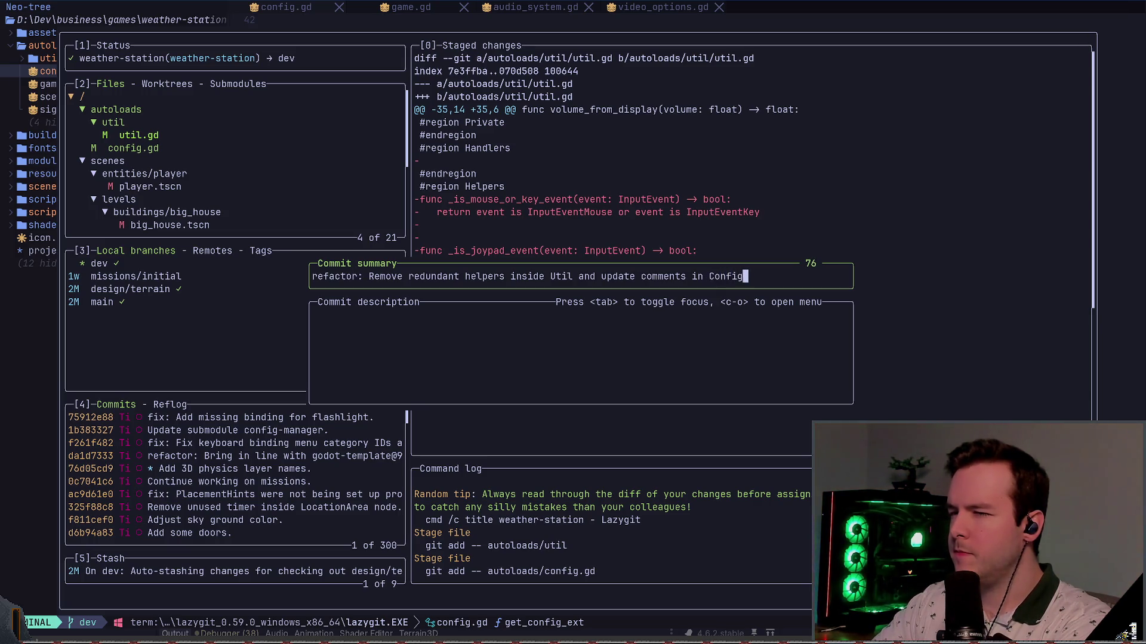
type("singleton.")
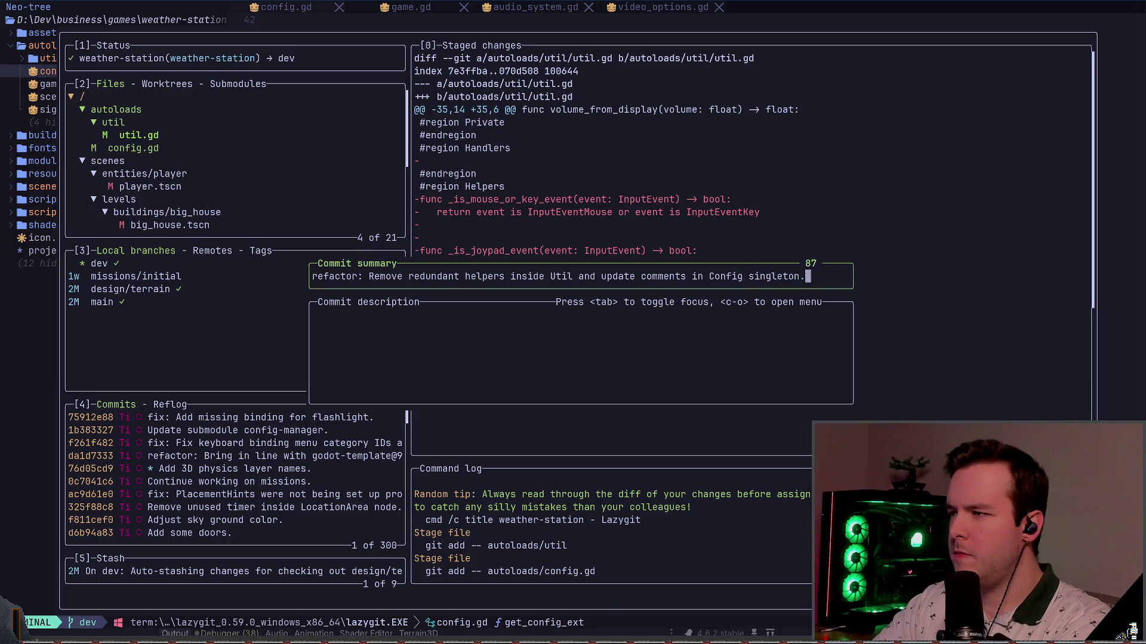
key("Return")
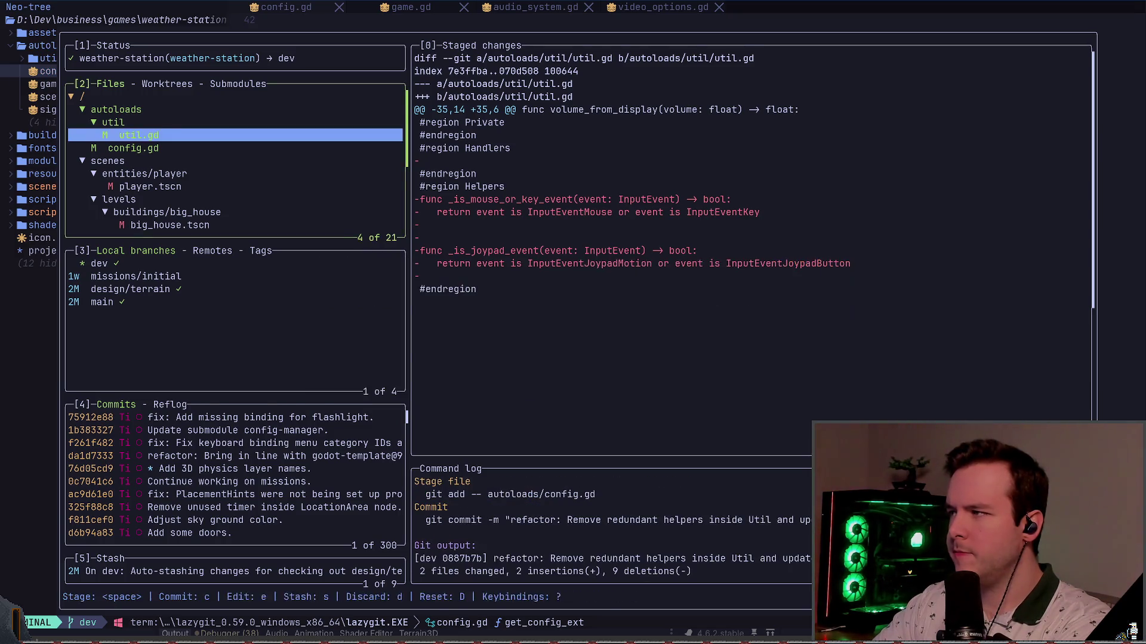
- Stage the deleted terrain folder containing base.tscn in Lazygit's file list
key("Up")
key("Up")
key("Down")
key("Return")
key("Down")
key("Down")
key("Down")
key("Down")
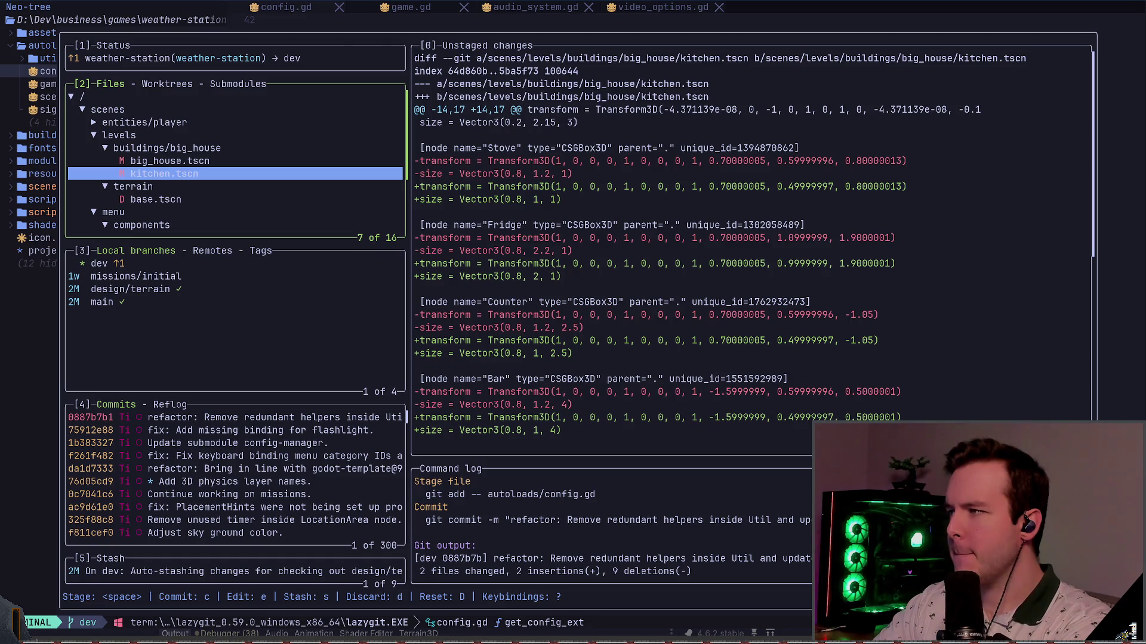
key("Down")
key("Down")
key("Up")
key("space")
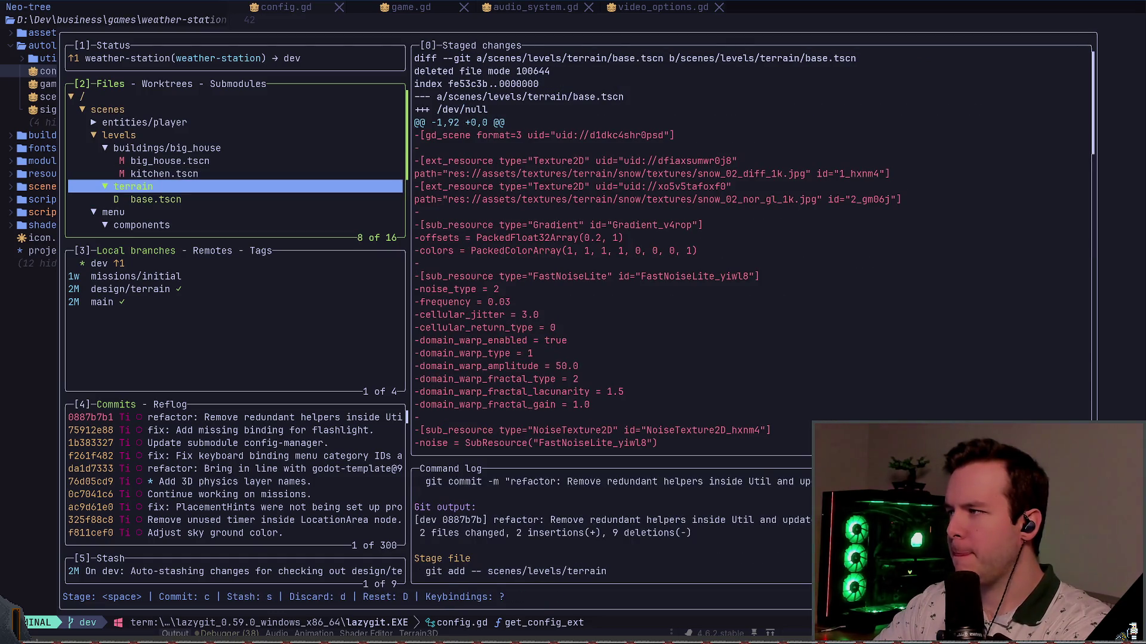
- Commit the staged deletion with the message "refactor: Remove old terrain scene."
key("c")
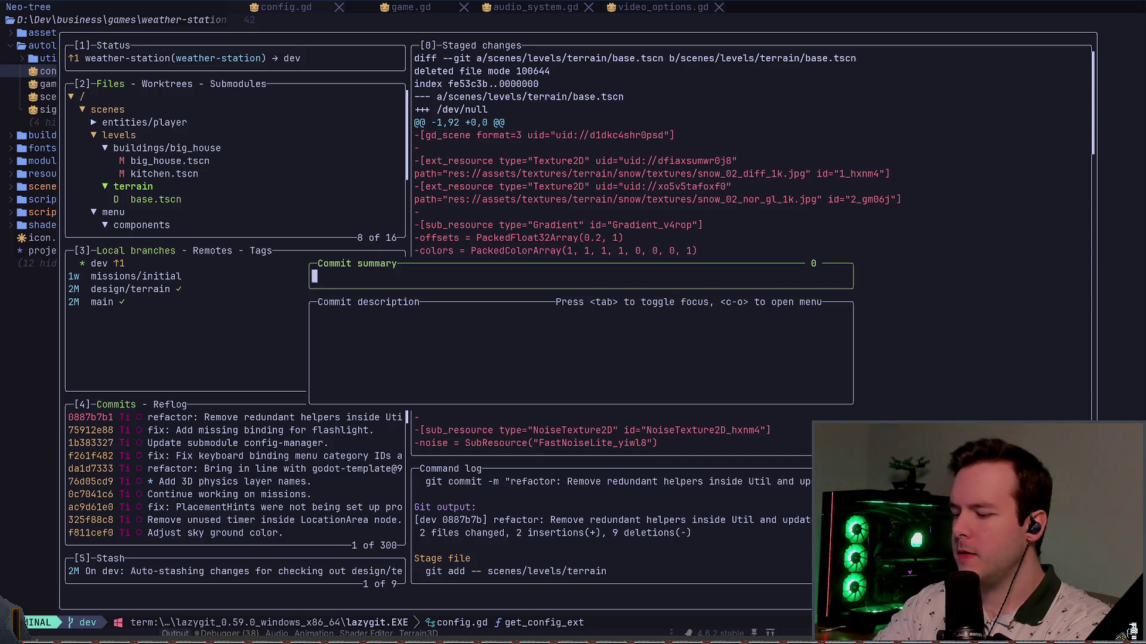
type("fix:")
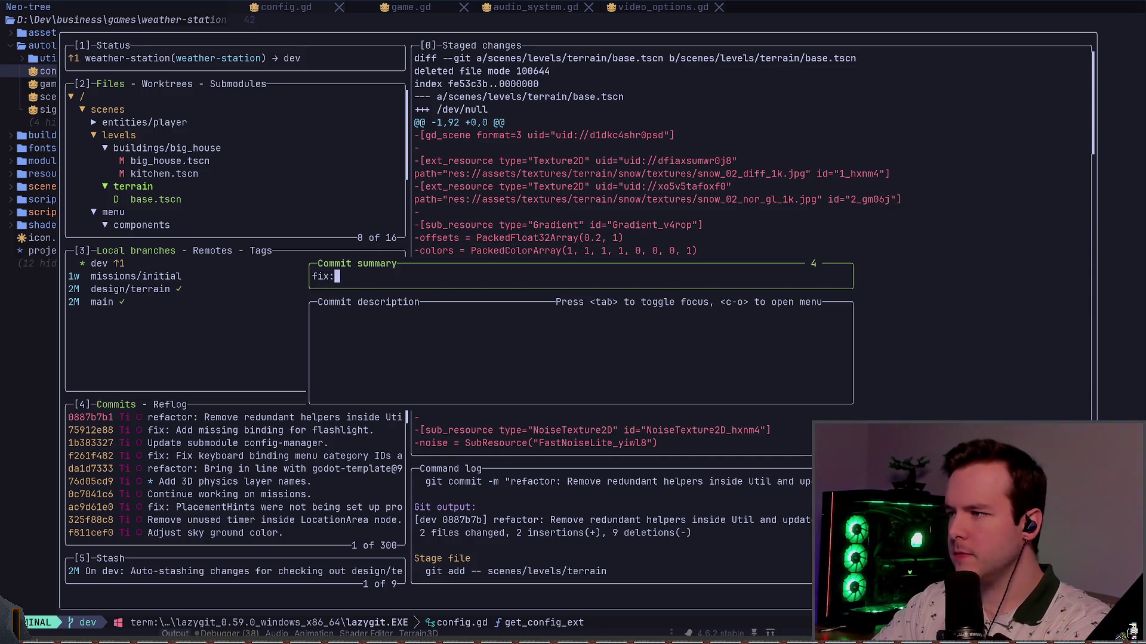
key("BackSpace")
key("BackSpace")
key("BackSpace")
type("refacot")
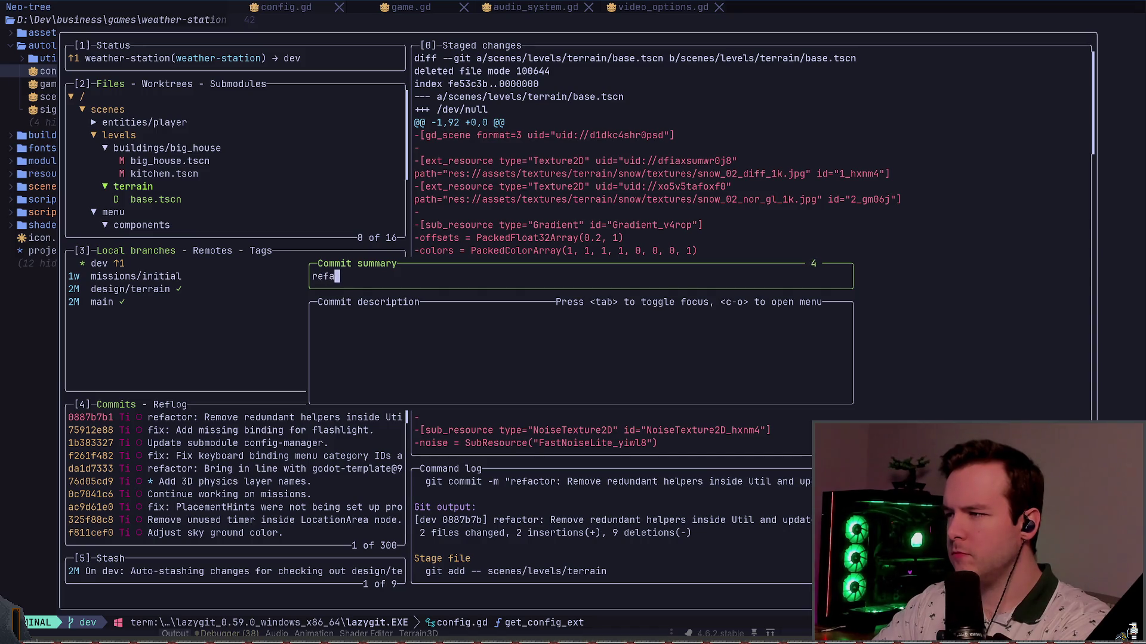
key("BackSpace")
key("BackSpace")
type("tor:")
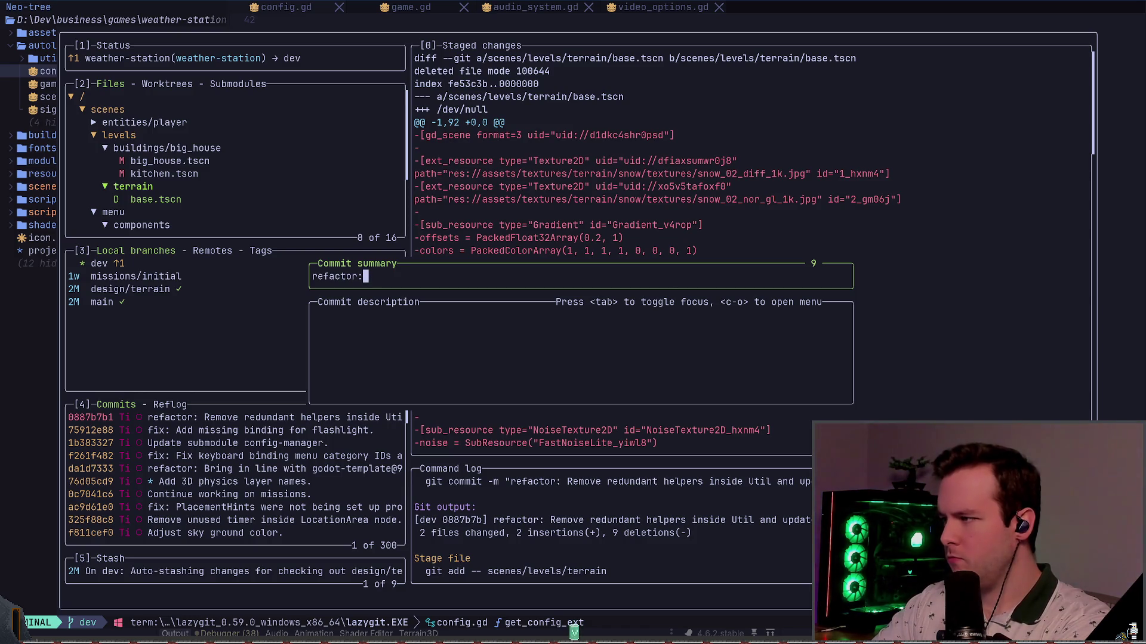
type(" Remove ")
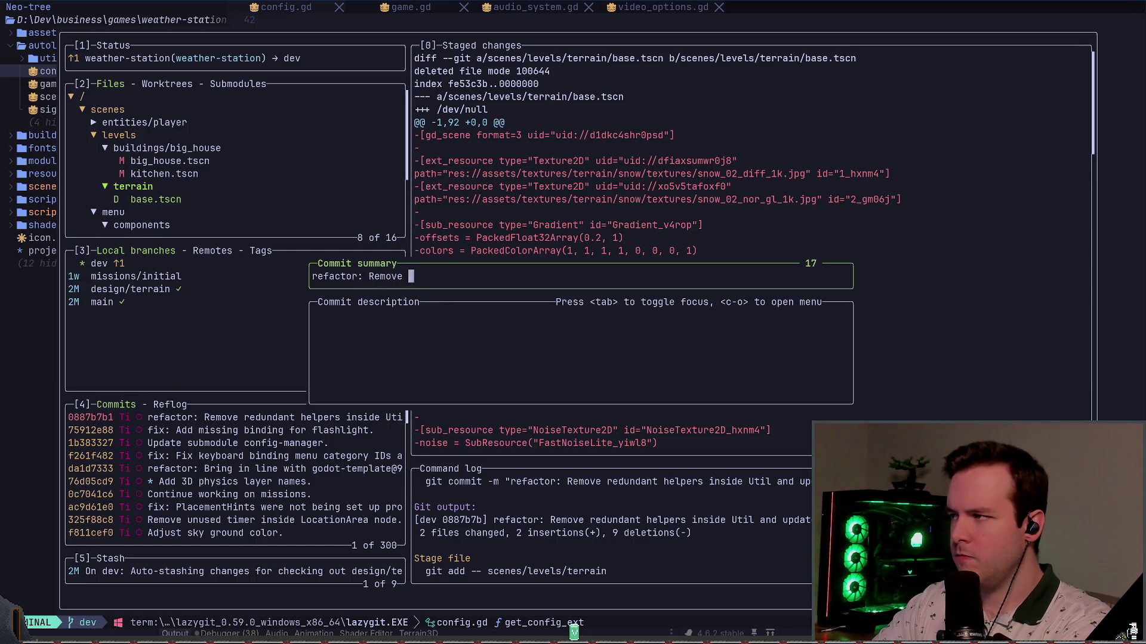
type("old terrain ")
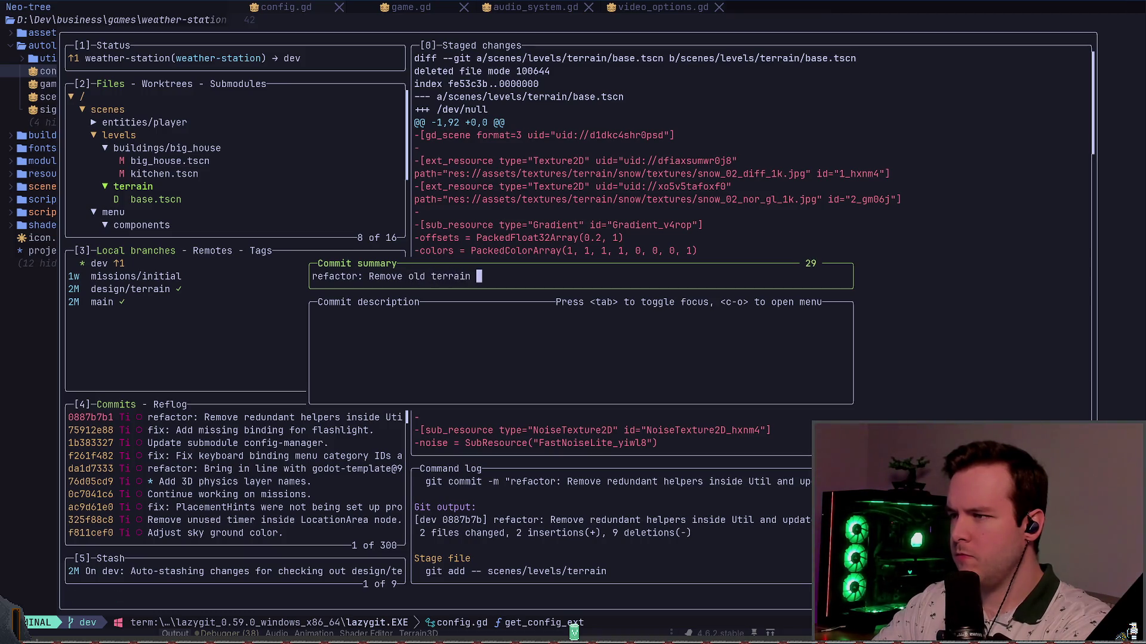
type("scene.")
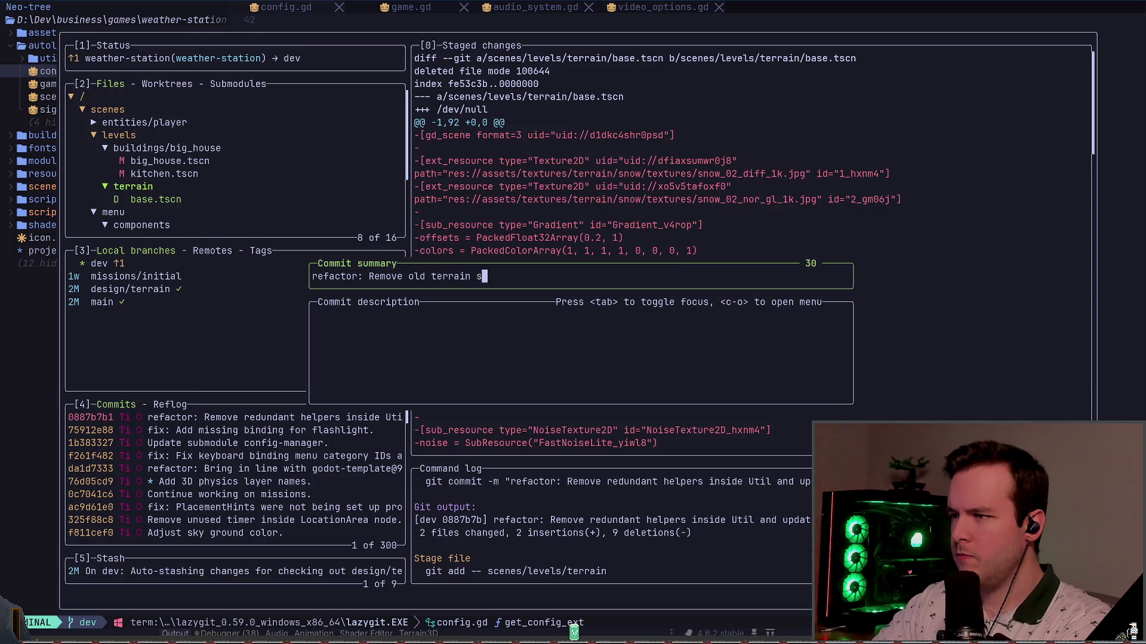
key("Return")
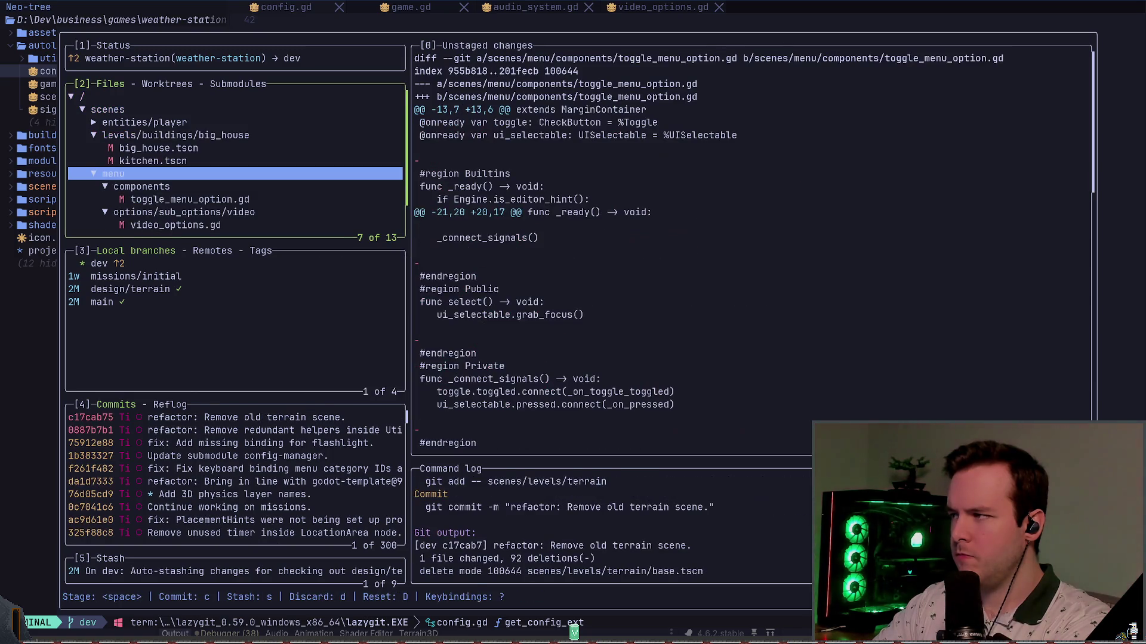
- Review the remaining uncommitted changes in toggle_menu_option.gd and video_options.gd
key("Down")
key("Down")
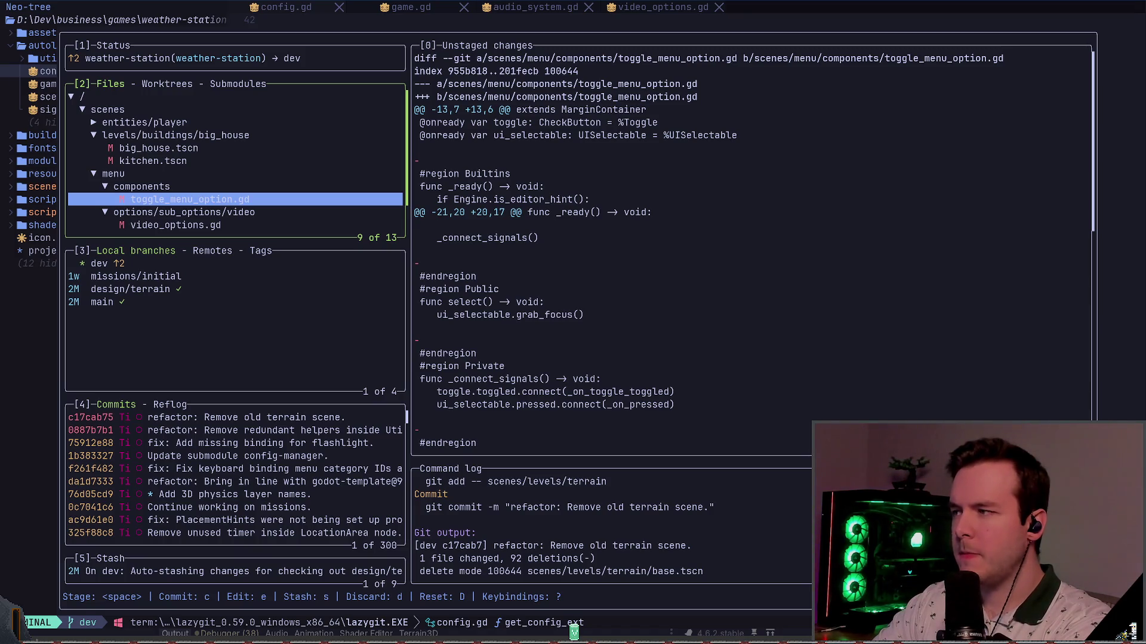
key("Down")
key("Up")
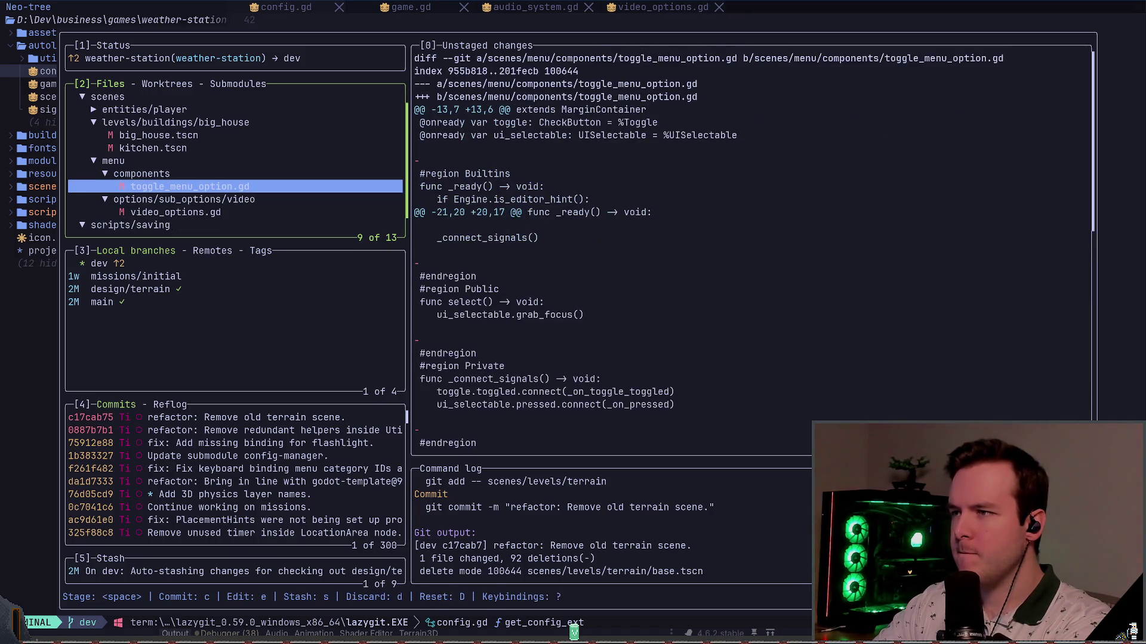